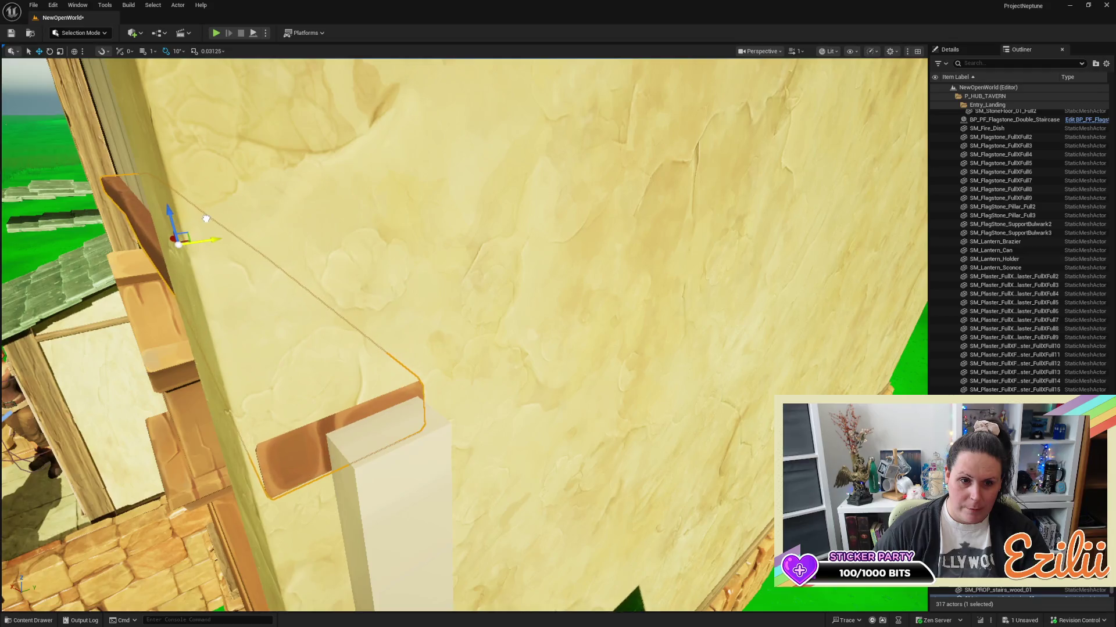
# Drag the wooden beam above the lantern along X until its end meets the plaster wall corner.
pyautogui.scroll(-5, 297, 220)
pyautogui.scroll(5, 297, 220)
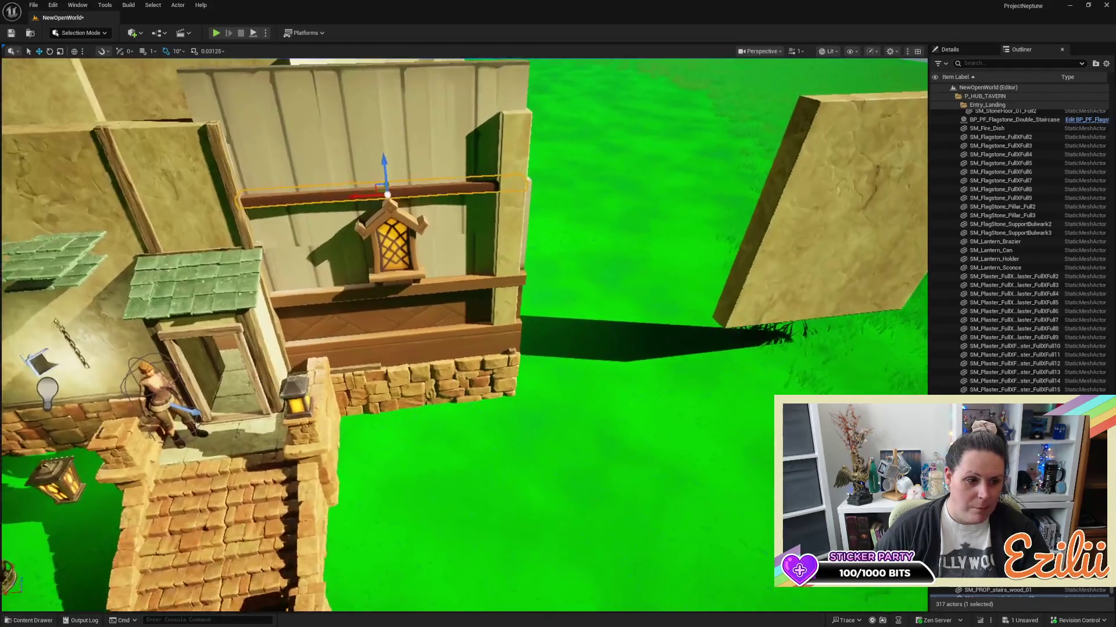
pyautogui.scroll(-6, 464, 335)
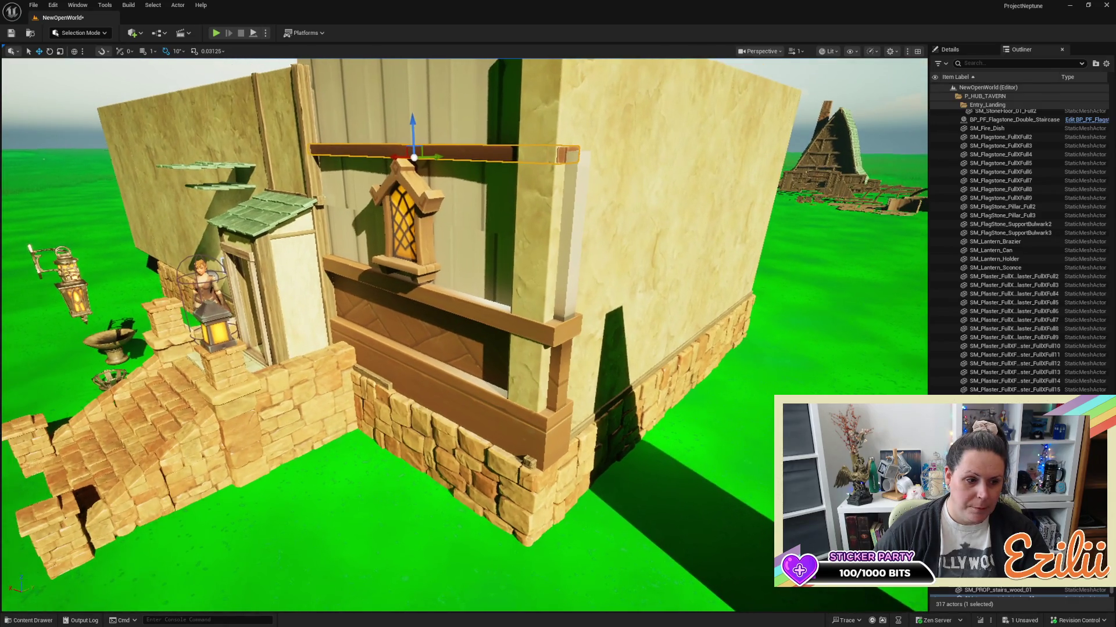
pyautogui.scroll(4, 465, 335)
pyautogui.scroll(4, 465, 335)
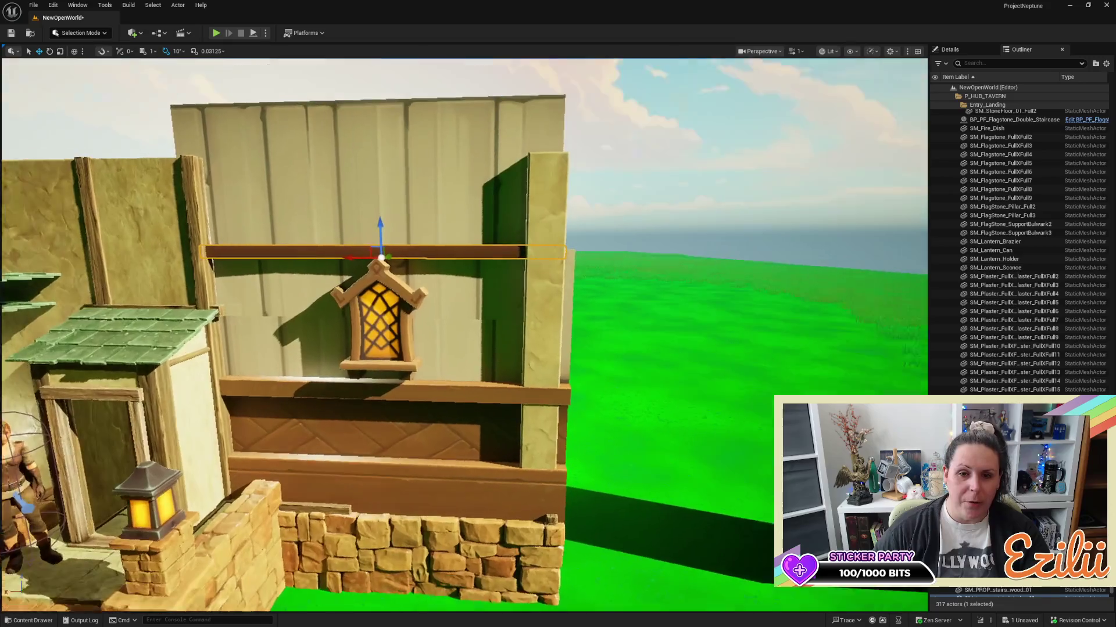
pyautogui.scroll(-4, 465, 335)
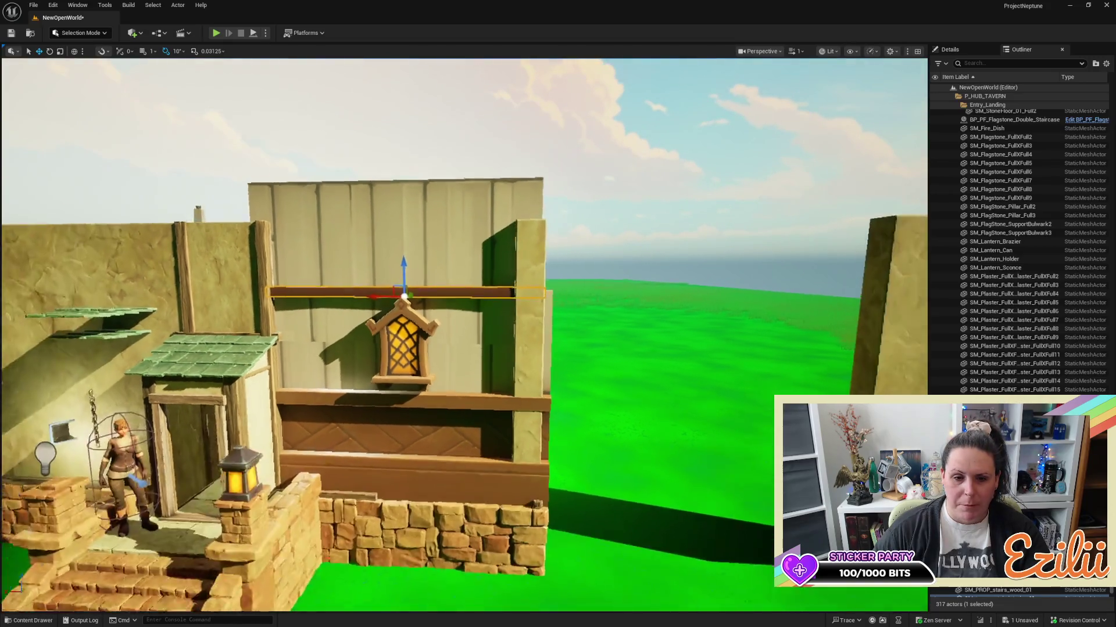
pyautogui.scroll(-1, 464, 335)
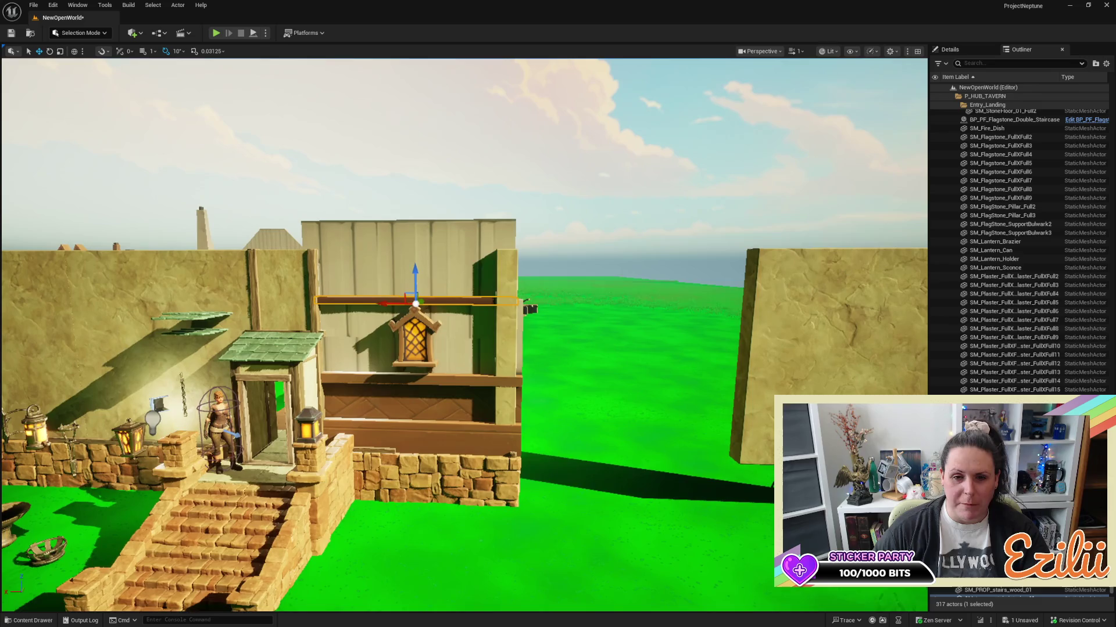
pyautogui.scroll(-3, 465, 335)
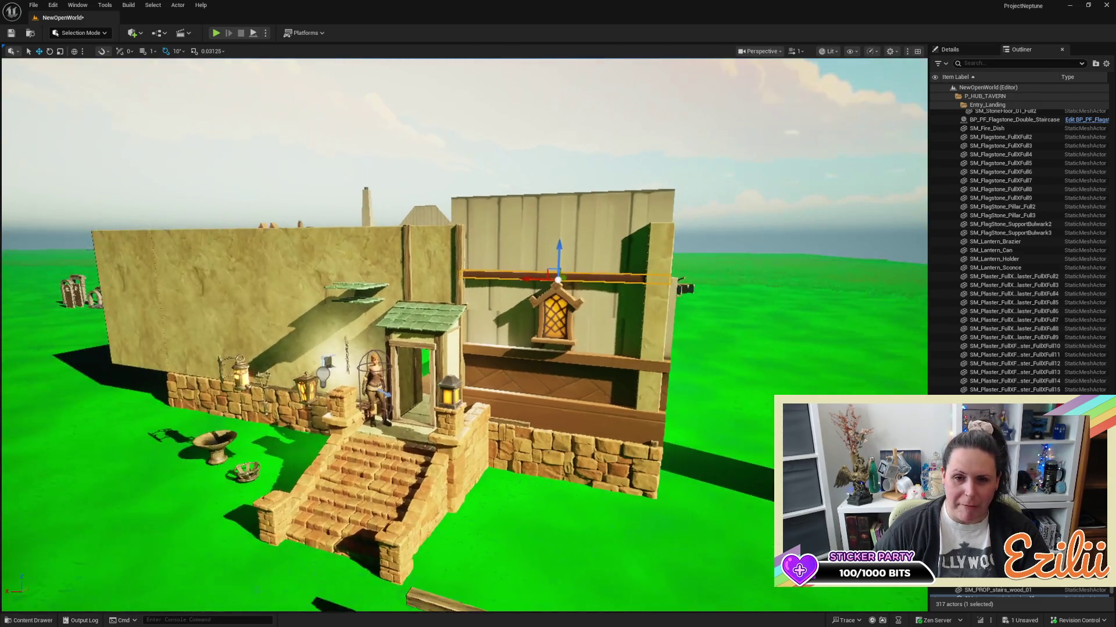
pyautogui.scroll(3, 465, 335)
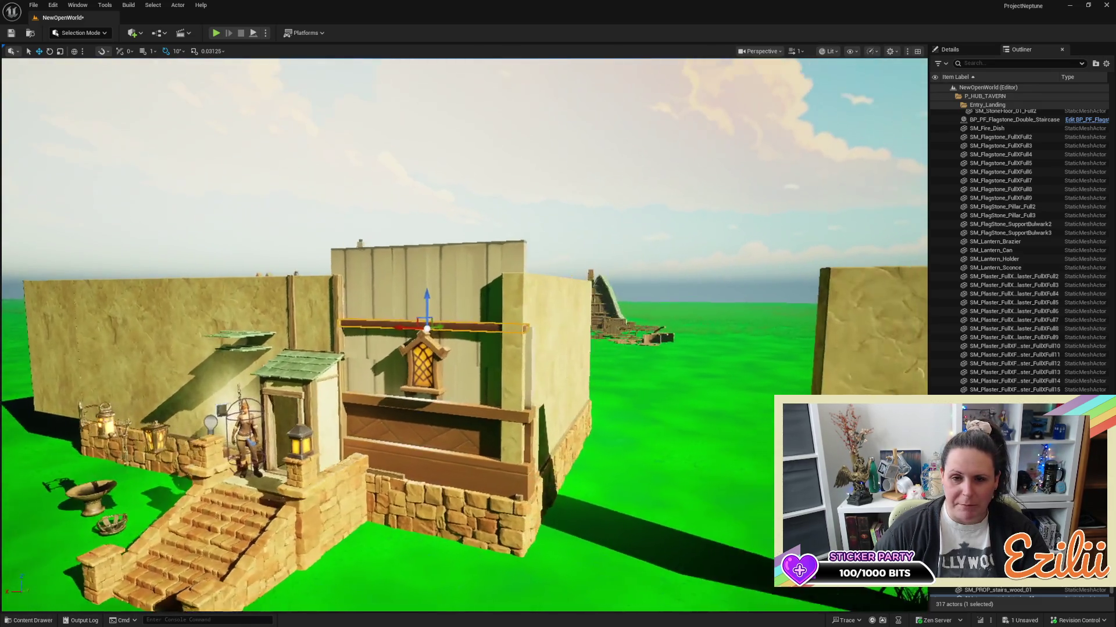
pyautogui.scroll(5, 465, 335)
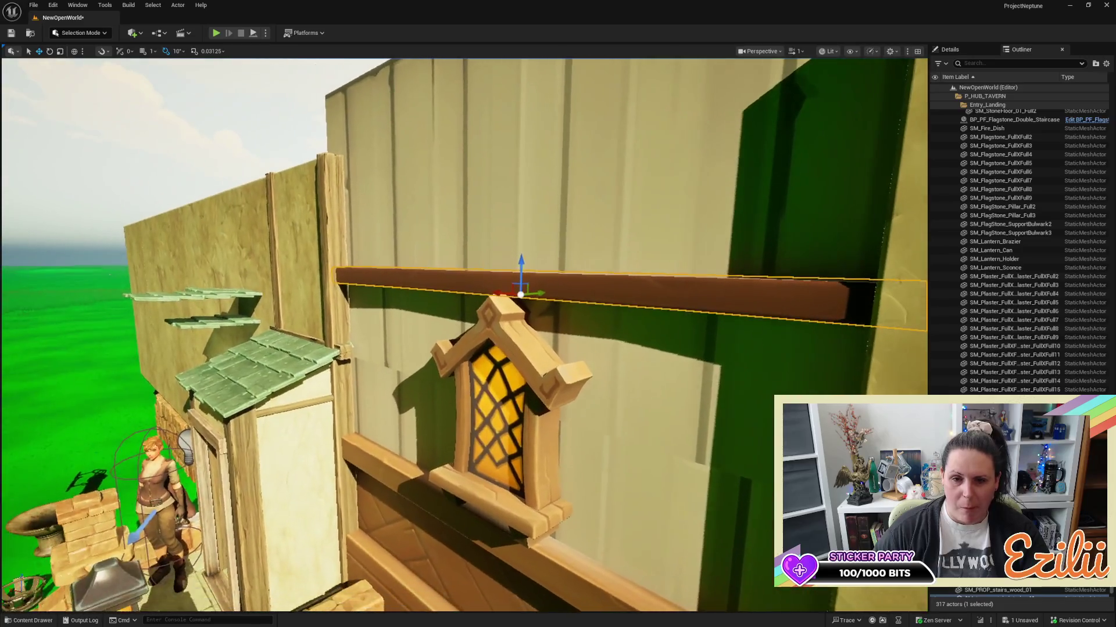
pyautogui.moveTo(465, 335); pyautogui.dragTo(360, 335)
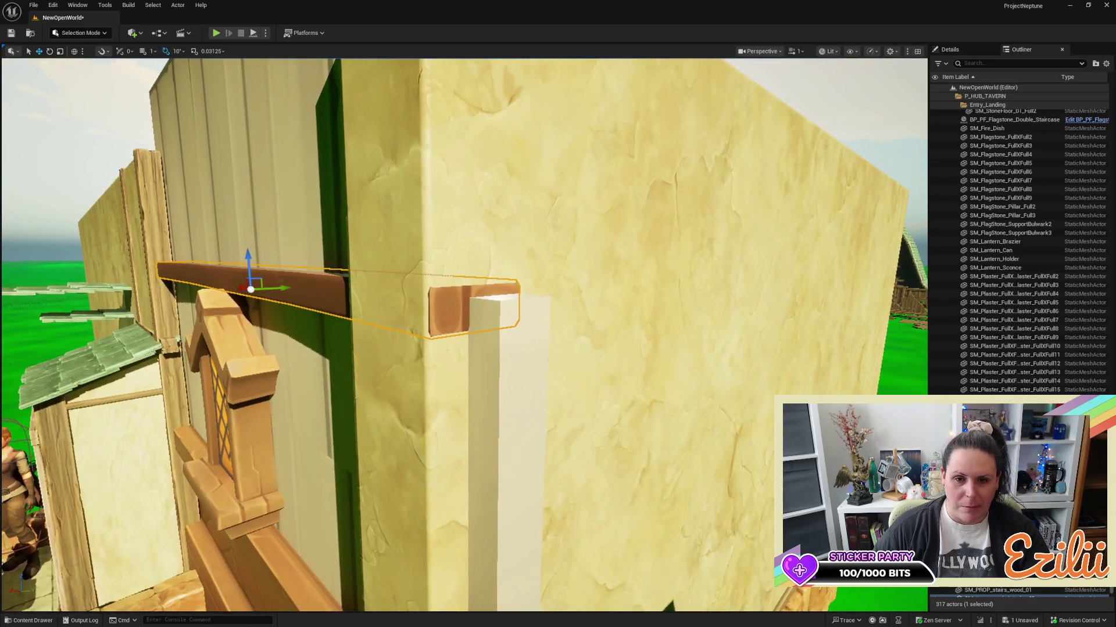
pyautogui.moveTo(289, 289)
pyautogui.mouseDown()
pyautogui.moveTo(309, 283)
pyautogui.moveTo(296, 287)
pyautogui.moveTo(233, 238)
pyautogui.mouseUp()
pyautogui.scroll(-10, 298, 288)
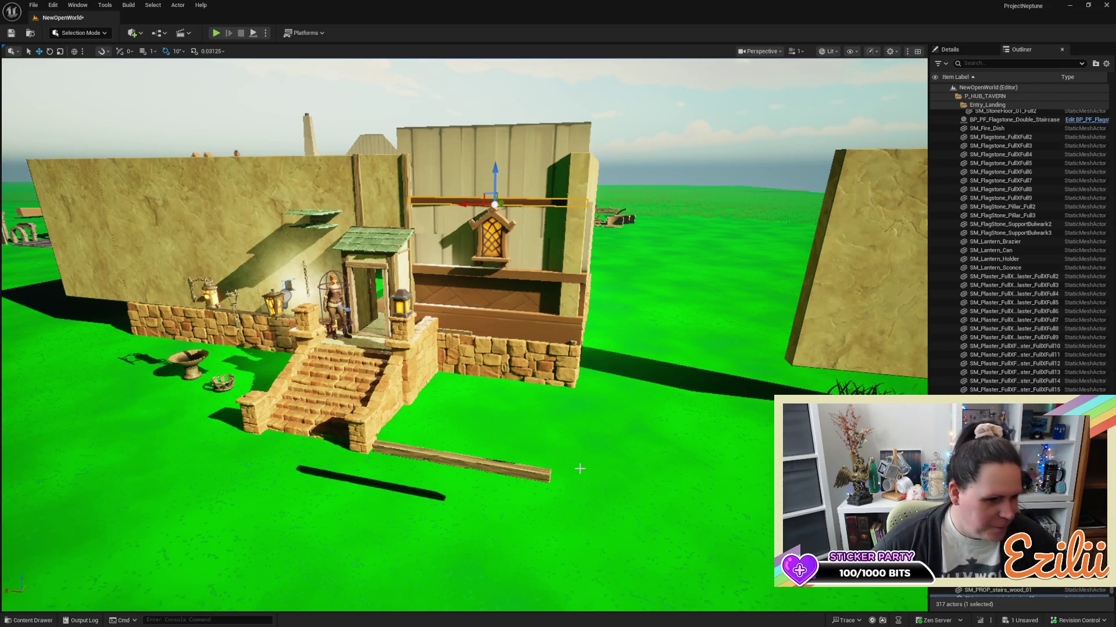
pyautogui.moveTo(402, 367)
pyautogui.mouseDown()
pyautogui.moveTo(164, 269)
pyautogui.moveTo(255, 211)
pyautogui.moveTo(195, 222)
pyautogui.moveTo(402, 369)
pyautogui.mouseUp()
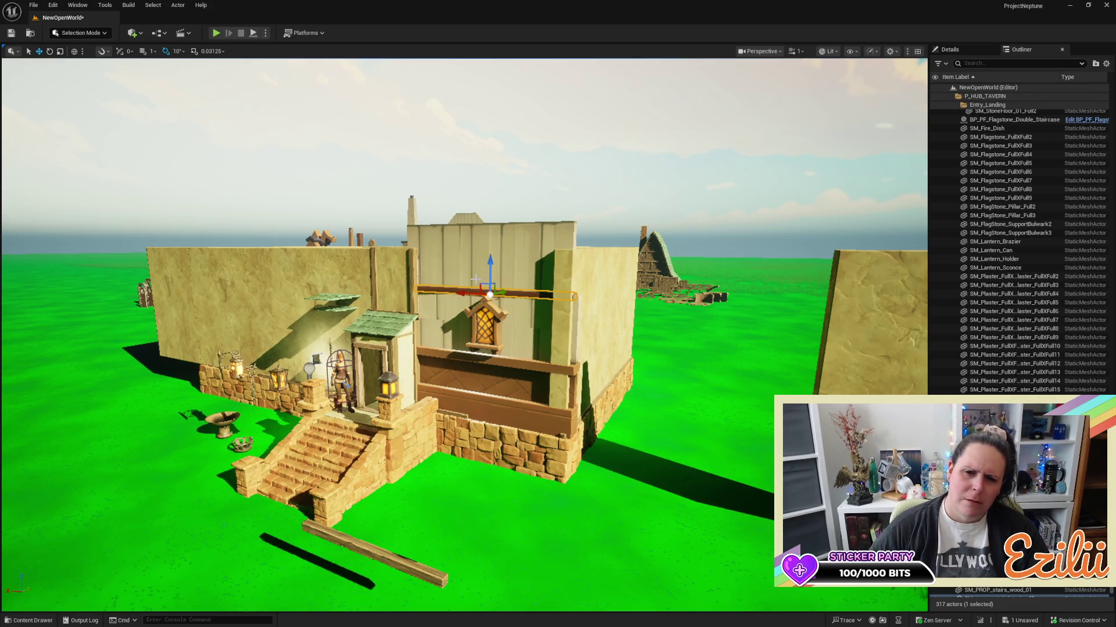
pyautogui.press('f')
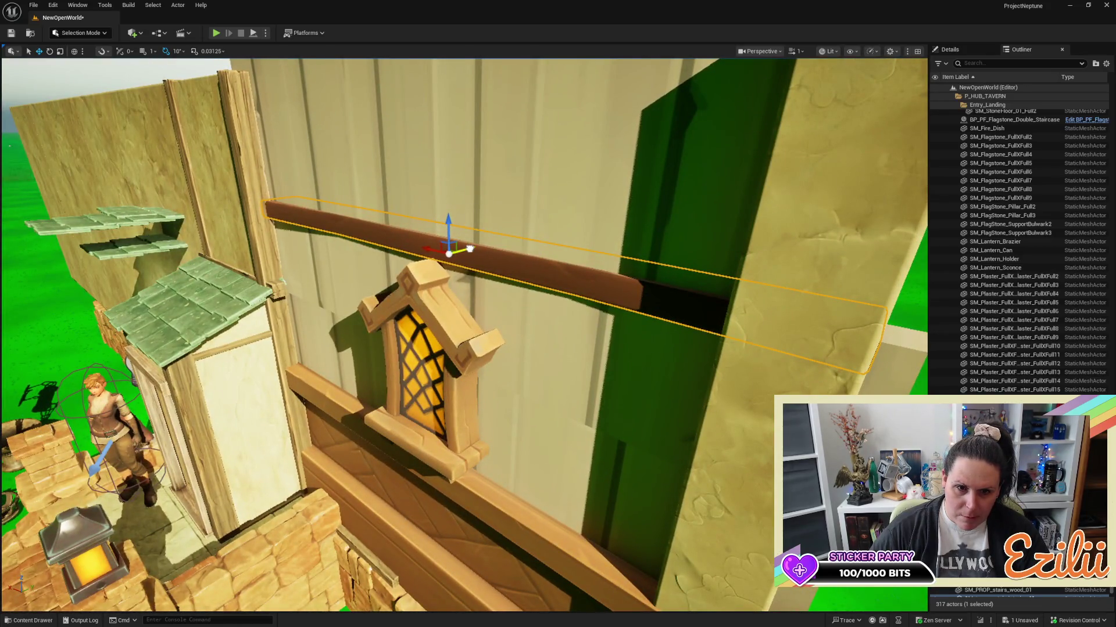
# Nudge the white plank wall panel slightly along Y, check it from above, then select the beam.
pyautogui.click(517, 170)
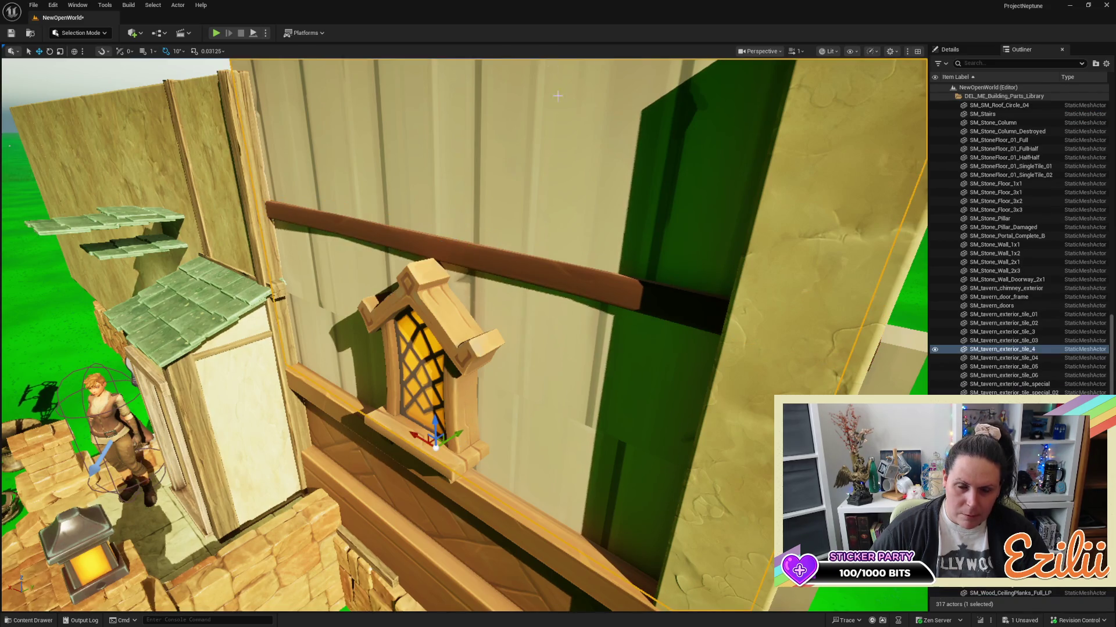
pyautogui.moveTo(569, 118); pyautogui.dragTo(513, 392)
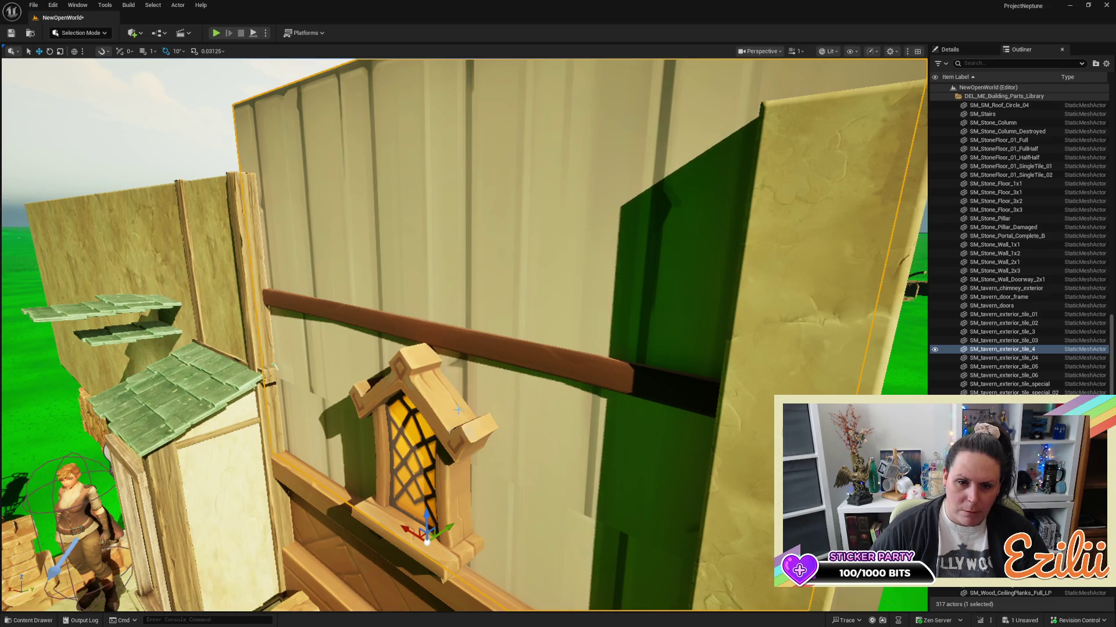
pyautogui.moveTo(448, 528); pyautogui.dragTo(451, 525)
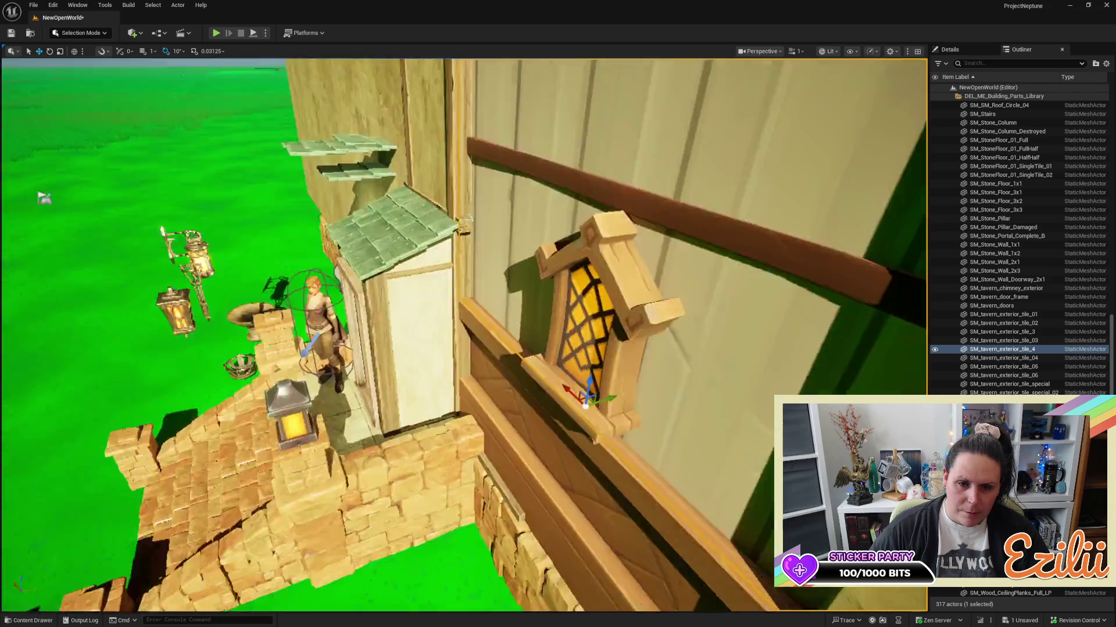
pyautogui.moveTo(481, 397); pyautogui.dragTo(481, 396)
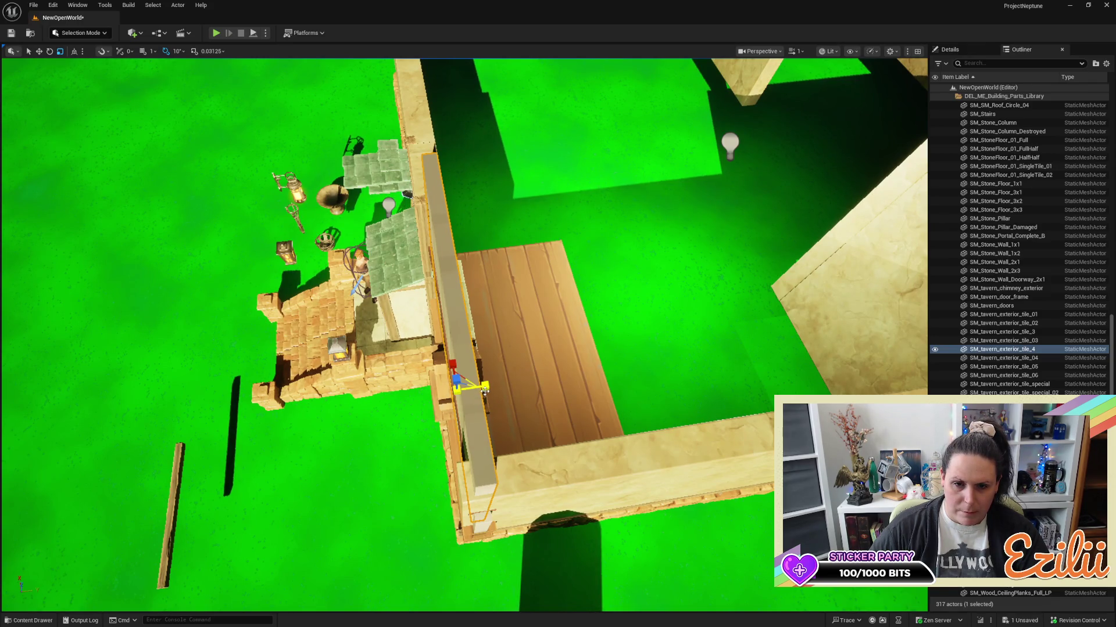
pyautogui.moveTo(482, 393); pyautogui.dragTo(482, 392)
pyautogui.click(524, 284)
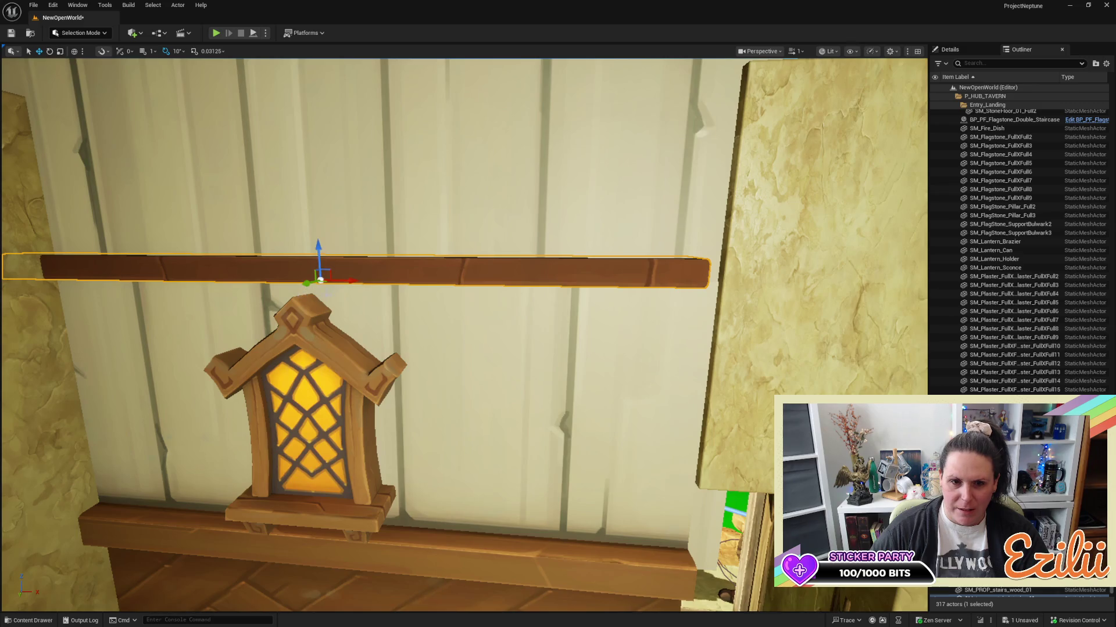
# Nudge the beam slightly left, then place the character in the doorway rotated about 160° to face the room.
pyautogui.moveTo(370, 279); pyautogui.dragTo(541, 340)
pyautogui.moveTo(498, 294); pyautogui.dragTo(498, 294)
pyautogui.click(454, 298)
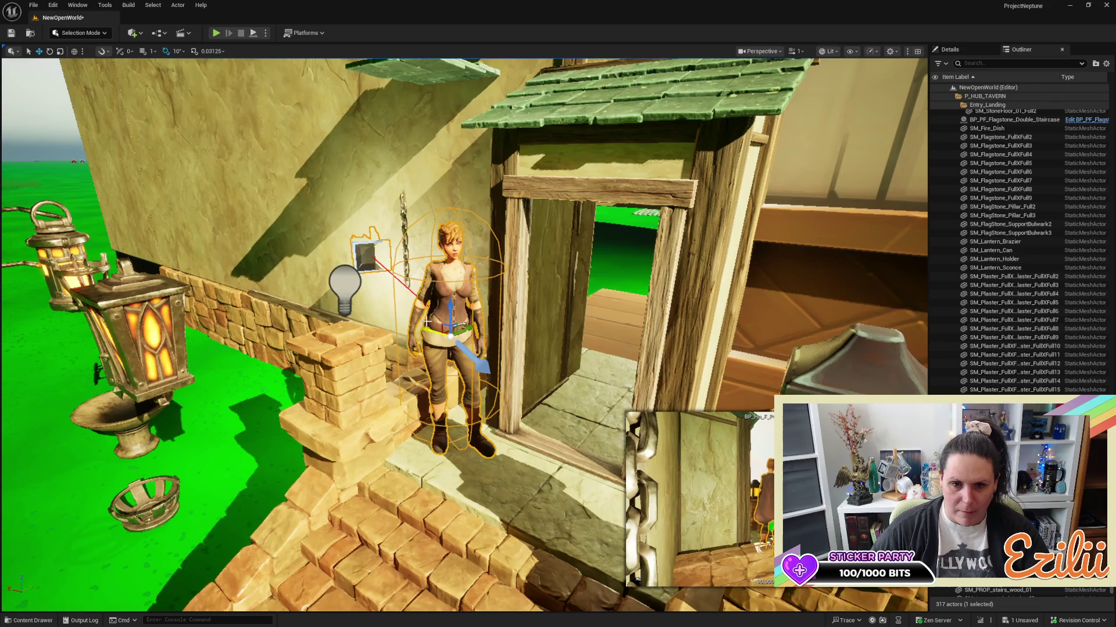
pyautogui.moveTo(469, 336)
pyautogui.mouseDown()
pyautogui.moveTo(746, 186)
pyautogui.moveTo(413, 167)
pyautogui.mouseUp()
pyautogui.press('e')
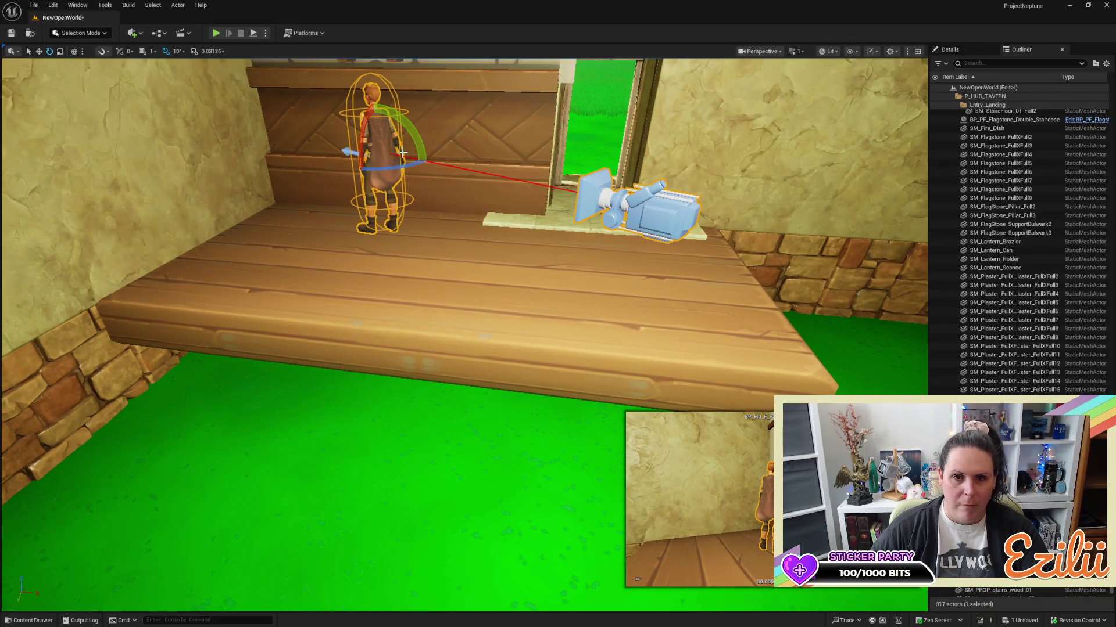
pyautogui.moveTo(402, 171)
pyautogui.mouseDown()
pyautogui.moveTo(428, 158)
pyautogui.moveTo(314, 154)
pyautogui.moveTo(427, 183)
pyautogui.moveTo(444, 205)
pyautogui.mouseUp()
pyautogui.scroll(-10, 402, 171)
pyautogui.press('Escape')
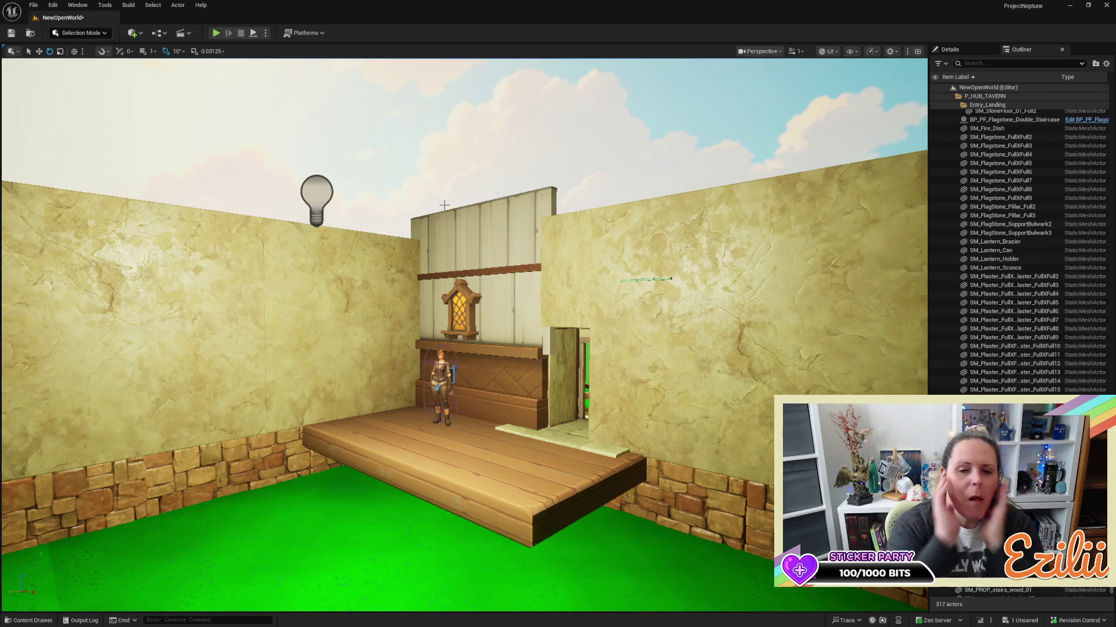
# Reposition the character near the green doorway and the tavern stairs.
pyautogui.click(476, 362)
pyautogui.press('f')
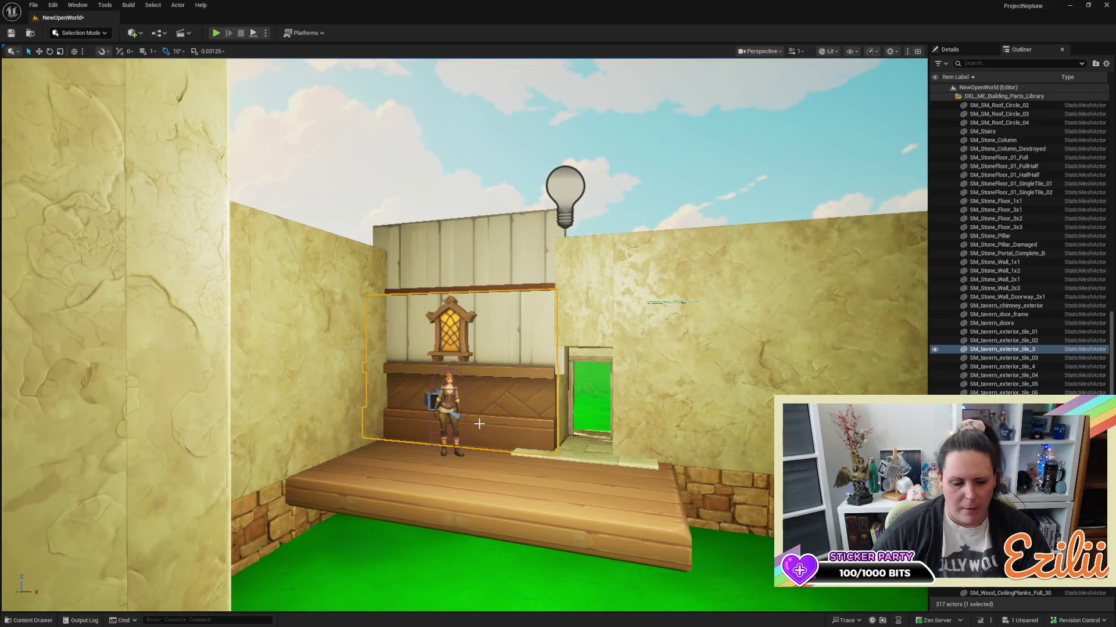
pyautogui.click(450, 407)
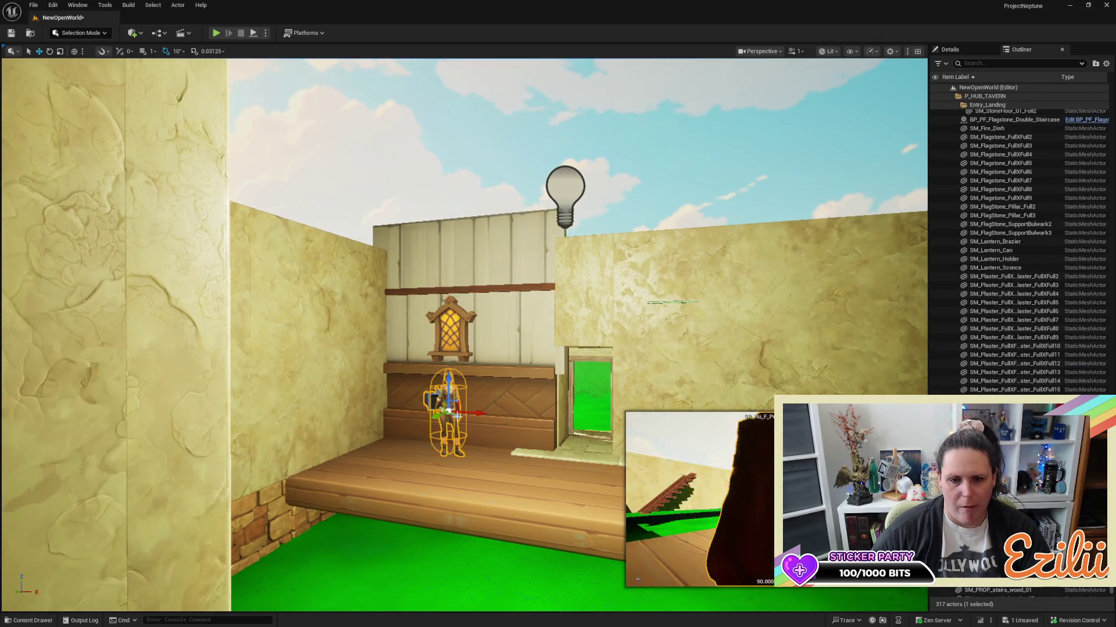
pyautogui.moveTo(475, 411)
pyautogui.mouseDown()
pyautogui.moveTo(613, 430)
pyautogui.moveTo(619, 445)
pyautogui.moveTo(629, 408)
pyautogui.moveTo(622, 420)
pyautogui.mouseUp()
pyautogui.press('f')
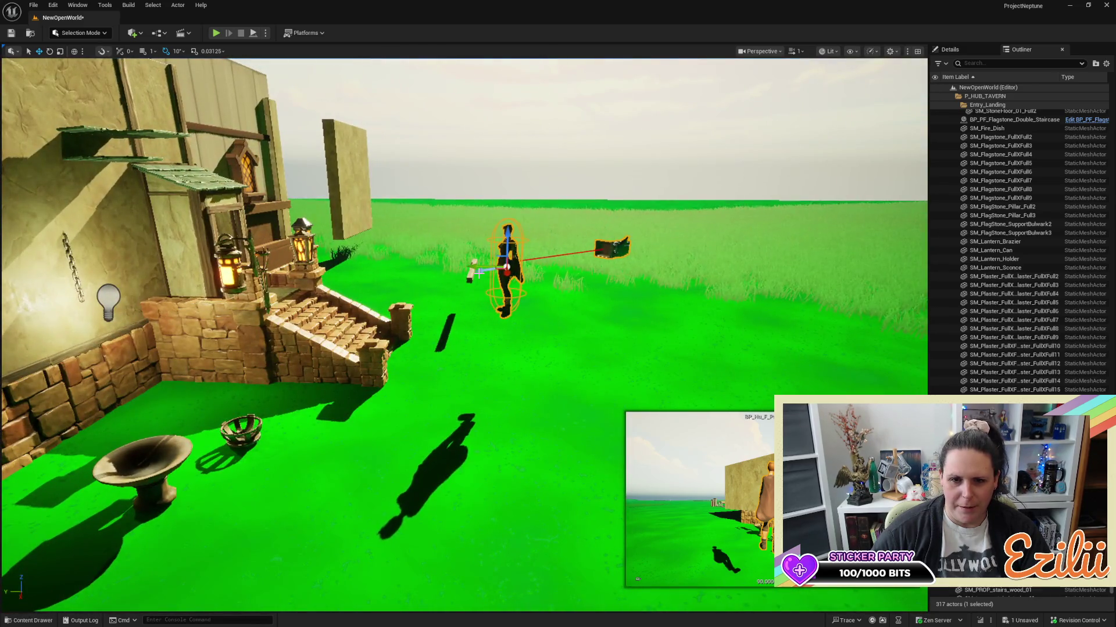
pyautogui.moveTo(508, 267)
pyautogui.mouseDown()
pyautogui.moveTo(498, 255)
pyautogui.moveTo(299, 256)
pyautogui.moveTo(235, 279)
pyautogui.mouseUp()
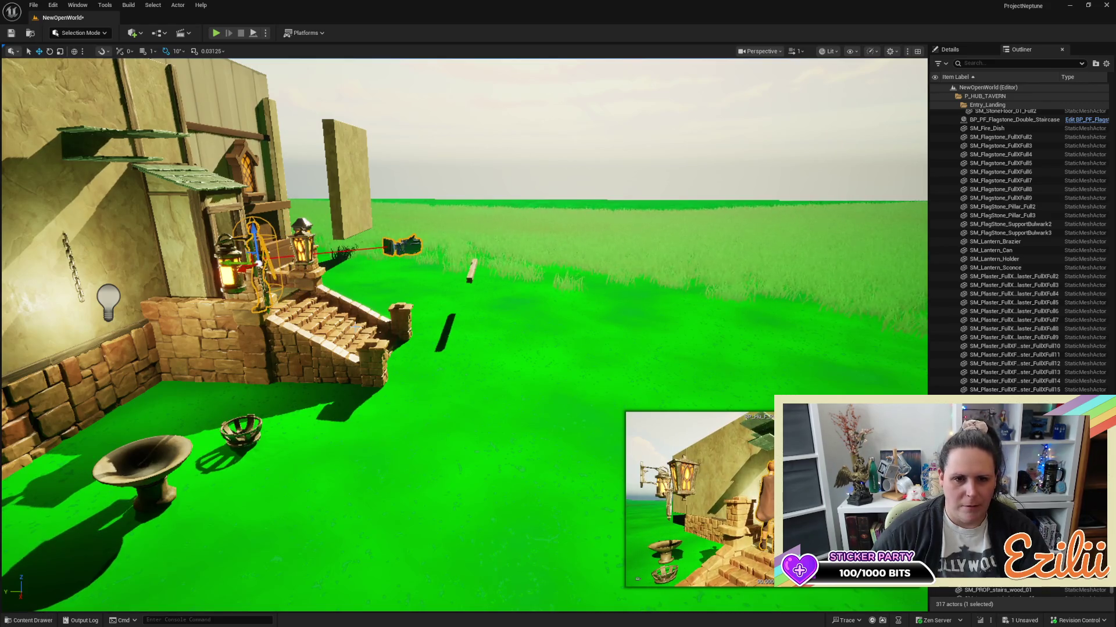
pyautogui.press('f')
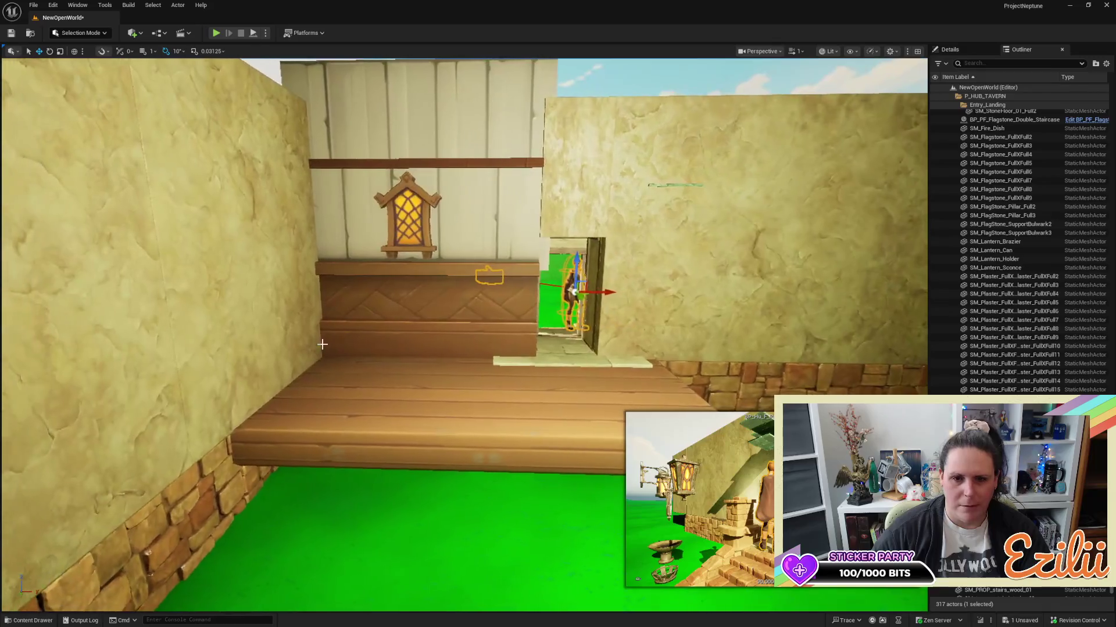
# Slide SM_tavern_exterior_tile_3 far left and lower SM_tavern_exterior_tile_4 onto the wooden floor.
pyautogui.click(344, 330)
pyautogui.moveTo(430, 356); pyautogui.dragTo(148, 320)
pyautogui.click(408, 215)
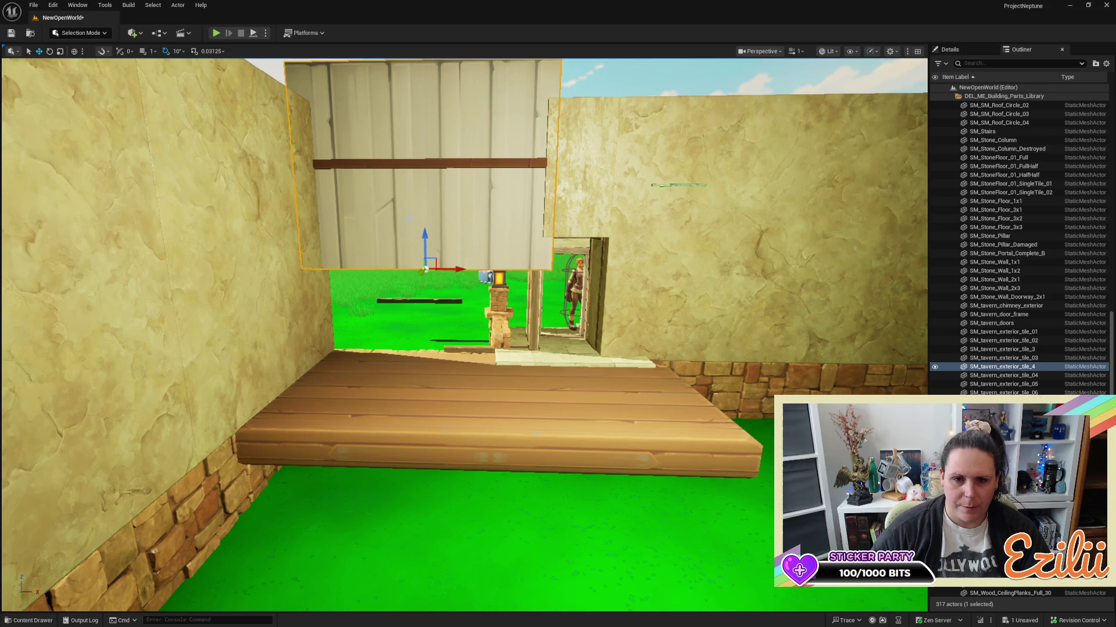
pyautogui.moveTo(426, 233)
pyautogui.mouseDown()
pyautogui.moveTo(418, 325)
pyautogui.moveTo(395, 325)
pyautogui.moveTo(583, 500)
pyautogui.moveTo(583, 543)
pyautogui.mouseUp()
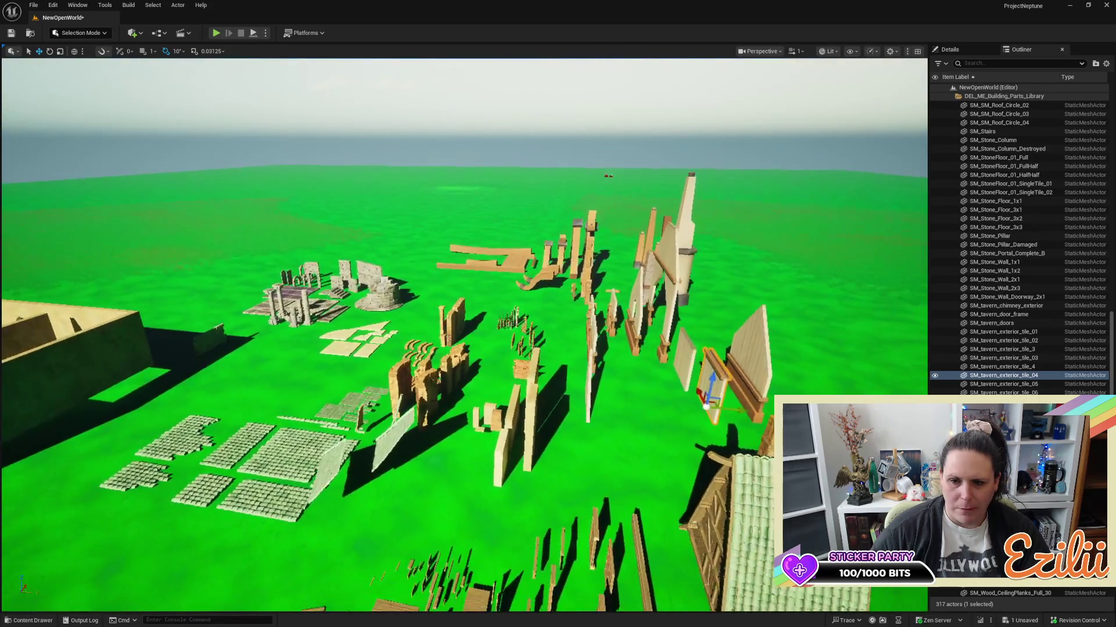
# Copy the wall tile and set the wooden plank panel on the stone base beside the tavern door.
pyautogui.keyDown('alt'); pyautogui.moveTo(735, 410); pyautogui.dragTo(214, 282); pyautogui.keyUp('alt')
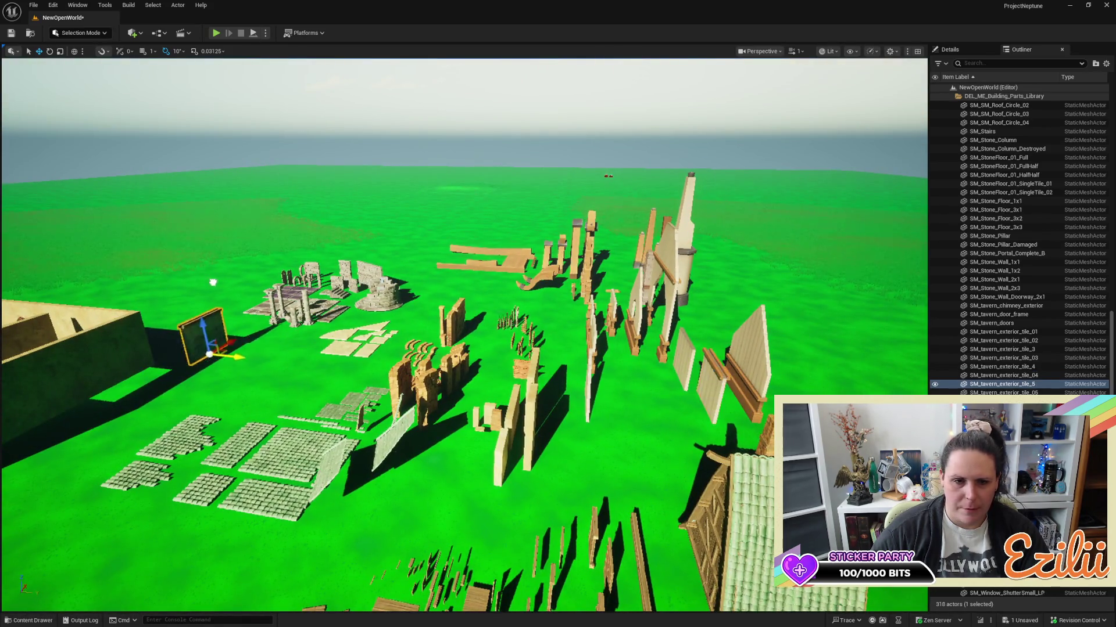
pyautogui.moveTo(320, 198)
pyautogui.mouseDown()
pyautogui.moveTo(286, 185)
pyautogui.moveTo(308, 185)
pyautogui.mouseUp()
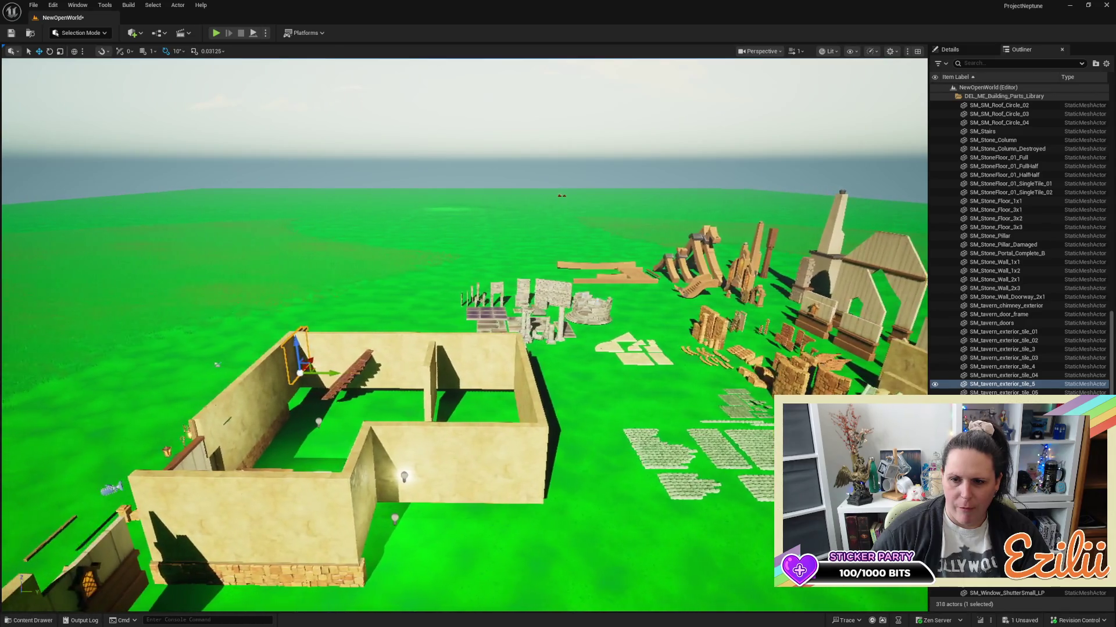
pyautogui.moveTo(308, 185)
pyautogui.mouseDown()
pyautogui.moveTo(349, 185)
pyautogui.moveTo(267, 187)
pyautogui.moveTo(349, 187)
pyautogui.moveTo(357, 128)
pyautogui.moveTo(293, 144)
pyautogui.moveTo(348, 127)
pyautogui.moveTo(366, 163)
pyautogui.moveTo(81, 174)
pyautogui.mouseUp()
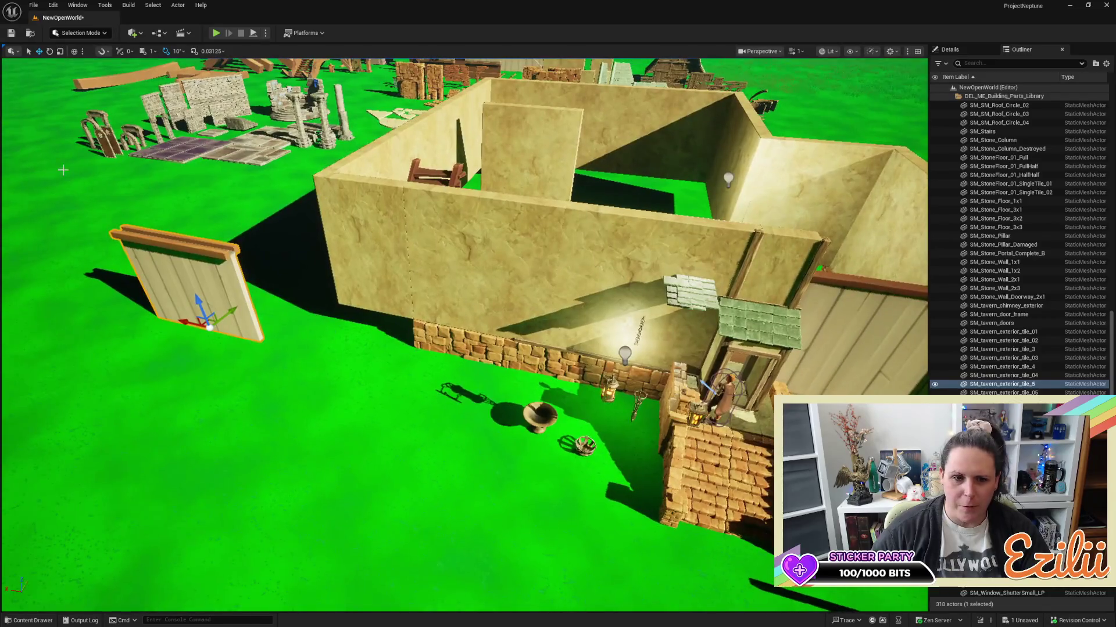
pyautogui.moveTo(183, 320)
pyautogui.mouseDown()
pyautogui.moveTo(273, 349)
pyautogui.moveTo(561, 399)
pyautogui.moveTo(673, 461)
pyautogui.moveTo(755, 455)
pyautogui.moveTo(673, 453)
pyautogui.mouseUp()
pyautogui.moveTo(498, 437); pyautogui.dragTo(554, 403)
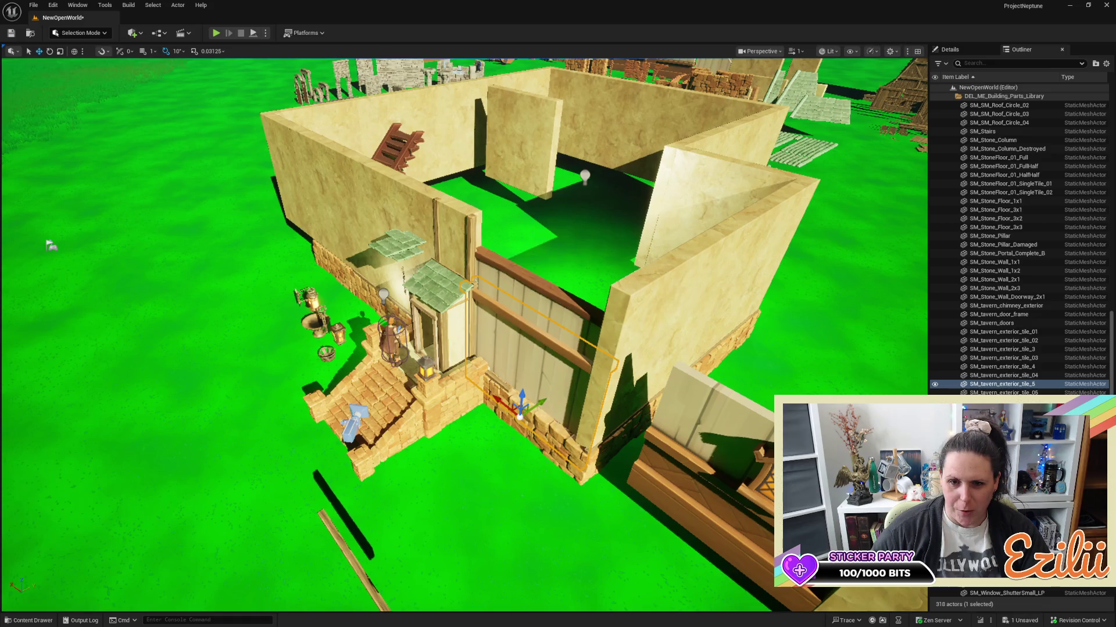
# Move the wall-top beam into the room and drag the spare tile_4 panel out to the field.
pyautogui.click(539, 283)
pyautogui.moveTo(563, 277); pyautogui.dragTo(665, 254)
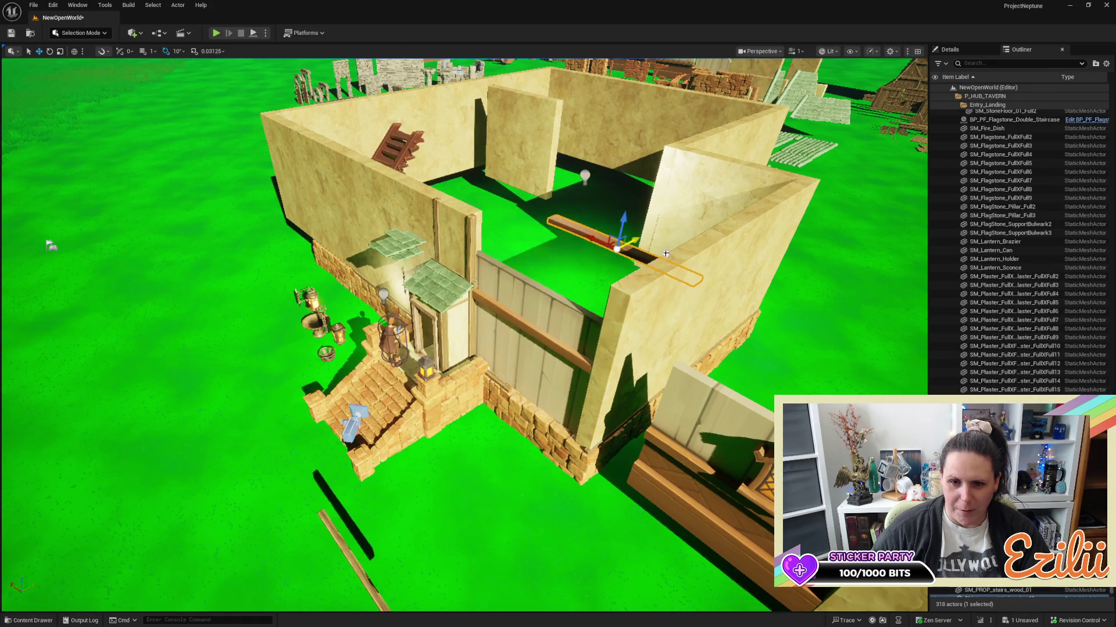
pyautogui.click(552, 344)
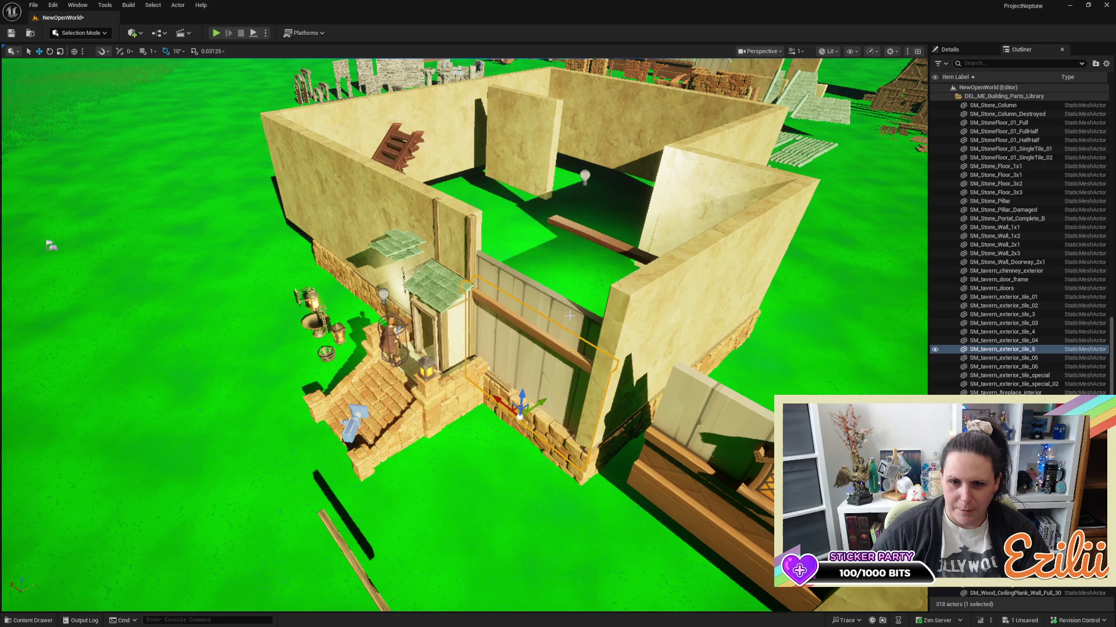
pyautogui.click(542, 367)
pyautogui.moveTo(526, 381); pyautogui.dragTo(186, 463)
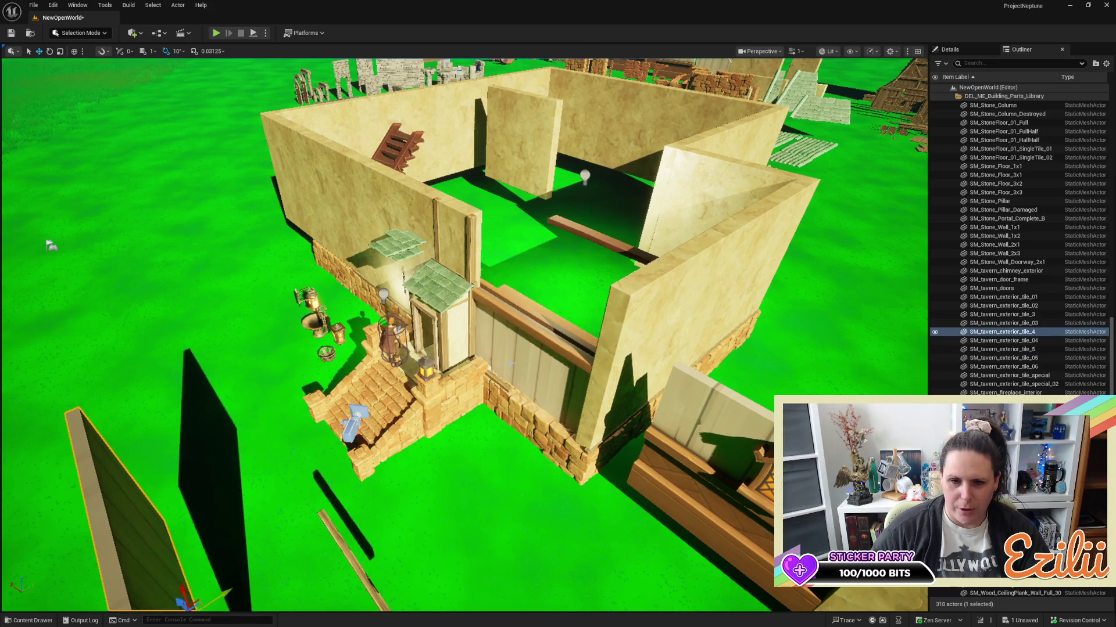
# Slide tile_5 back against the wall and fly in close on it.
pyautogui.click(511, 381)
pyautogui.moveTo(521, 395); pyautogui.dragTo(564, 334)
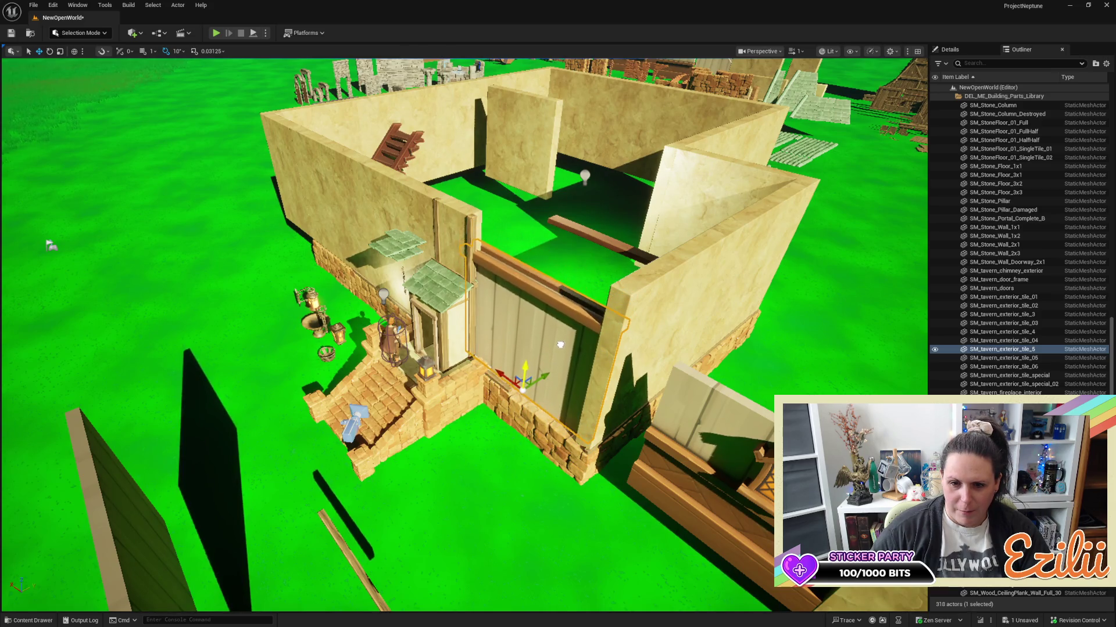
pyautogui.scroll(5, 565, 334)
pyautogui.scroll(8, 459, 349)
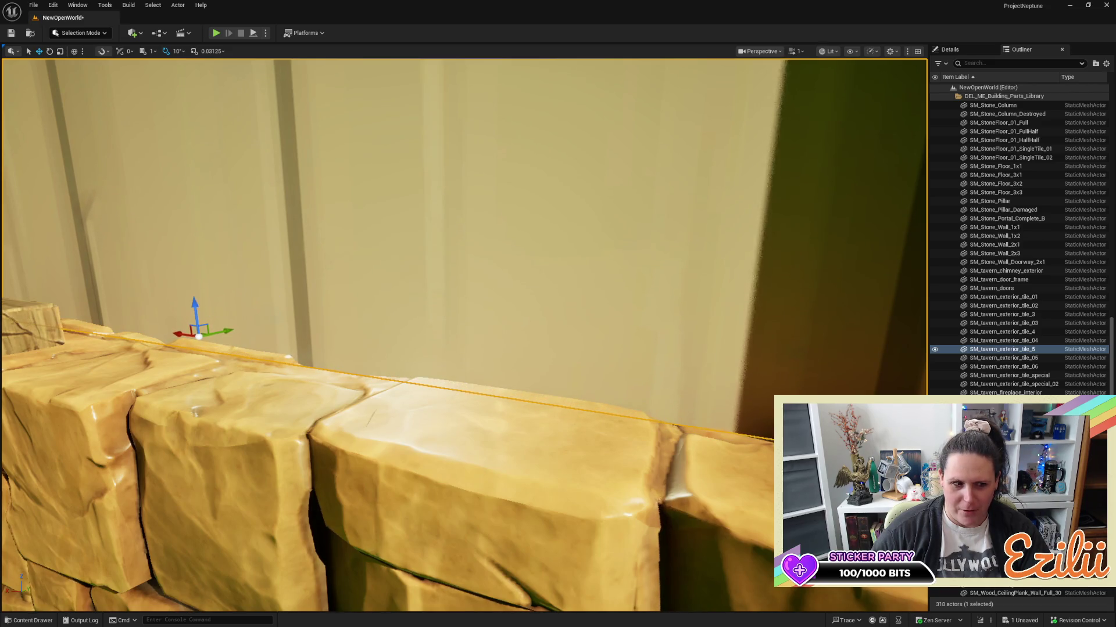
pyautogui.scroll(-10, 464, 335)
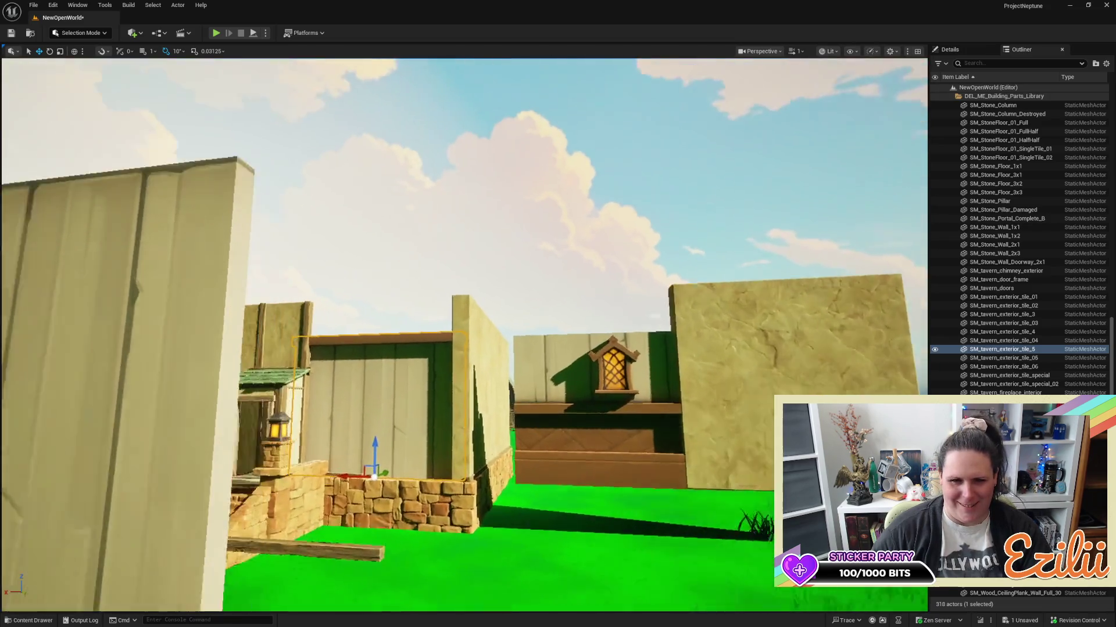
pyautogui.moveTo(464, 335)
pyautogui.mouseDown()
pyautogui.moveTo(401, 273)
pyautogui.moveTo(442, 337)
pyautogui.moveTo(442, 366)
pyautogui.mouseUp()
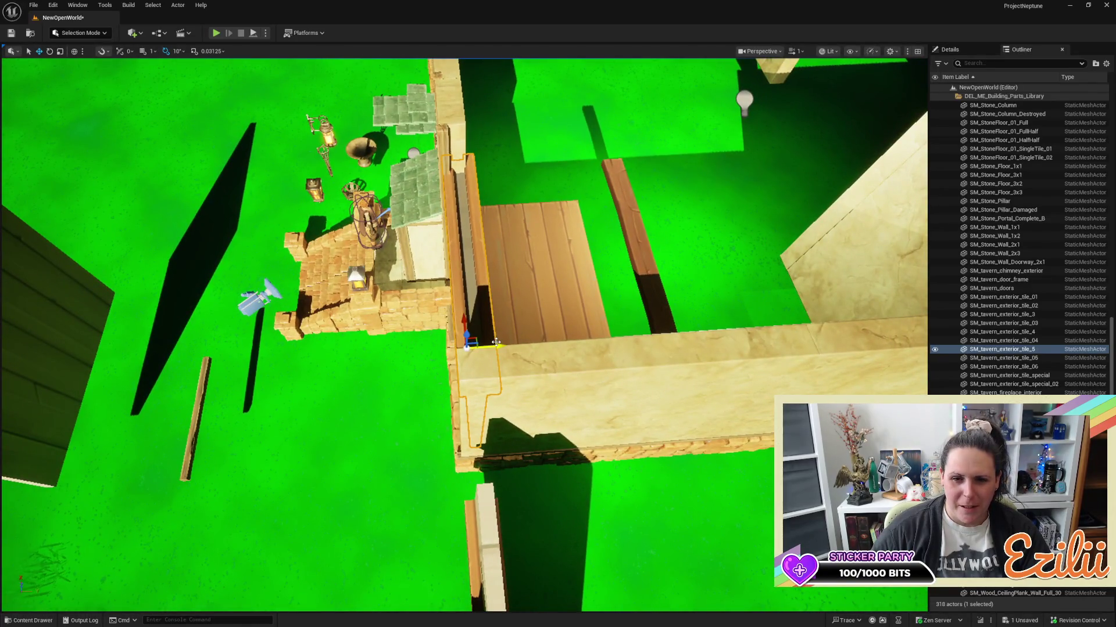
# Slide the wooden panel along Y to close the gap between the door and the plaster wall.
pyautogui.moveTo(495, 342); pyautogui.dragTo(496, 343)
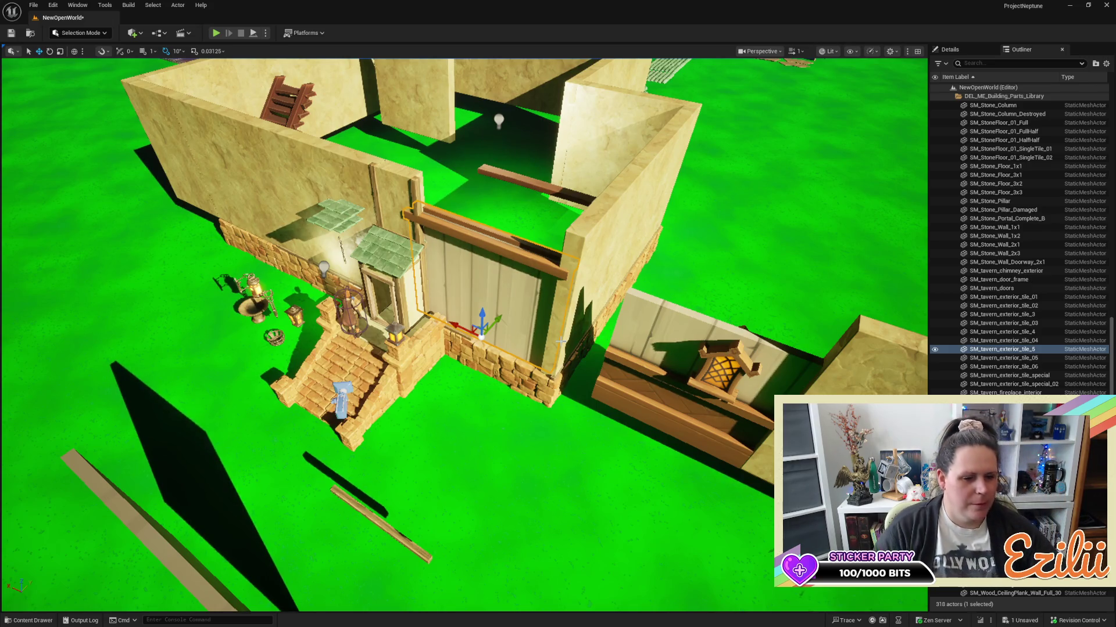
pyautogui.moveTo(791, 270); pyautogui.dragTo(819, 314)
pyautogui.scroll(-3, 464, 335)
pyautogui.scroll(10, 465, 335)
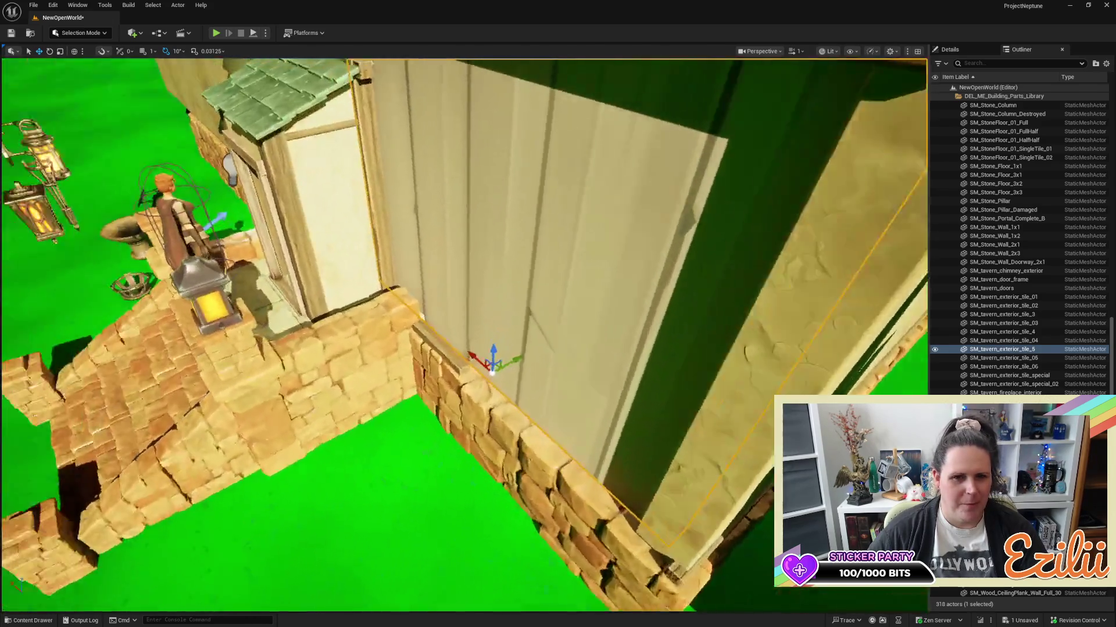
pyautogui.scroll(-2, 489, 425)
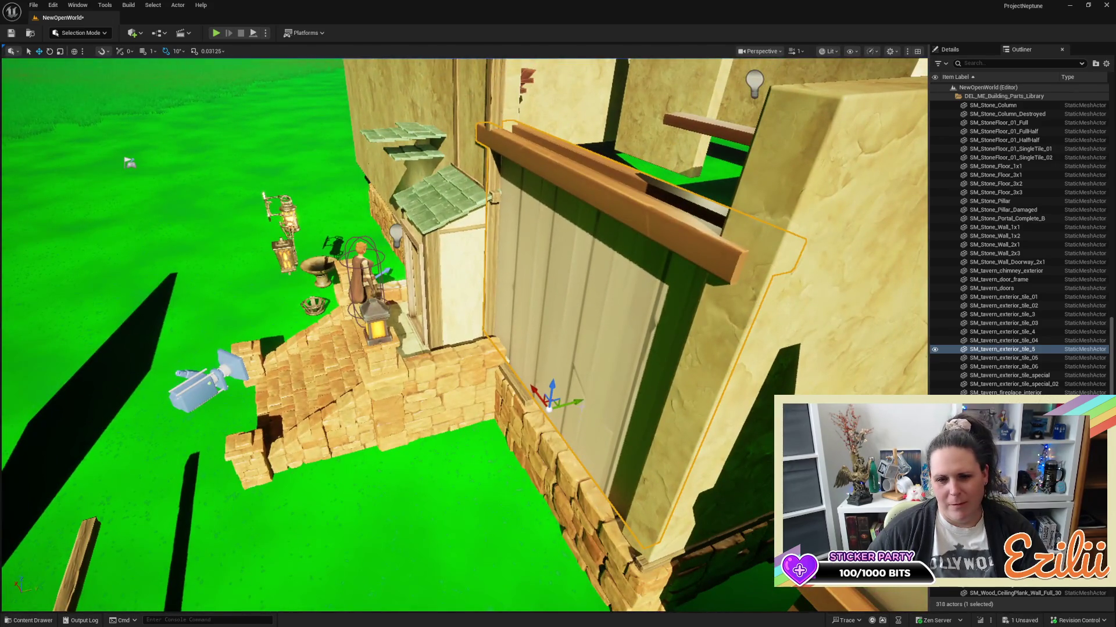
pyautogui.moveTo(580, 401)
pyautogui.mouseDown()
pyautogui.moveTo(594, 399)
pyautogui.moveTo(373, 387)
pyautogui.mouseUp()
pyautogui.moveTo(455, 412)
pyautogui.mouseDown()
pyautogui.moveTo(436, 401)
pyautogui.moveTo(433, 340)
pyautogui.moveTo(404, 340)
pyautogui.moveTo(357, 293)
pyautogui.moveTo(571, 355)
pyautogui.mouseUp()
# Delete the selected wooden wall panel and look over the walled room.
pyautogui.press('Delete')
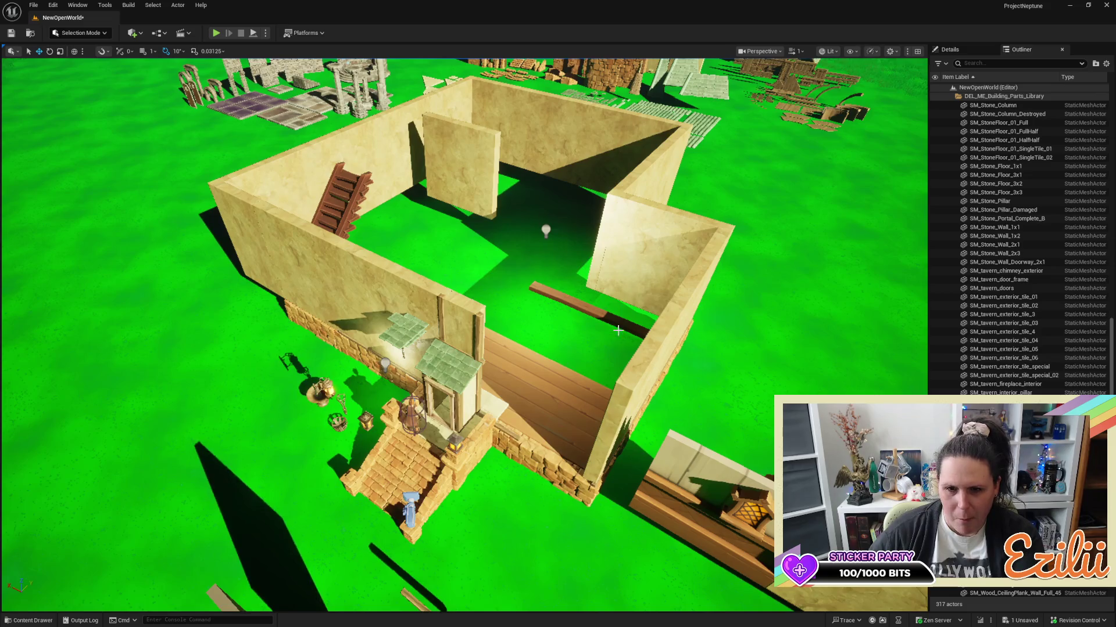
pyautogui.moveTo(190, 547); pyautogui.dragTo(200, 532)
pyautogui.moveTo(348, 116); pyautogui.dragTo(378, 99)
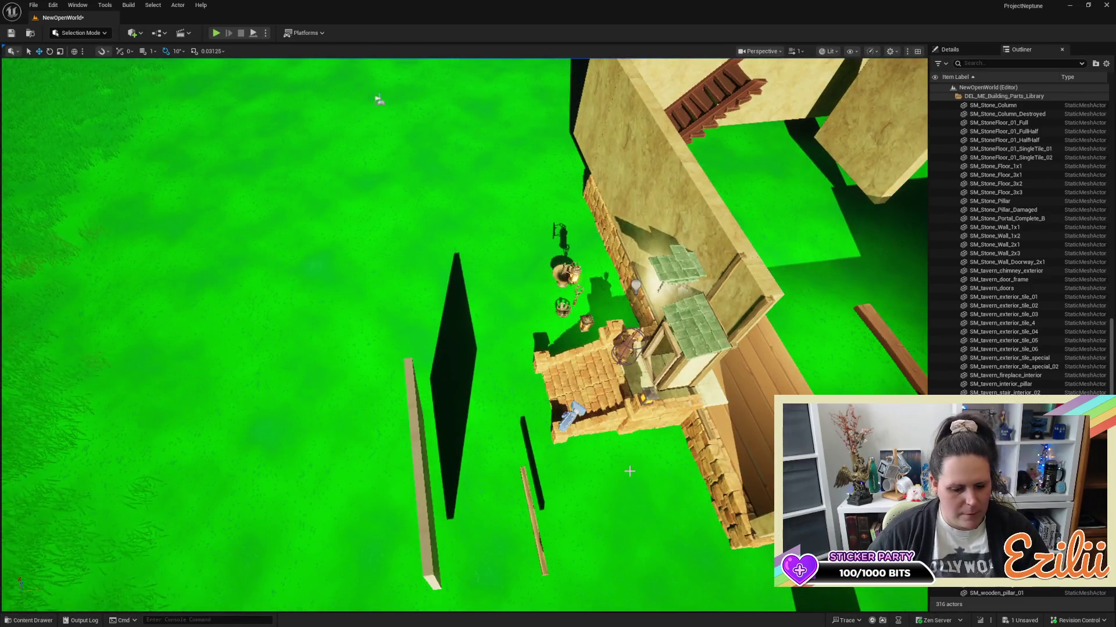
# Undo the recent panel edits with repeated Ctrl+Z back to the spare wall panel.
pyautogui.hotkey('ctrl', 'z')
pyautogui.hotkey('ctrl', 'z')
pyautogui.hotkey('ctrl', 'z')
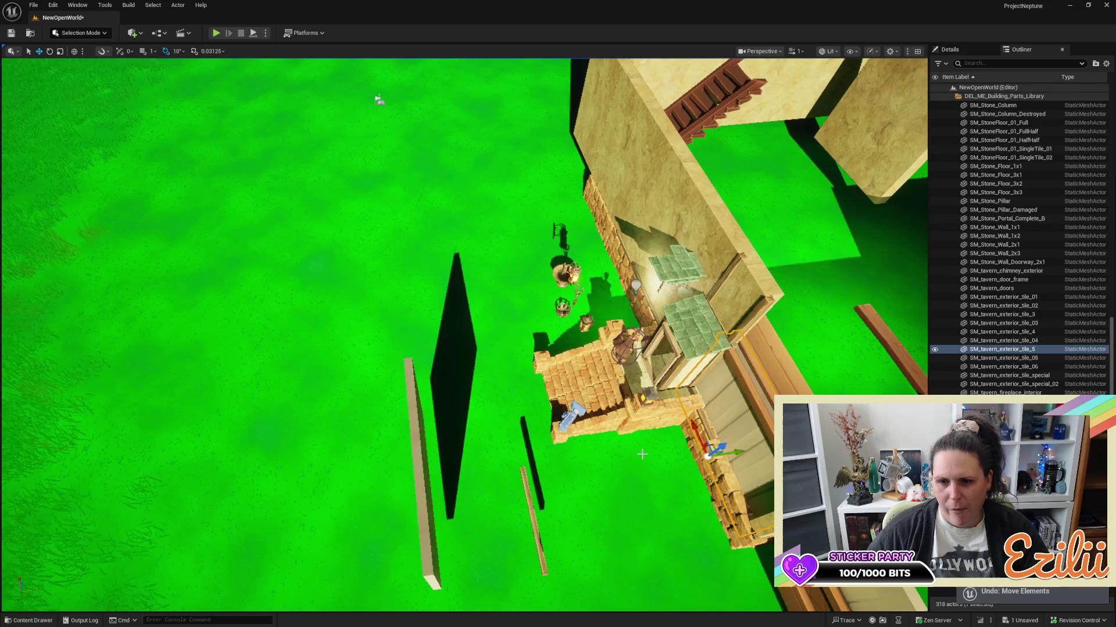
pyautogui.hotkey('ctrl', 'z')
pyautogui.hotkey('ctrl', 'z')
pyautogui.hotkey('ctrl', 'z')
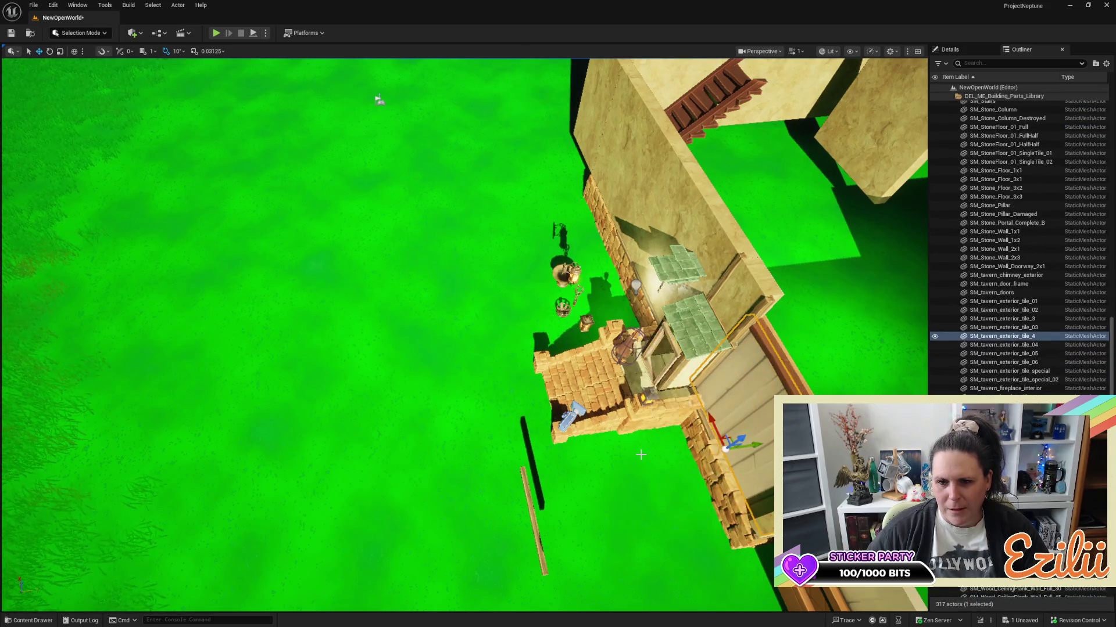
pyautogui.hotkey('ctrl', 'z')
pyautogui.hotkey('ctrl', 'z')
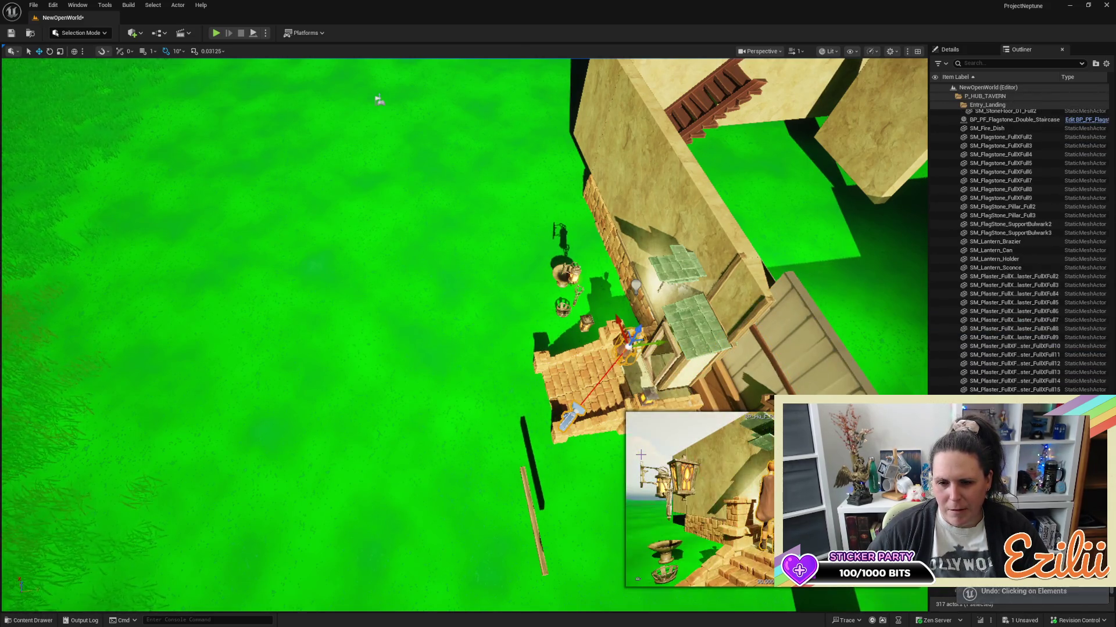
pyautogui.hotkey('ctrl', 'z')
pyautogui.hotkey('ctrl', 'z')
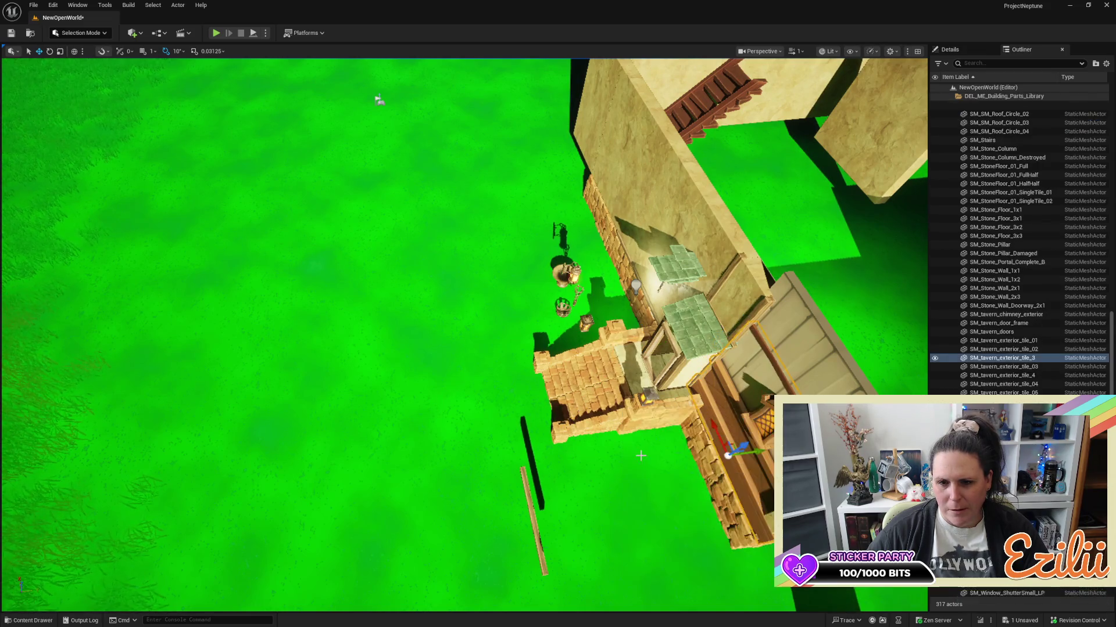
pyautogui.hotkey('ctrl', 'z')
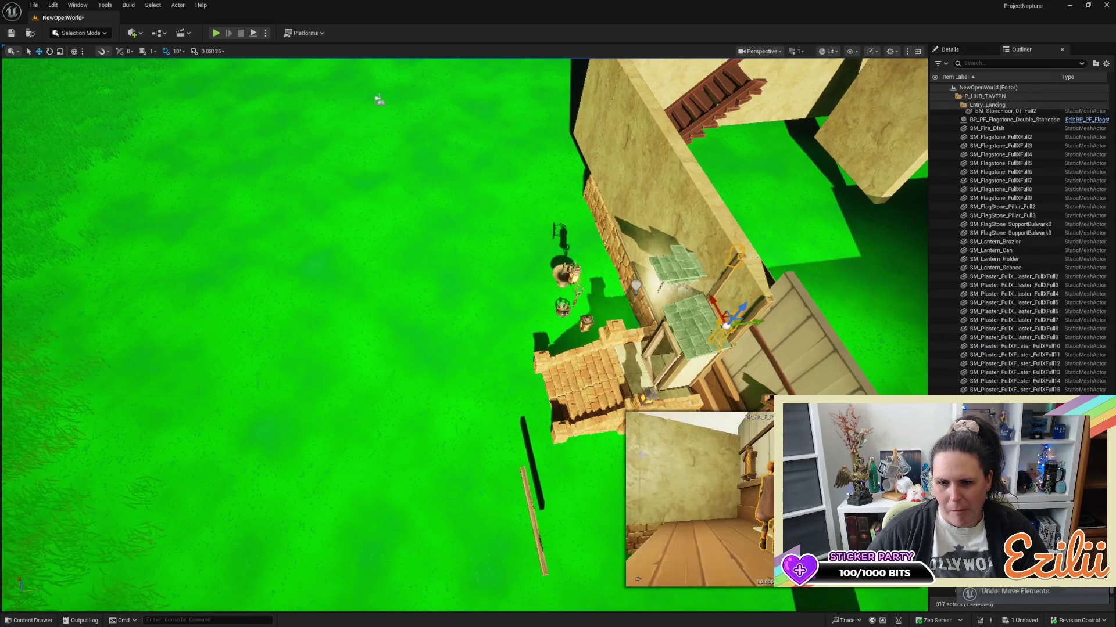
pyautogui.hotkey('ctrl', 'z')
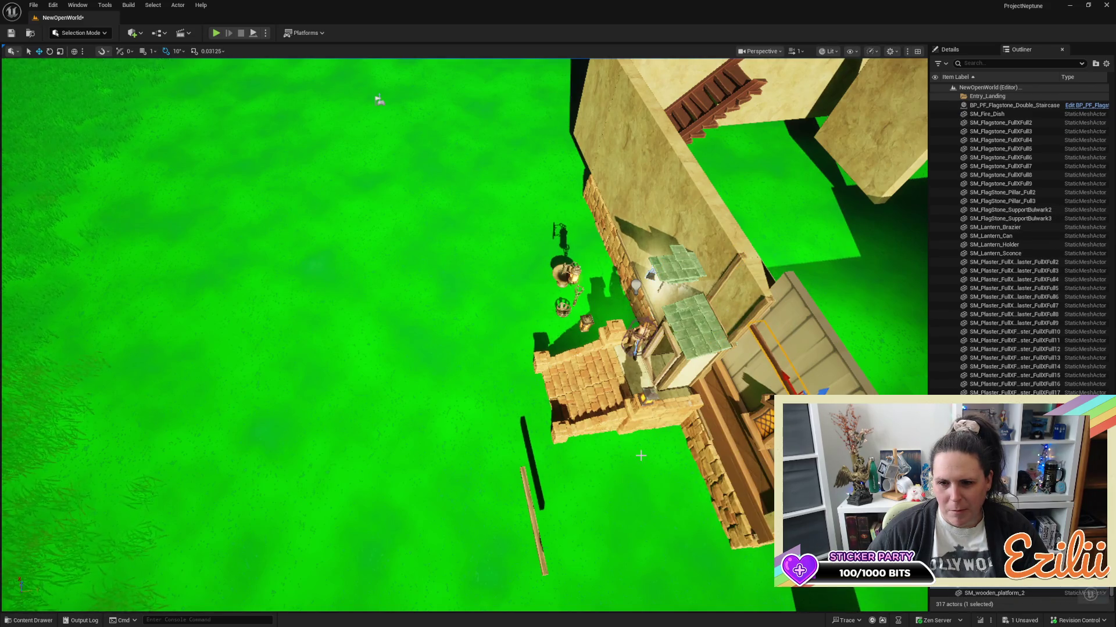
pyautogui.hotkey('ctrl', 'z')
pyautogui.hotkey('ctrl', 'z')
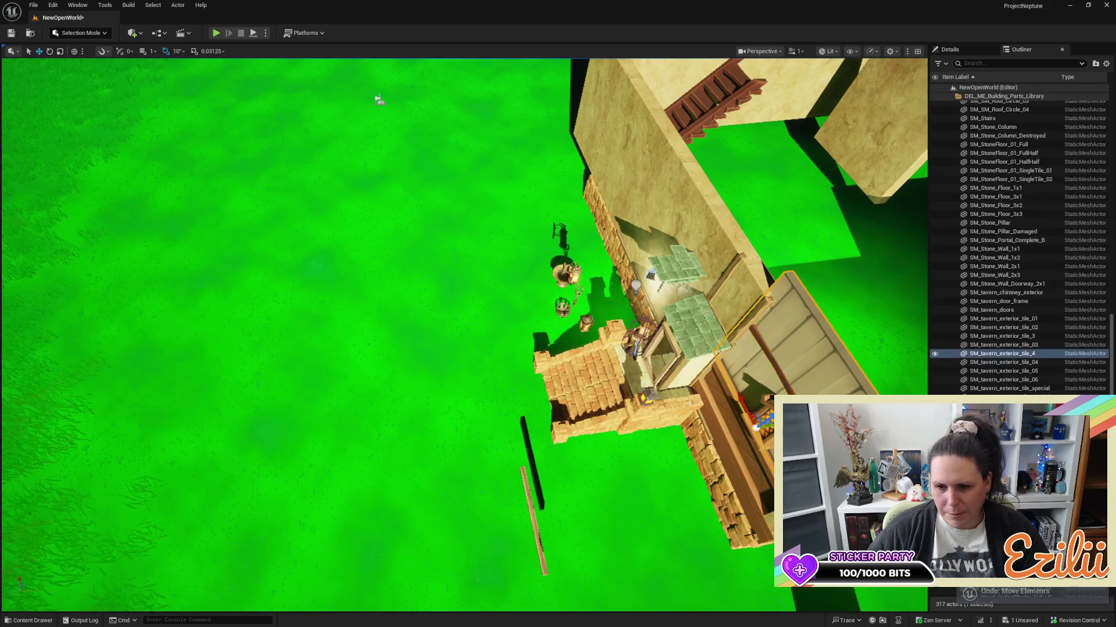
pyautogui.hotkey('ctrl', 'z')
pyautogui.hotkey('ctrl', 'z')
pyautogui.hotkey('ctrl', 'z')
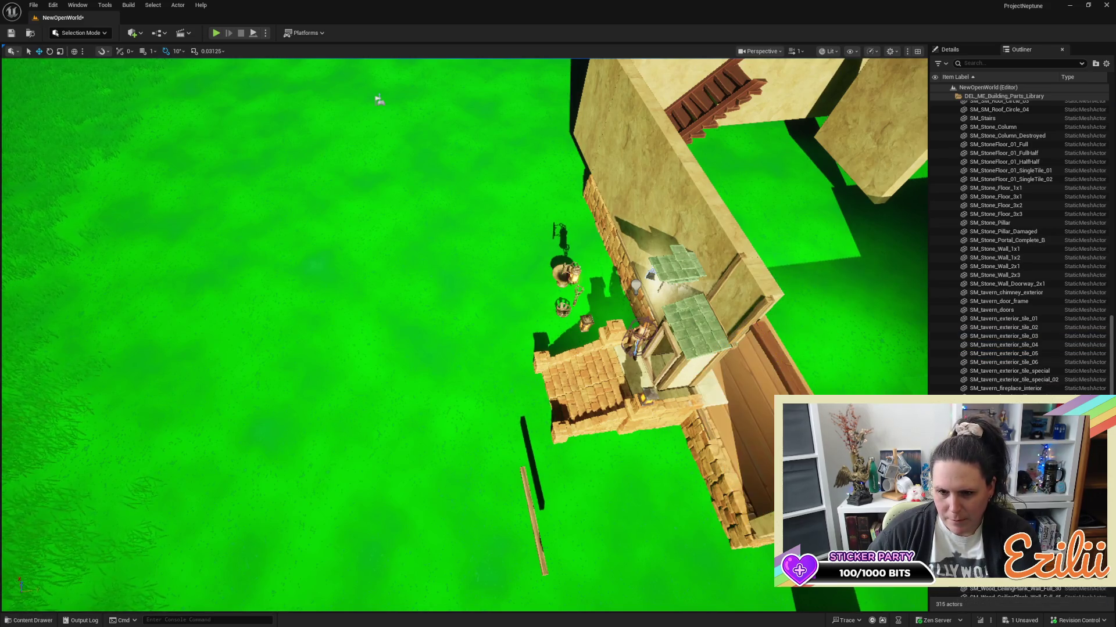
pyautogui.moveTo(542, 502)
pyautogui.mouseDown()
pyautogui.moveTo(523, 386)
pyautogui.moveTo(523, 401)
pyautogui.mouseUp()
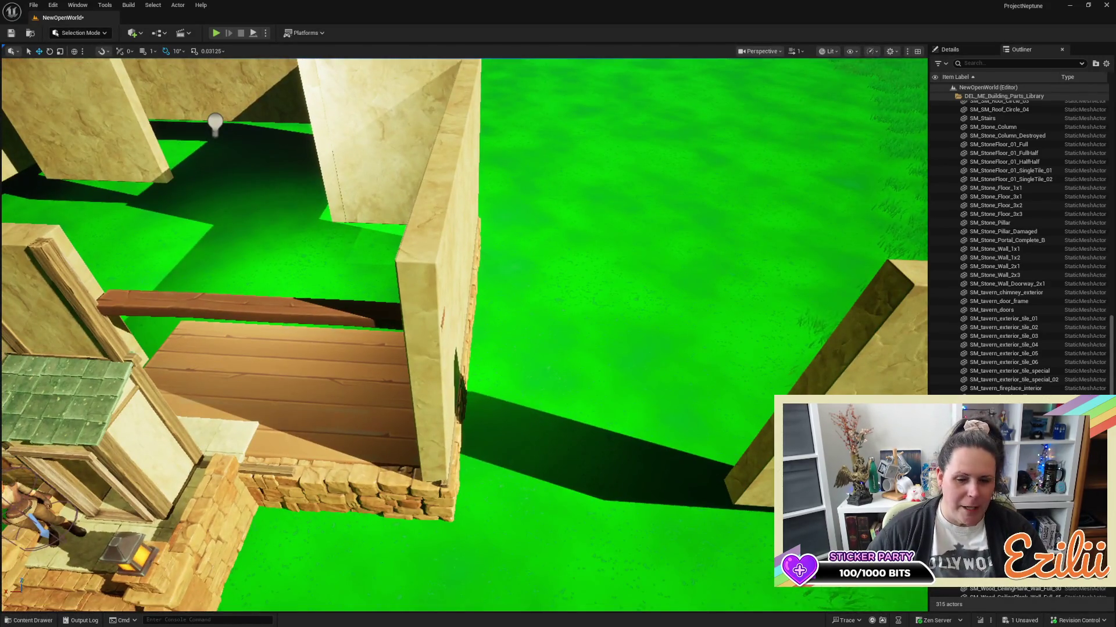
# Lower SM_wooden_platform_2 along Z and focus the view on it.
pyautogui.click(853, 389)
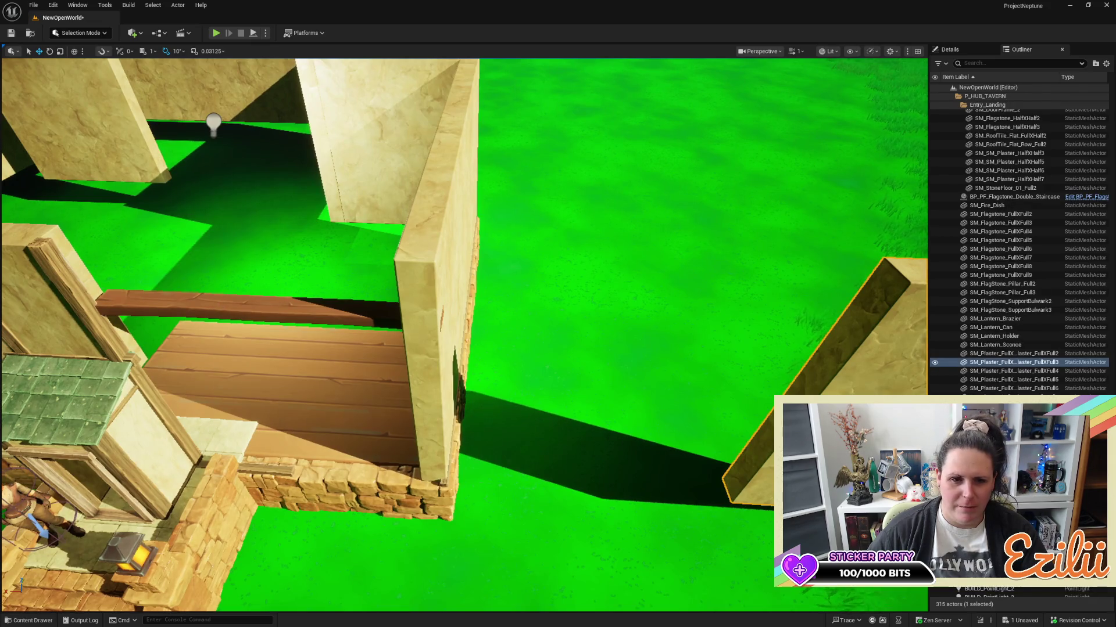
pyautogui.click(268, 298)
pyautogui.moveTo(266, 290); pyautogui.dragTo(267, 441)
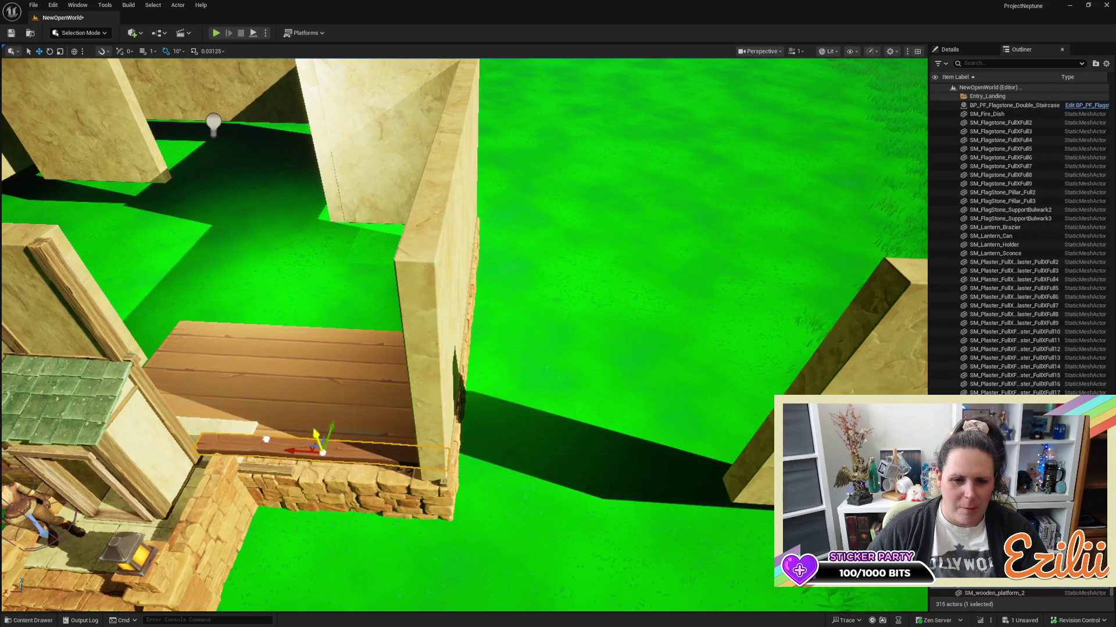
pyautogui.press('f')
pyautogui.moveTo(275, 376); pyautogui.dragTo(275, 376)
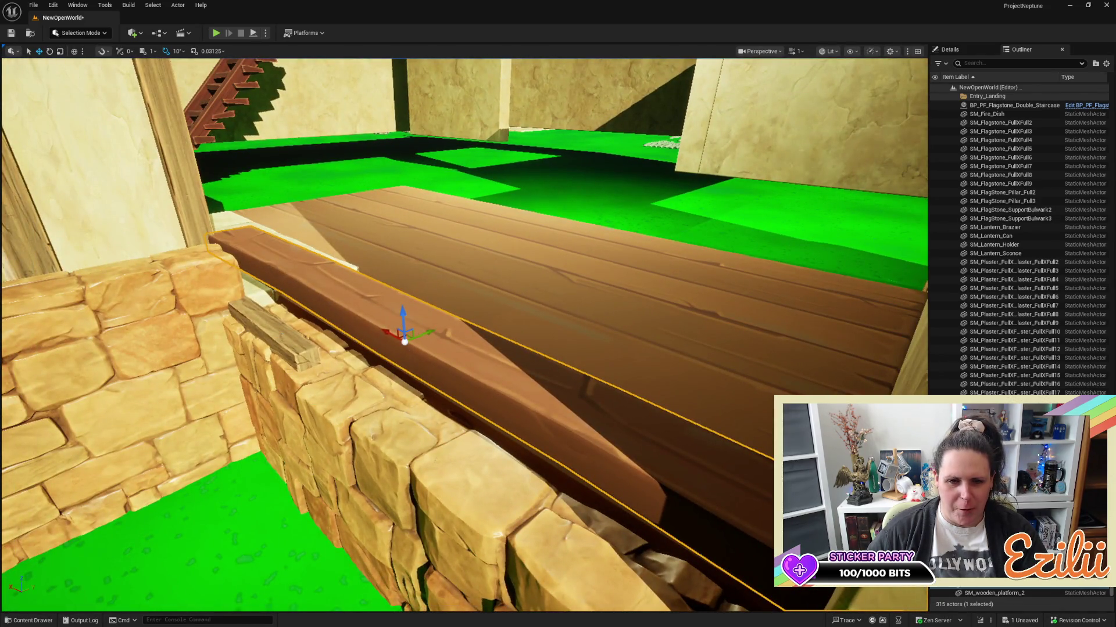
# Slide the small plank toward the front edge and lower the long beam onto the stone base wall.
pyautogui.click(297, 299)
pyautogui.moveTo(283, 302); pyautogui.dragTo(441, 335)
pyautogui.click(440, 335)
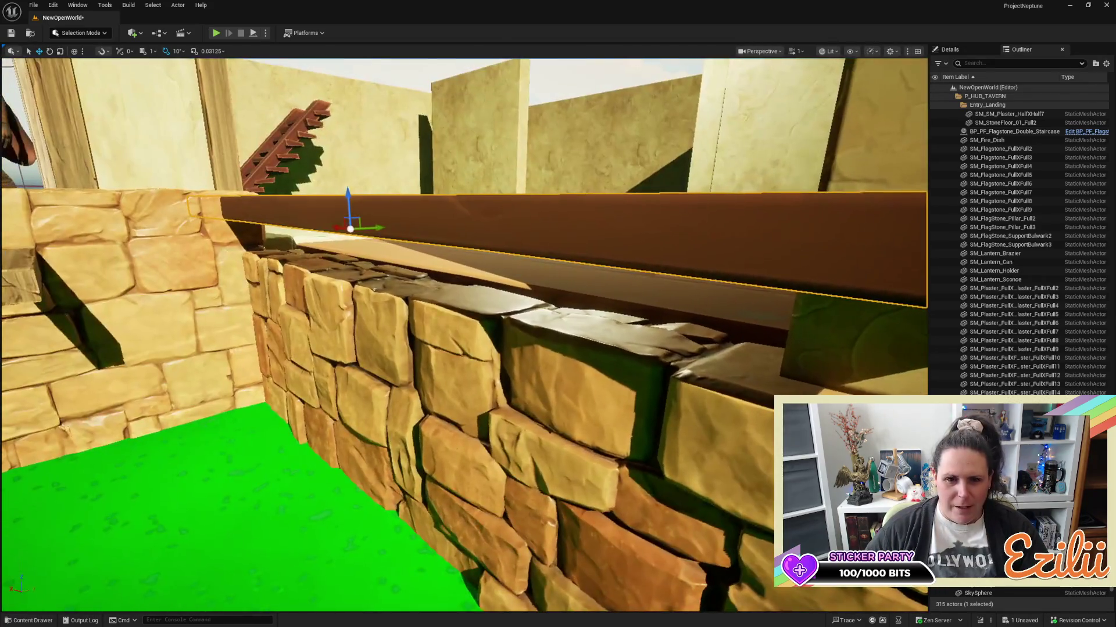
pyautogui.moveTo(349, 199)
pyautogui.mouseDown()
pyautogui.moveTo(351, 287)
pyautogui.moveTo(356, 258)
pyautogui.moveTo(416, 285)
pyautogui.moveTo(371, 297)
pyautogui.moveTo(759, 274)
pyautogui.moveTo(792, 259)
pyautogui.moveTo(179, 279)
pyautogui.moveTo(390, 261)
pyautogui.moveTo(443, 284)
pyautogui.moveTo(278, 252)
pyautogui.mouseUp()
pyautogui.click(759, 274)
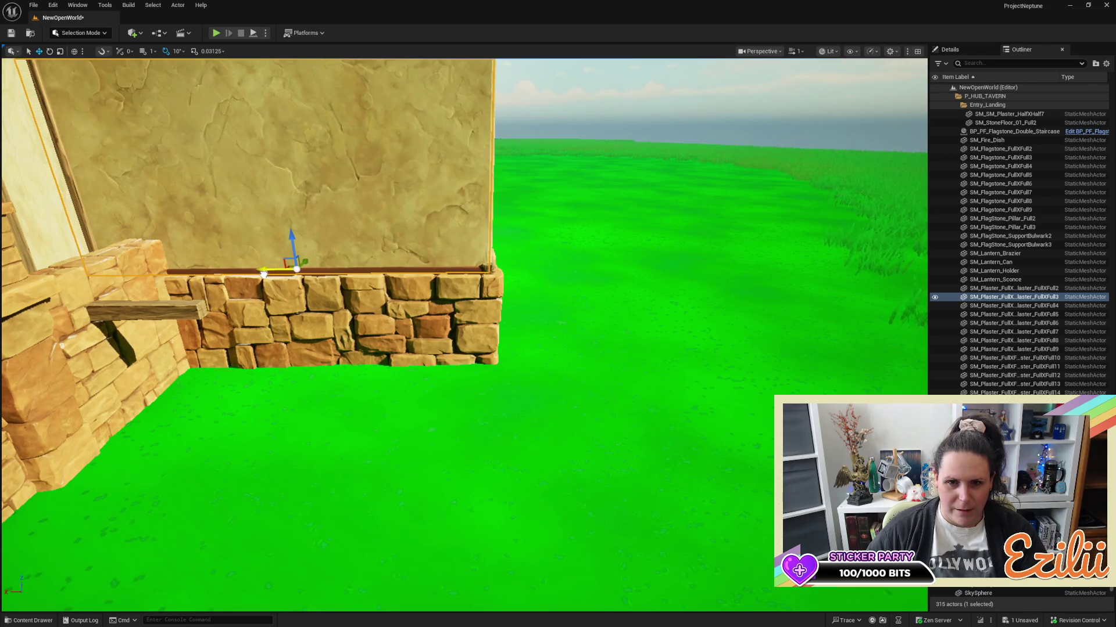
pyautogui.moveTo(266, 270)
pyautogui.mouseDown()
pyautogui.moveTo(279, 273)
pyautogui.moveTo(273, 288)
pyautogui.moveTo(290, 273)
pyautogui.moveTo(285, 285)
pyautogui.moveTo(308, 280)
pyautogui.mouseUp()
pyautogui.moveTo(465, 280); pyautogui.dragTo(466, 280)
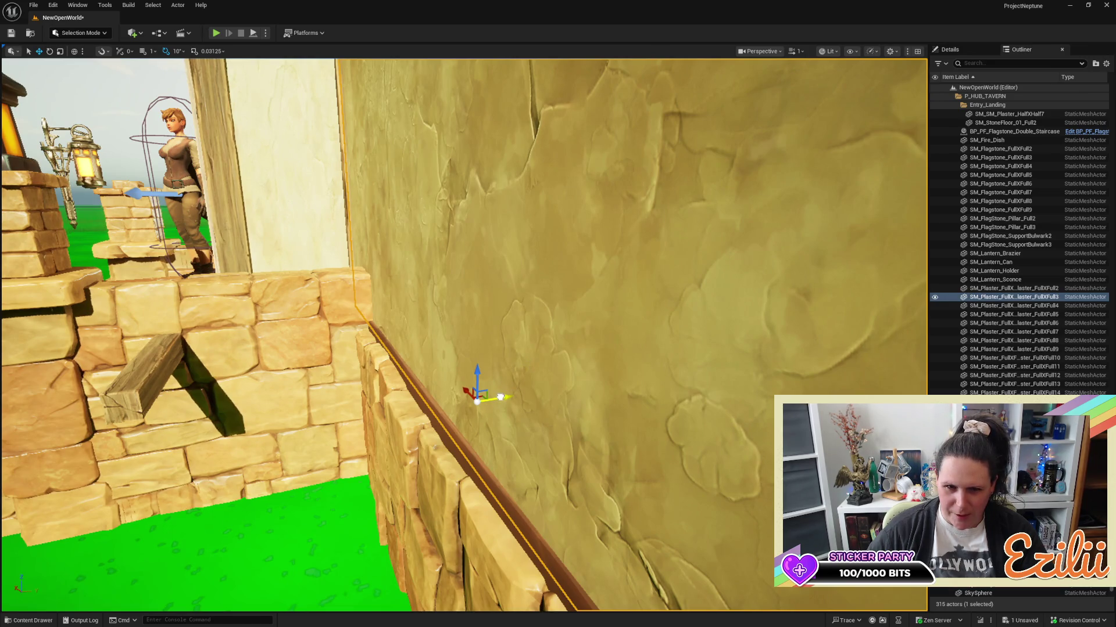
pyautogui.moveTo(501, 394); pyautogui.dragTo(500, 394)
pyautogui.moveTo(354, 401); pyautogui.dragTo(354, 401)
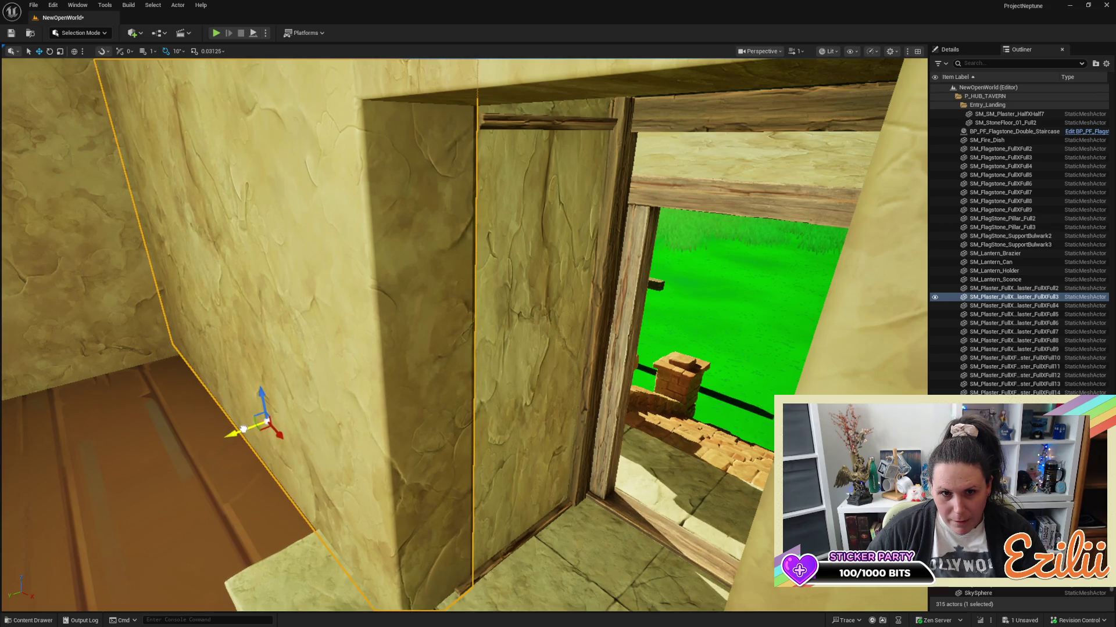
pyautogui.moveTo(402, 414)
pyautogui.mouseDown()
pyautogui.moveTo(403, 552)
pyautogui.moveTo(459, 372)
pyautogui.mouseUp()
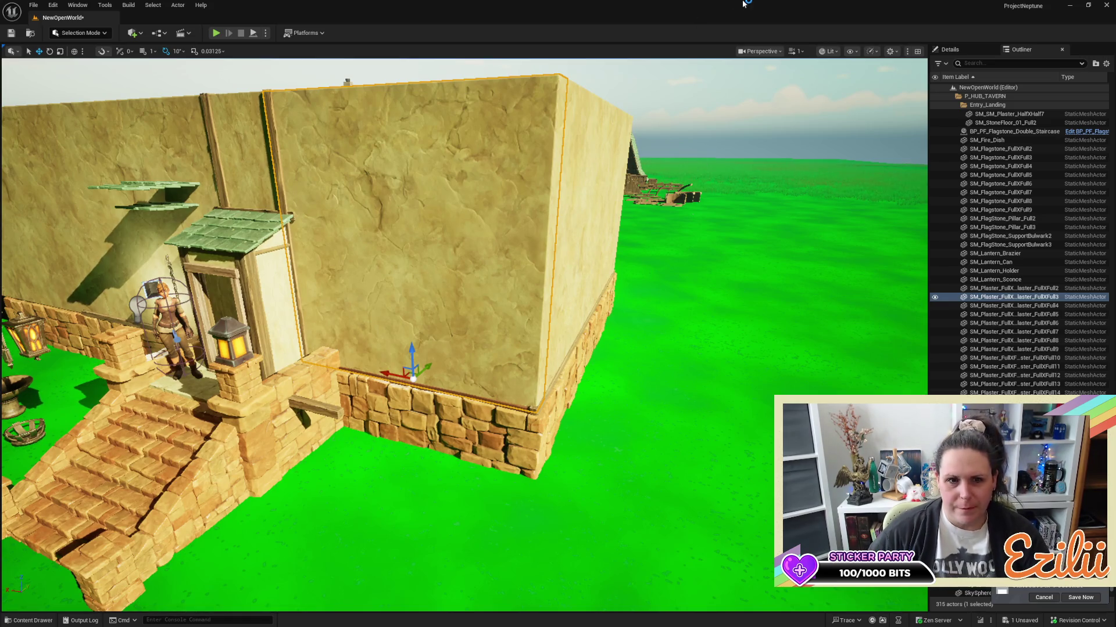
# Move the wooden trim beam toward the corner, scale it longer along Y, and push it into the wall.
pyautogui.moveTo(528, 406); pyautogui.dragTo(166, 278)
pyautogui.scroll(-10, 166, 278)
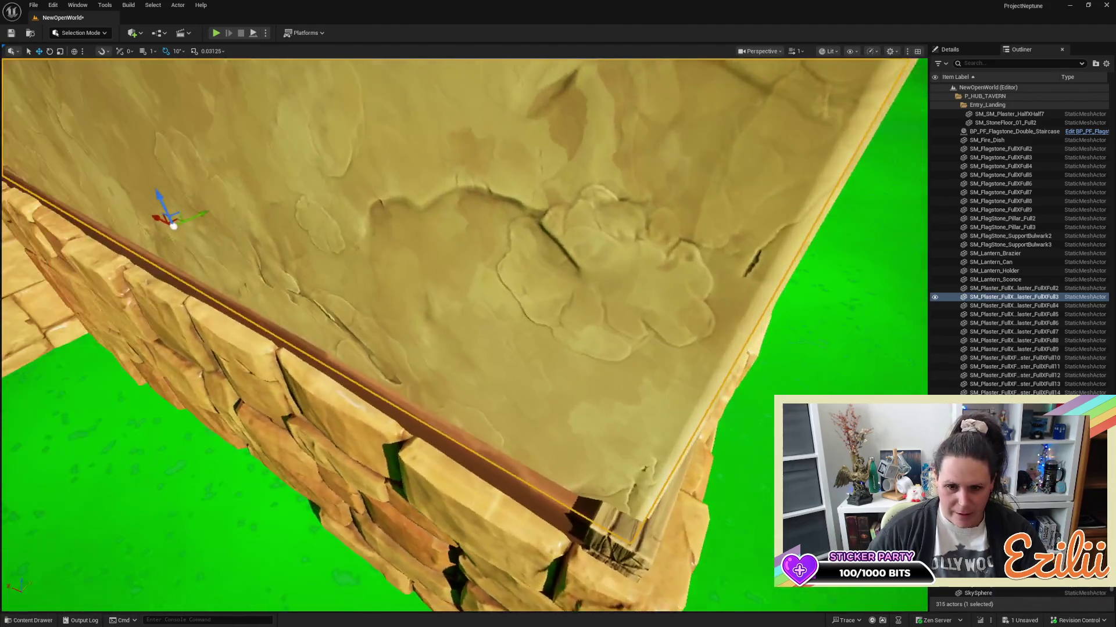
pyautogui.moveTo(367, 282); pyautogui.dragTo(367, 282)
pyautogui.moveTo(314, 240); pyautogui.dragTo(336, 236)
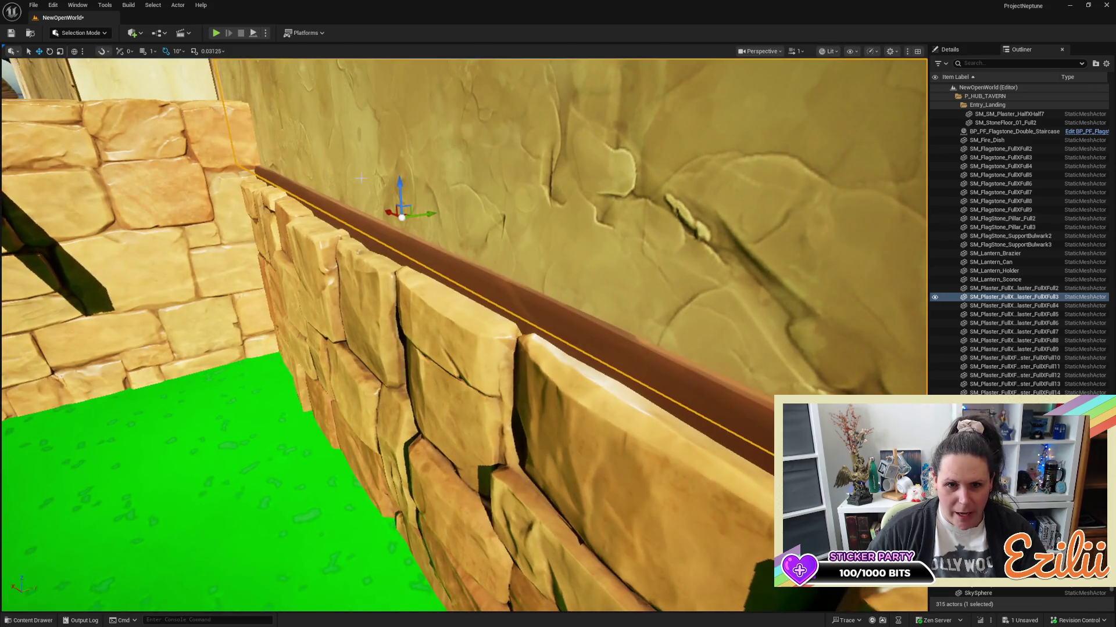
pyautogui.moveTo(394, 181); pyautogui.dragTo(341, 186)
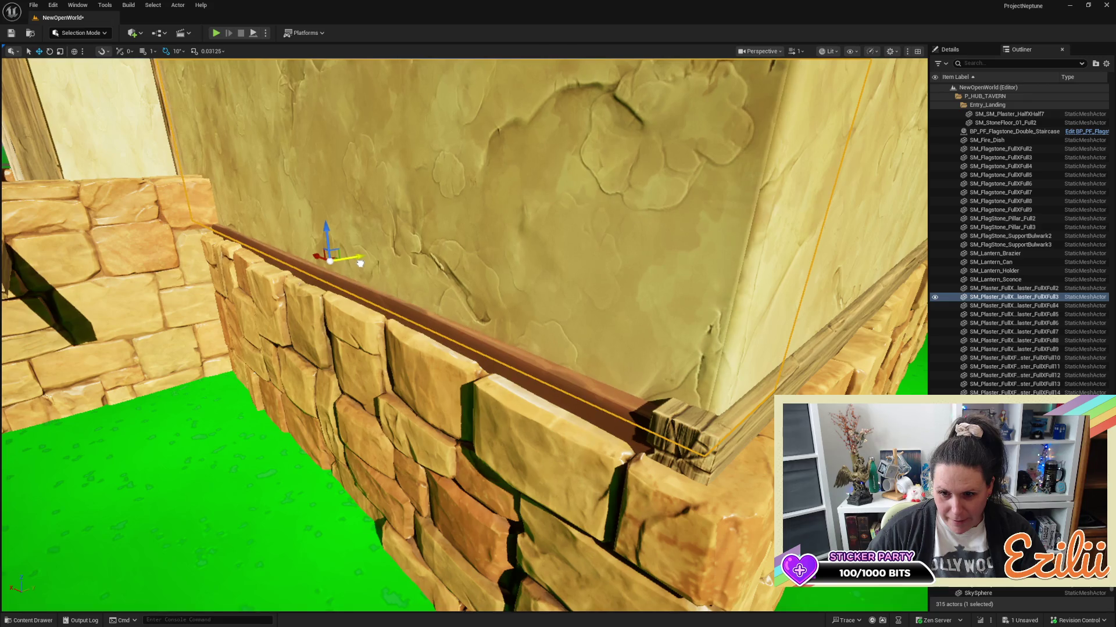
pyautogui.click(403, 308)
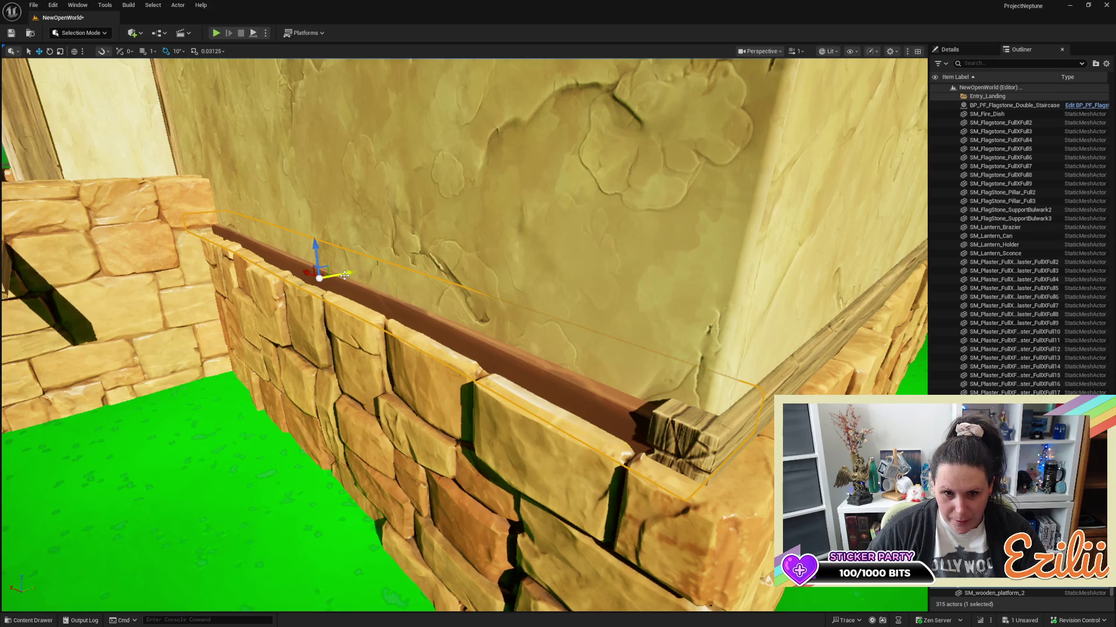
pyautogui.moveTo(344, 276); pyautogui.dragTo(317, 249)
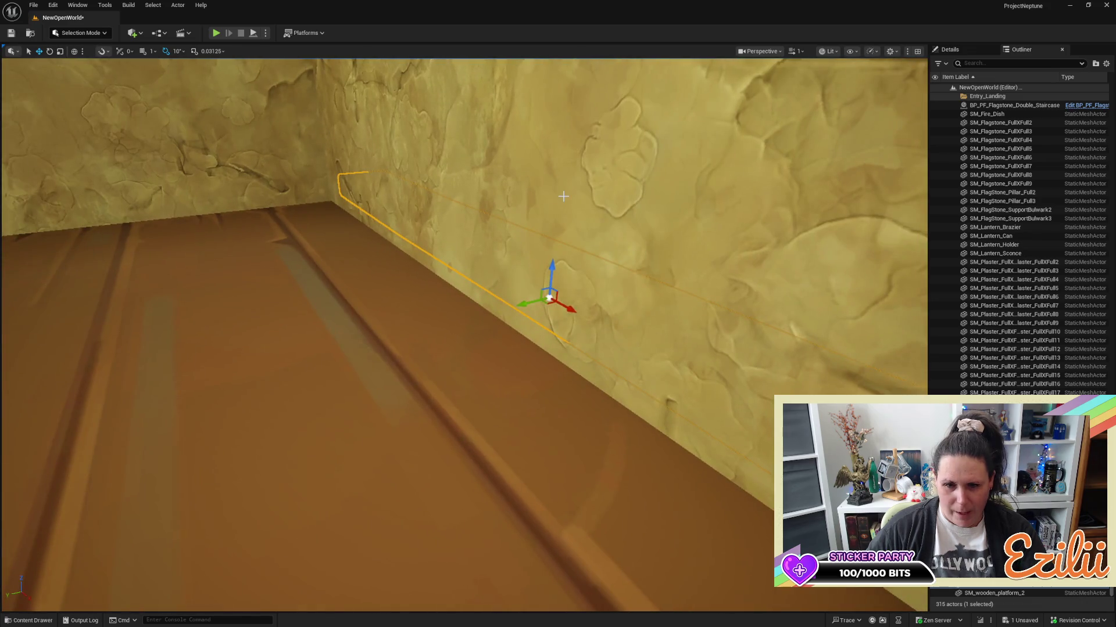
pyautogui.press('r')
pyautogui.moveTo(528, 301); pyautogui.dragTo(517, 334)
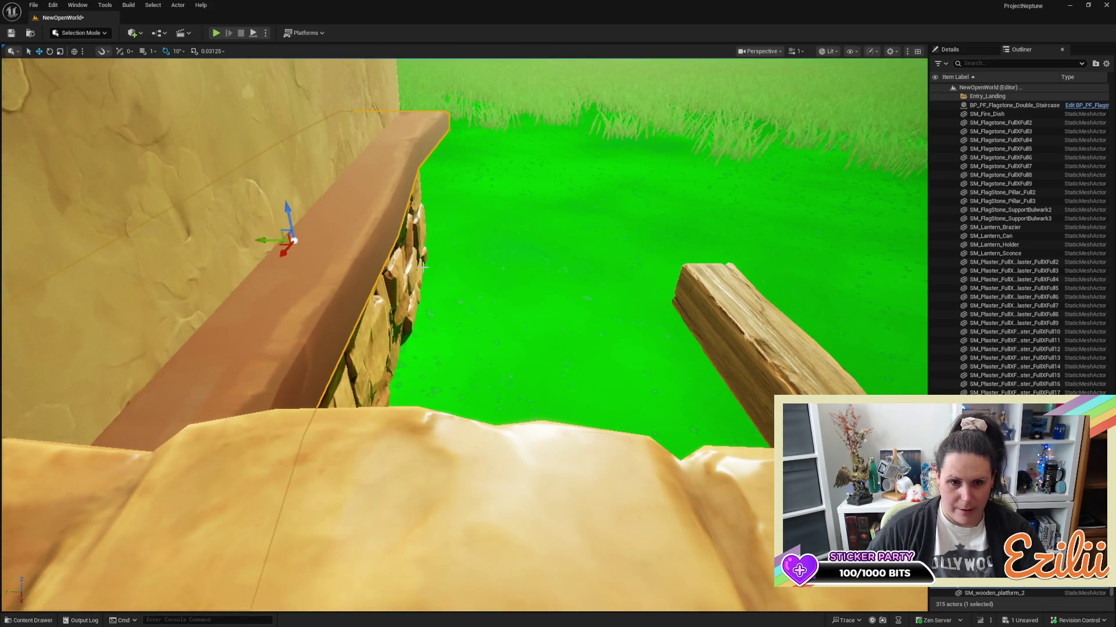
pyautogui.moveTo(261, 242)
pyautogui.mouseDown()
pyautogui.moveTo(189, 243)
pyautogui.moveTo(199, 237)
pyautogui.mouseUp()
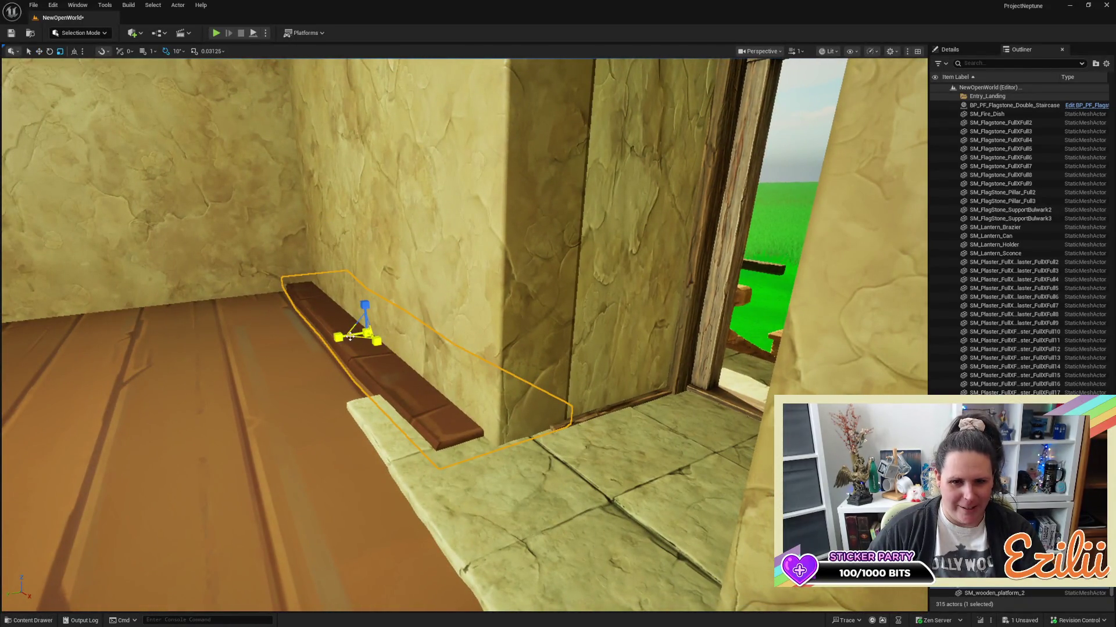
# Shorten the wooden cap beam slightly and rotate it -180° to turn it around.
pyautogui.moveTo(341, 338); pyautogui.dragTo(347, 337)
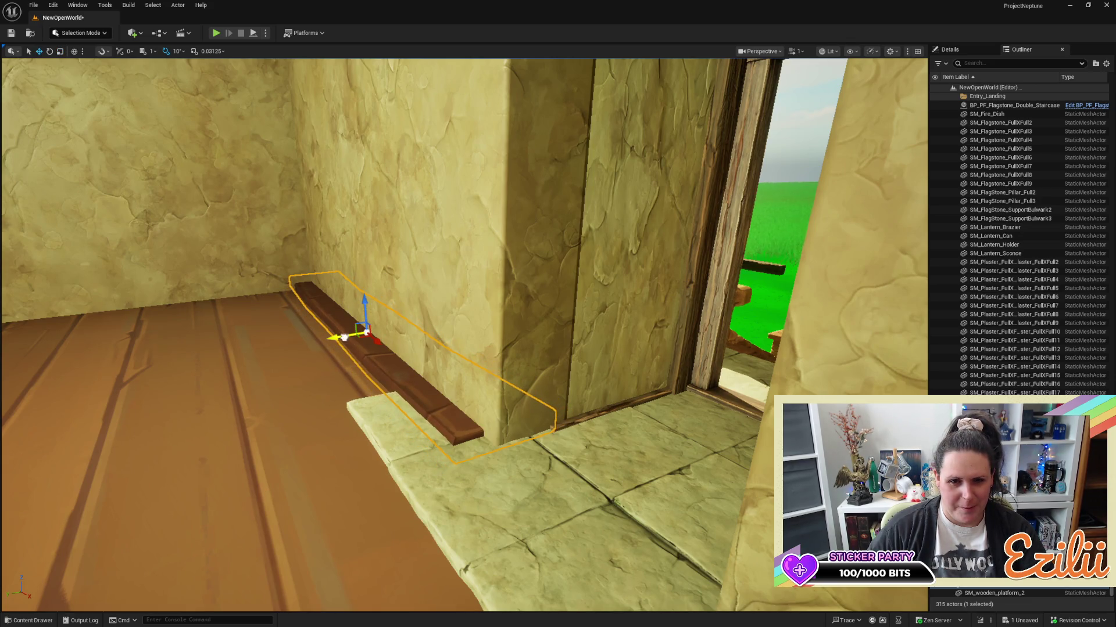
pyautogui.press('r')
pyautogui.press('e')
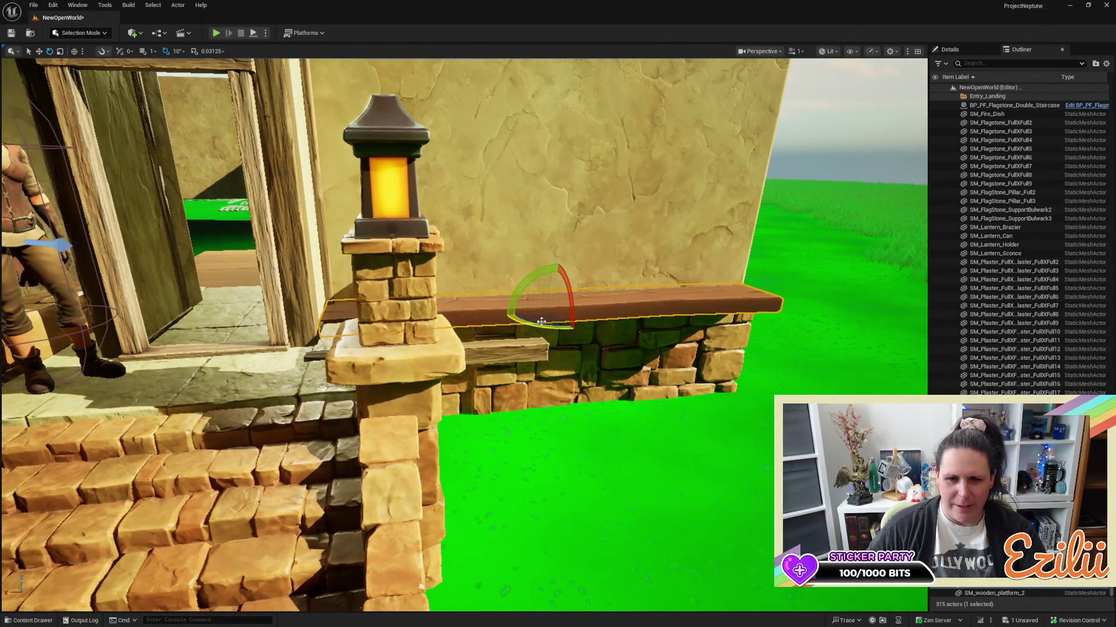
pyautogui.moveTo(540, 324); pyautogui.dragTo(603, 312)
pyautogui.press('w')
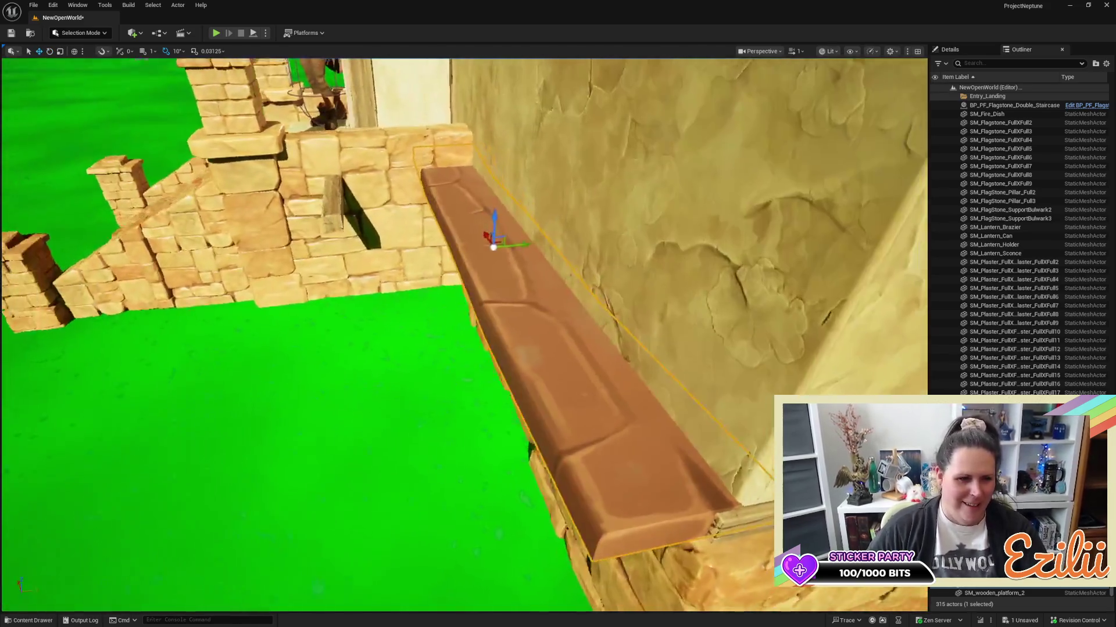
# Slide the beam back against the plaster wall along Y, then check its fit from several angles.
pyautogui.moveTo(544, 347); pyautogui.dragTo(544, 347)
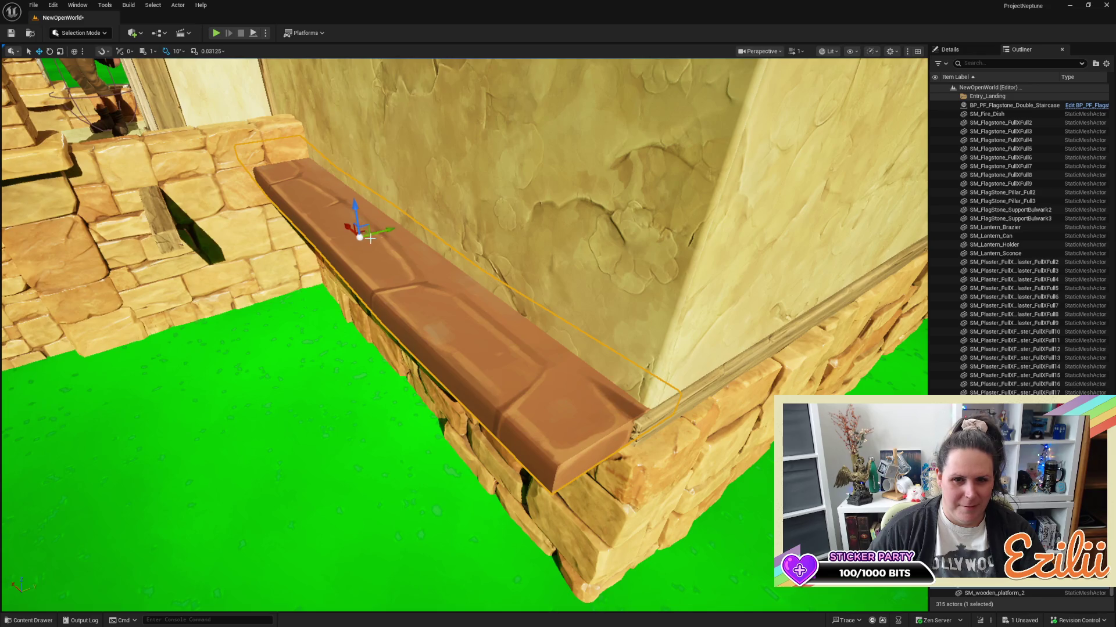
pyautogui.moveTo(390, 232); pyautogui.dragTo(443, 214)
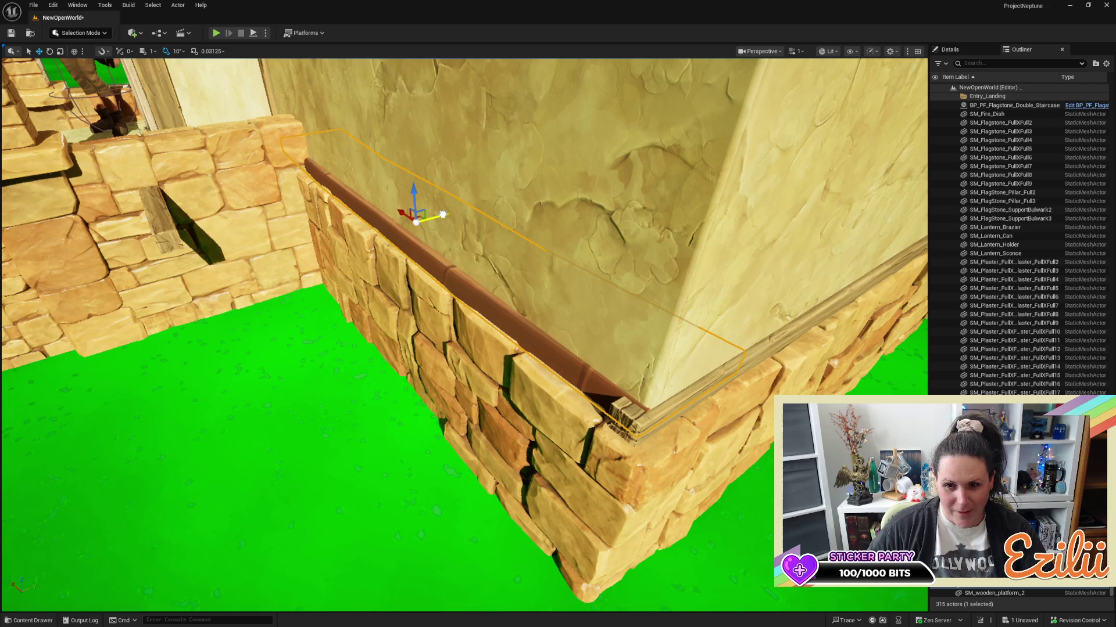
pyautogui.moveTo(442, 214); pyautogui.dragTo(442, 214)
pyautogui.moveTo(692, 282)
pyautogui.mouseDown()
pyautogui.moveTo(669, 281)
pyautogui.moveTo(648, 300)
pyautogui.mouseUp()
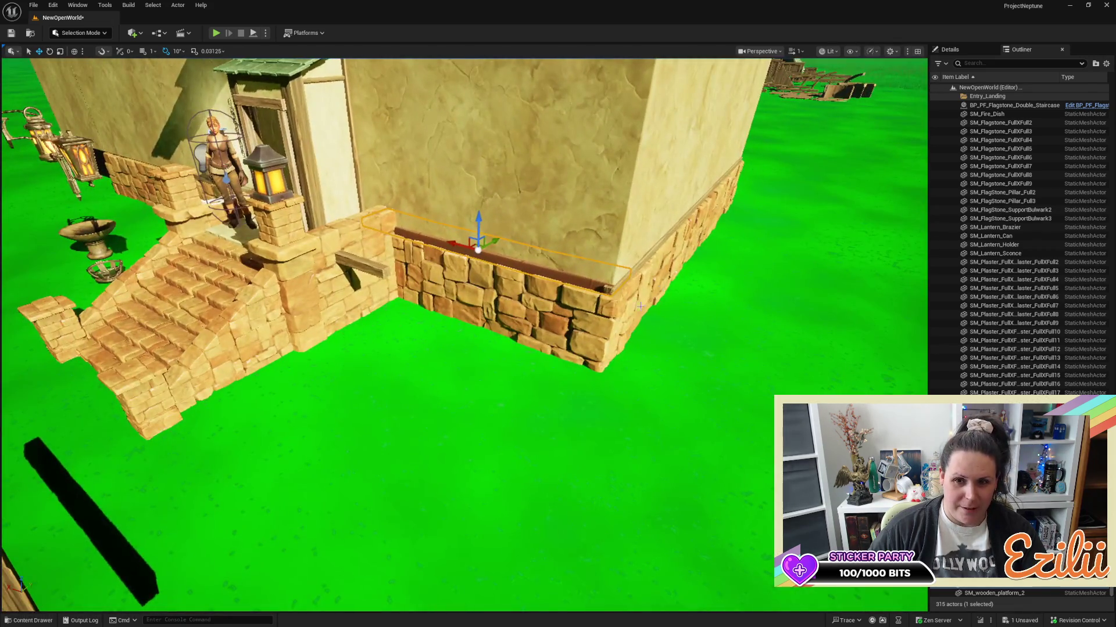
pyautogui.moveTo(580, 399); pyautogui.dragTo(564, 403)
pyautogui.moveTo(517, 374)
pyautogui.mouseDown()
pyautogui.moveTo(514, 409)
pyautogui.moveTo(518, 375)
pyautogui.mouseUp()
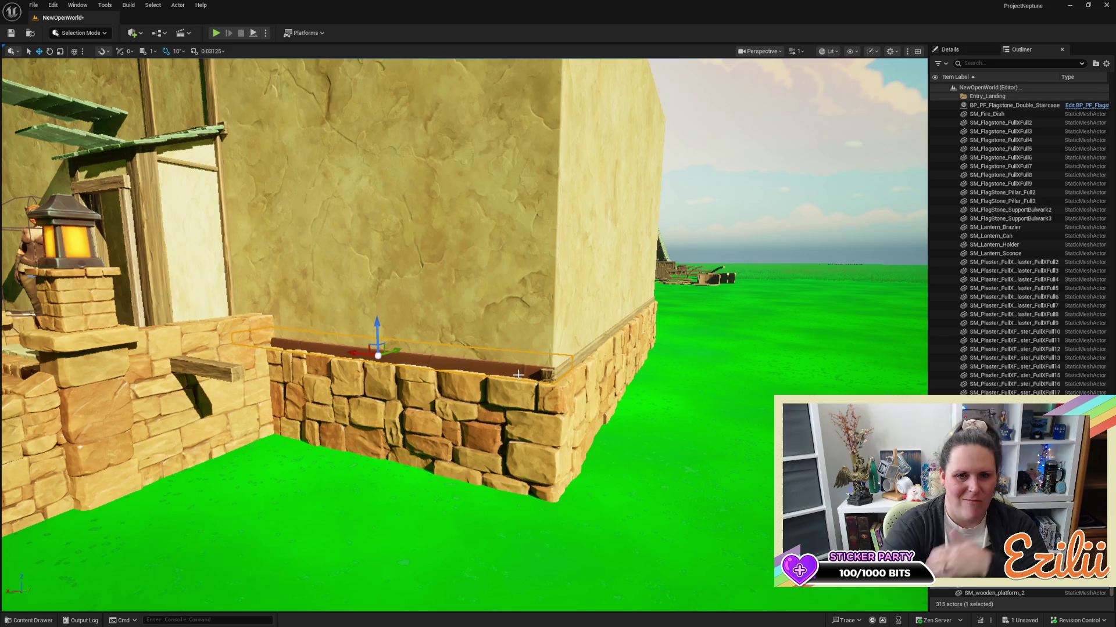
# Select the plaster wall and show all of its properties in the Details panel.
pyautogui.click(401, 265)
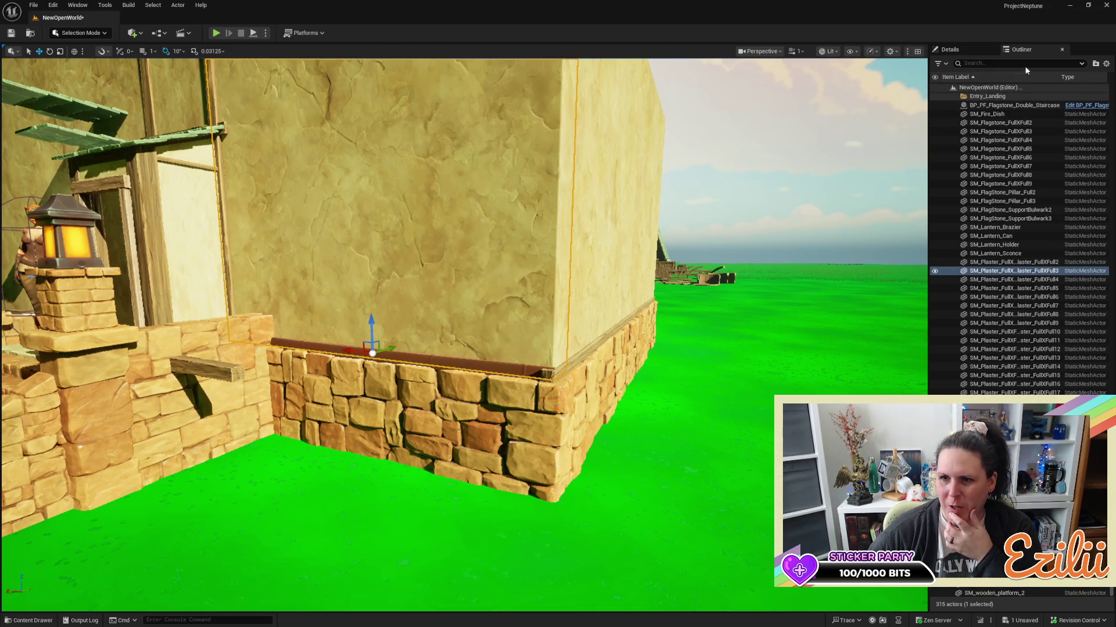
pyautogui.click(960, 50)
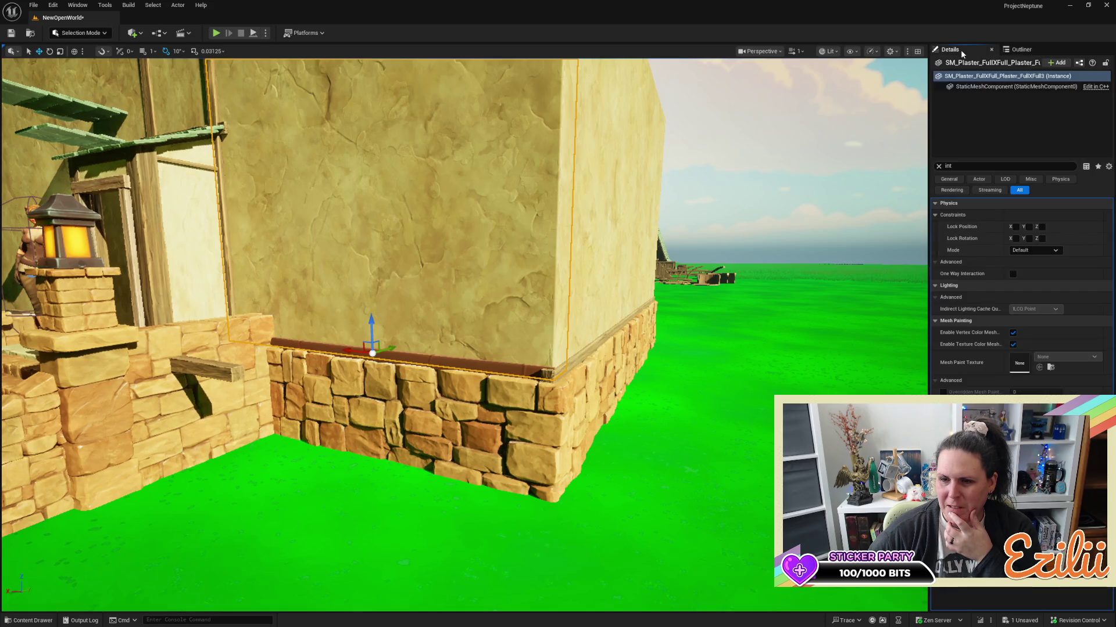
pyautogui.click(938, 167)
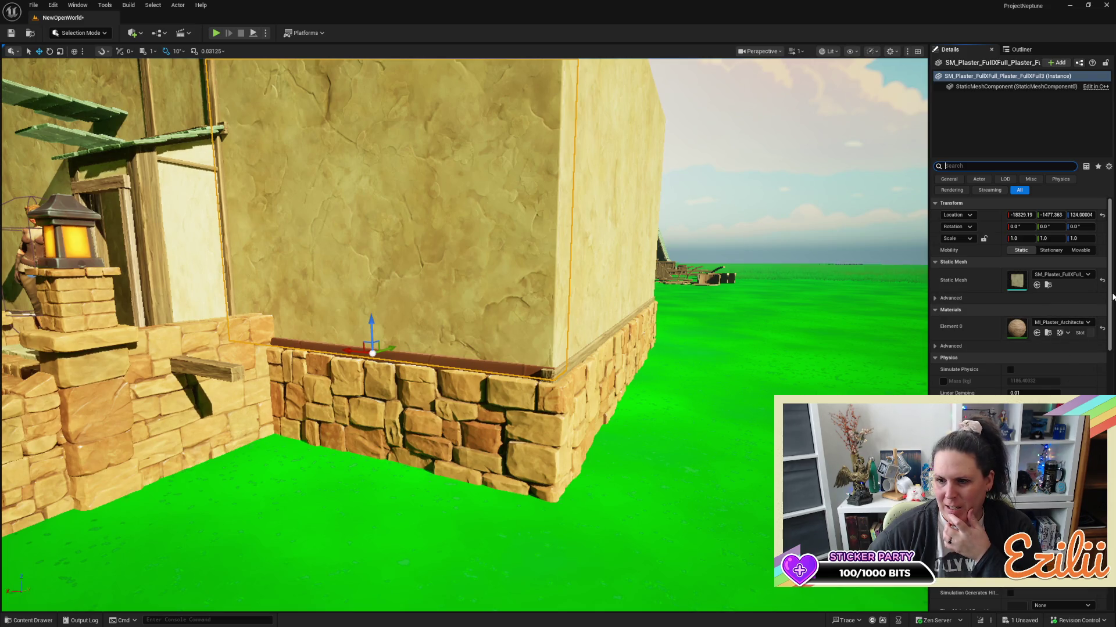
pyautogui.moveTo(1111, 300); pyautogui.dragTo(1111, 482)
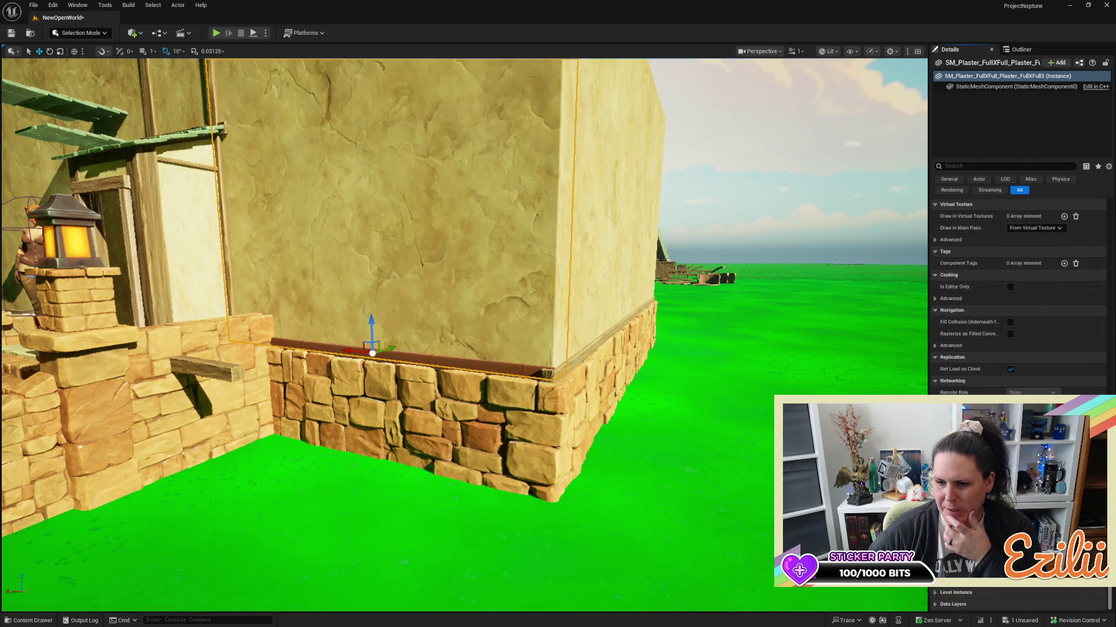
pyautogui.scroll(15, 1020, 377)
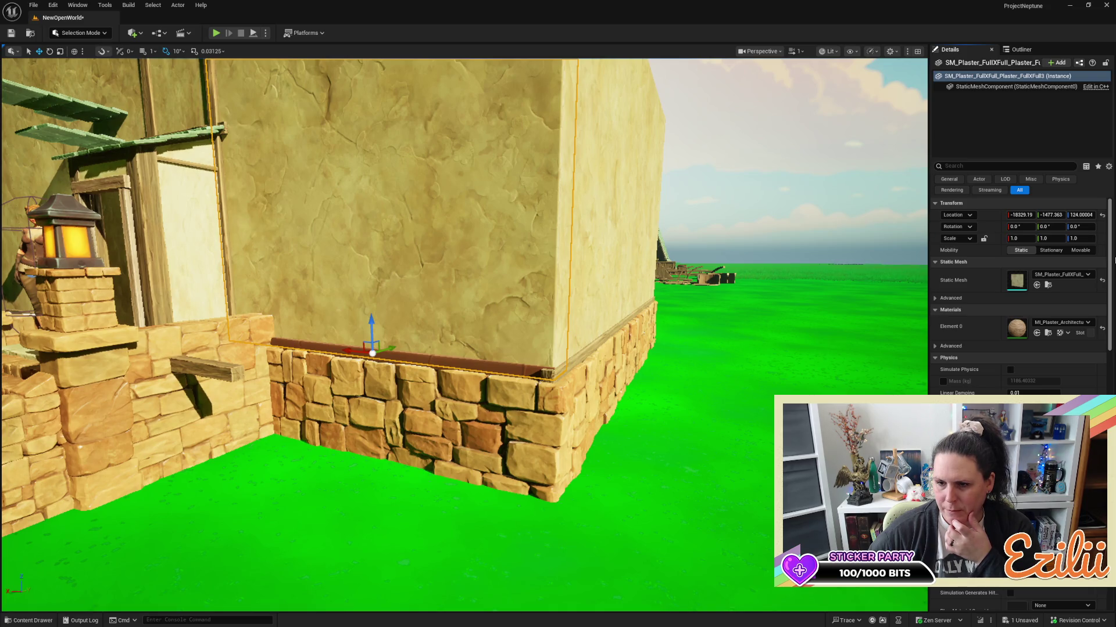
pyautogui.scroll(-2, 1113, 280)
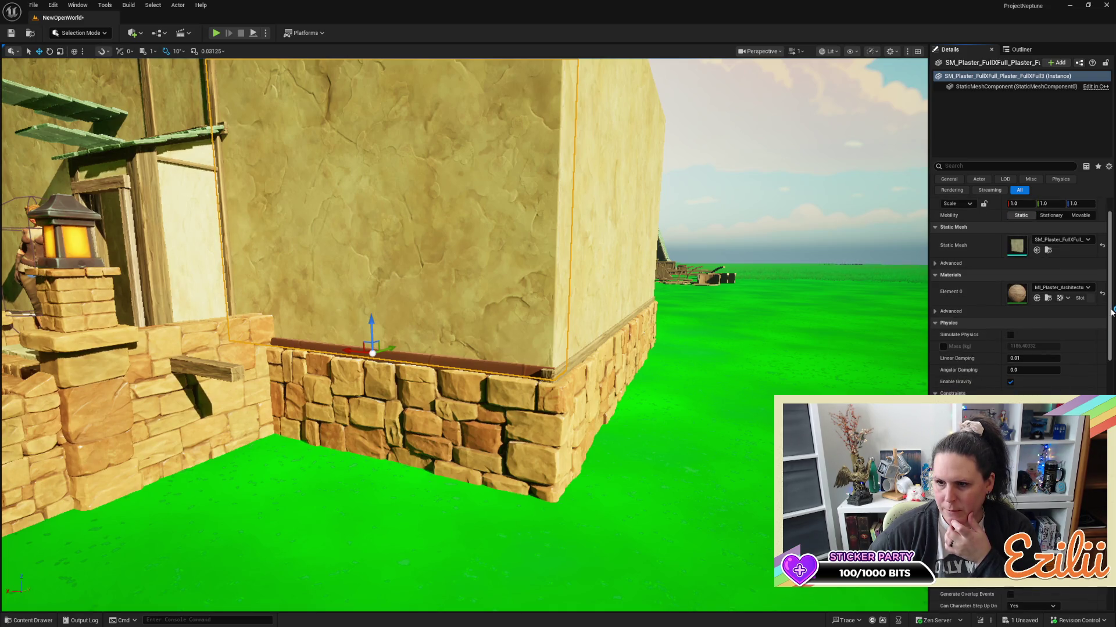
# Browse the wall's mesh list and dismiss it without changing the mesh.
pyautogui.click(1087, 240)
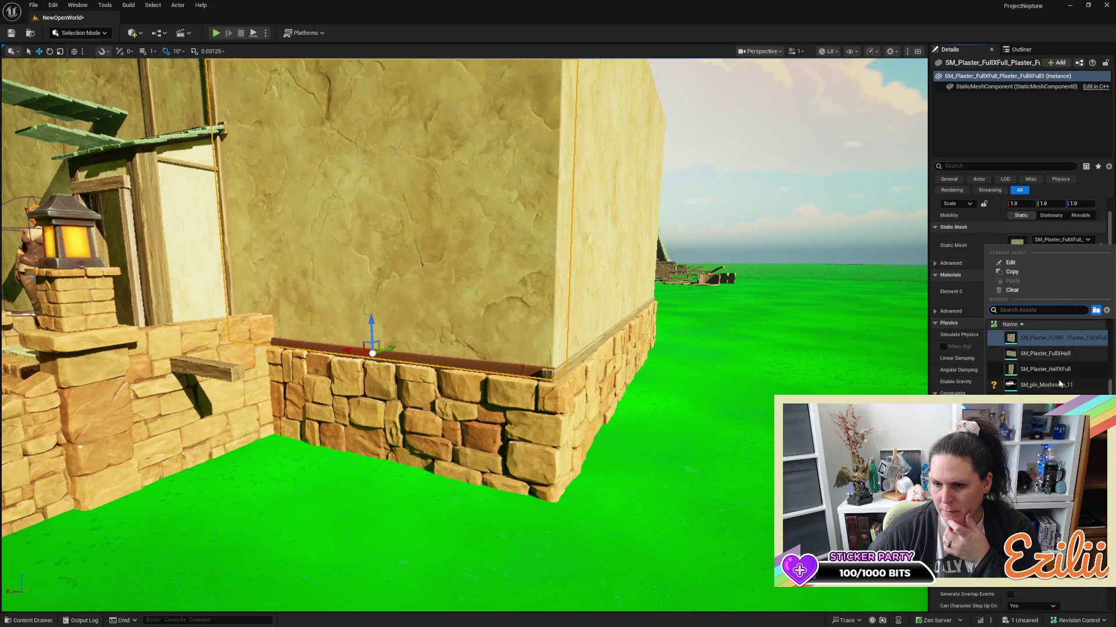
pyautogui.scroll(-2, 1046, 361)
pyautogui.scroll(-10, 1045, 360)
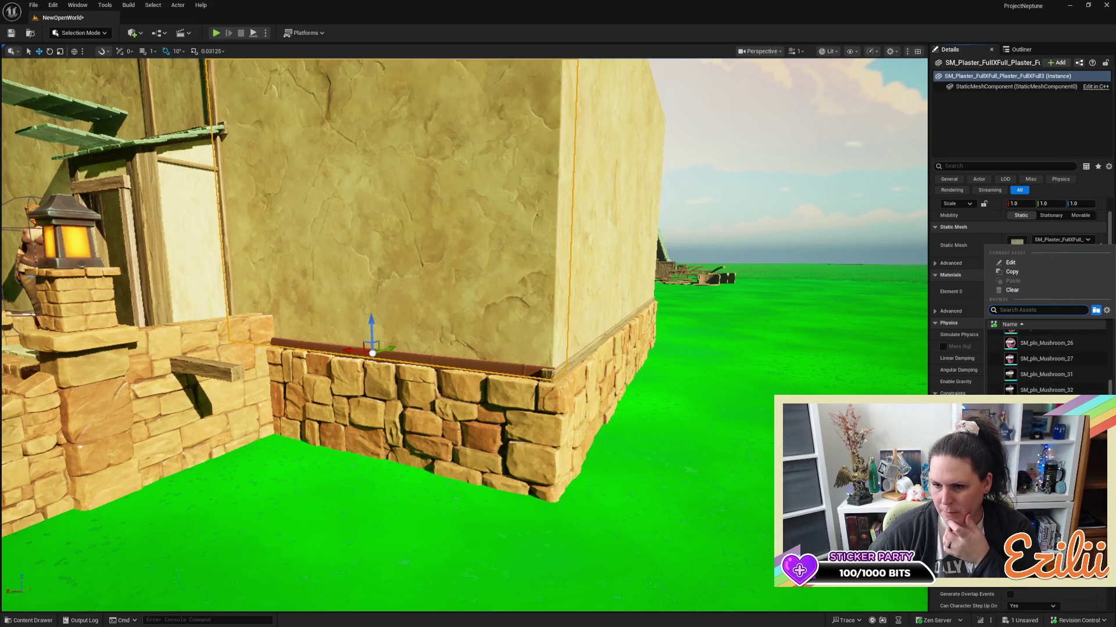
pyautogui.scroll(-4, 1046, 360)
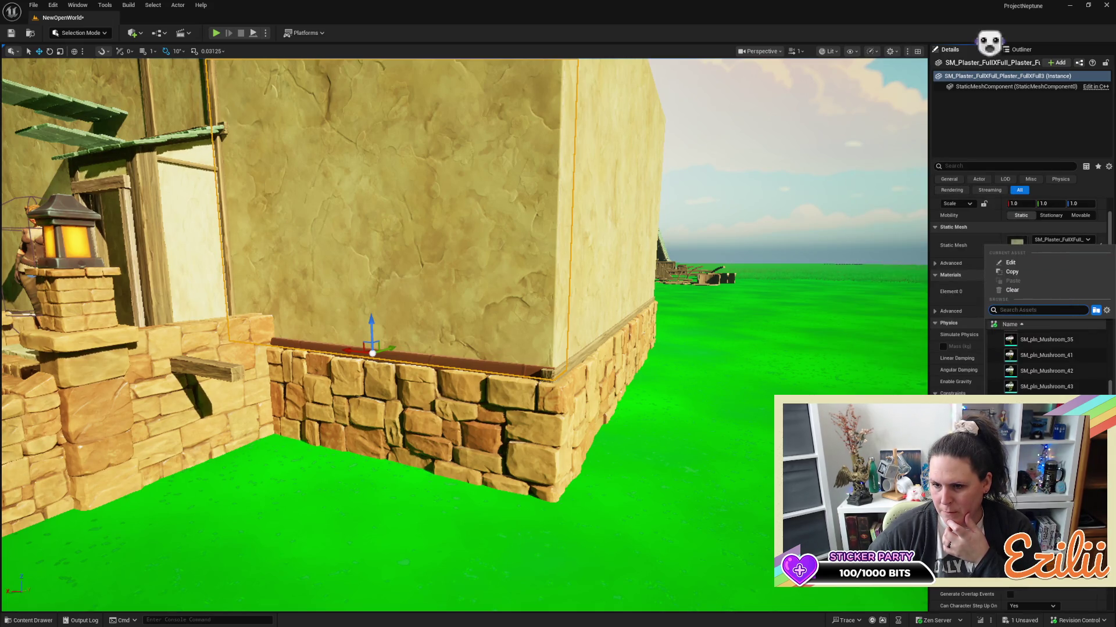
pyautogui.click(1102, 186)
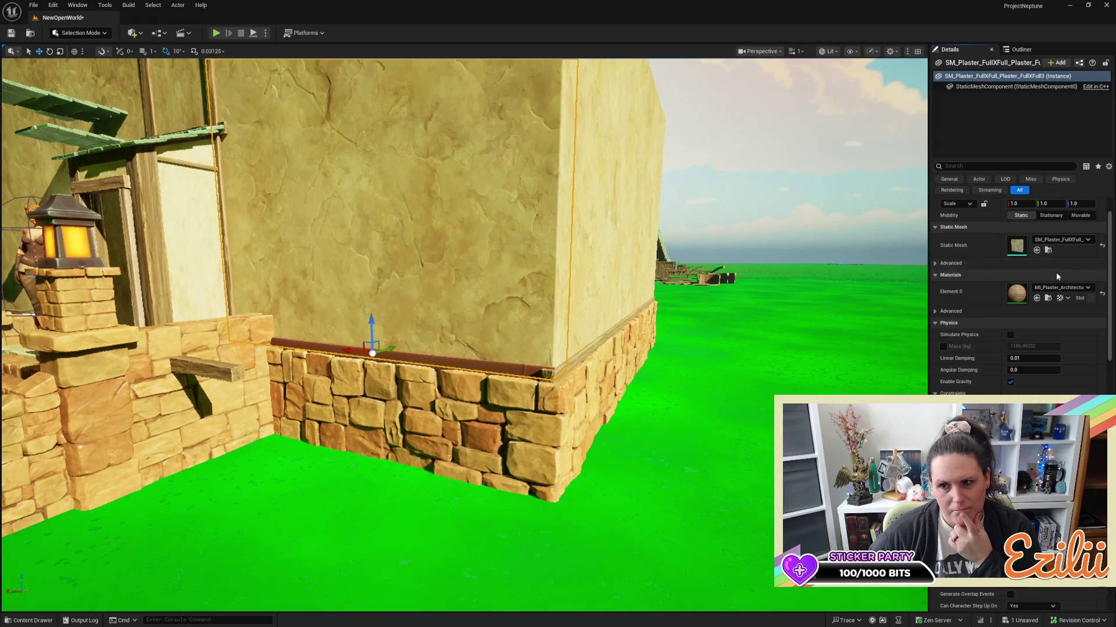
# Browse the Element 0 material instance list and dismiss it without selecting a material.
pyautogui.click(1087, 287)
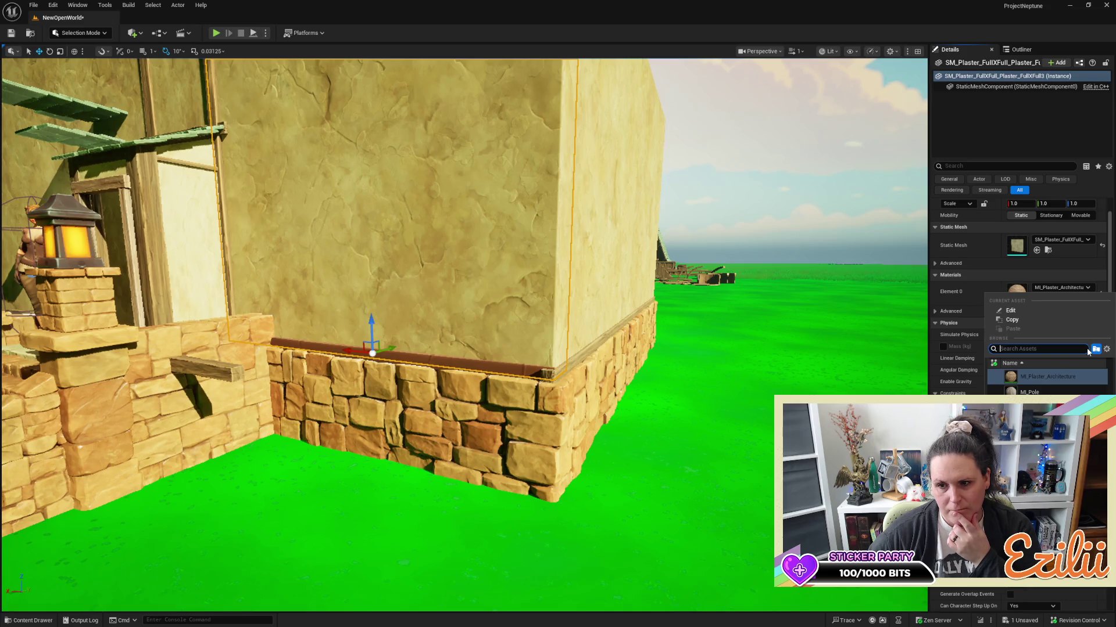
pyautogui.scroll(-5, 1046, 383)
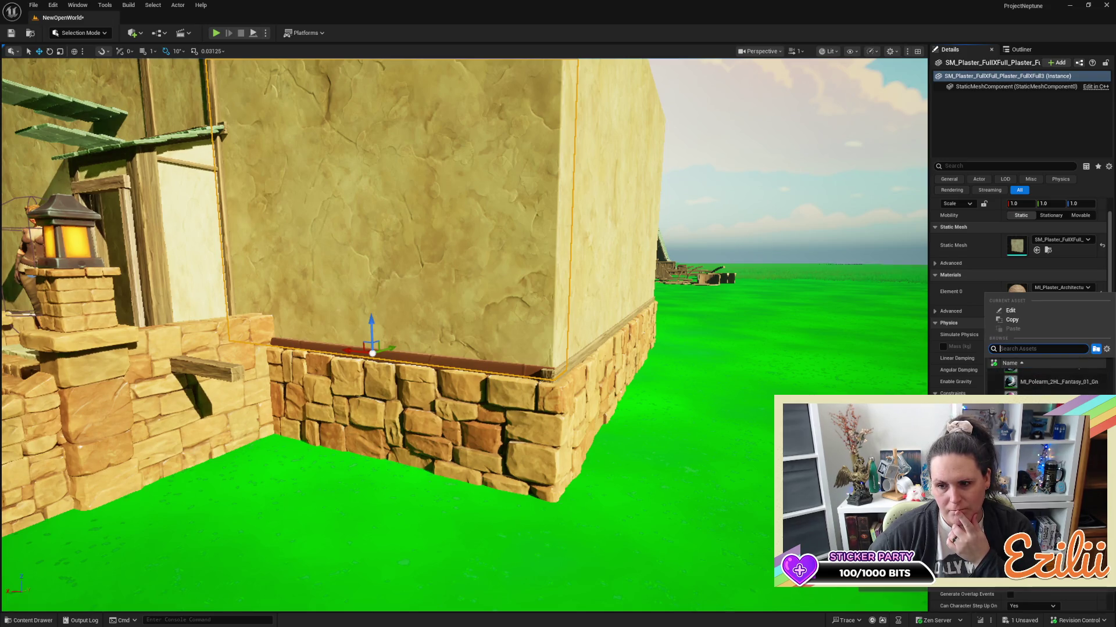
pyautogui.scroll(-3, 1046, 384)
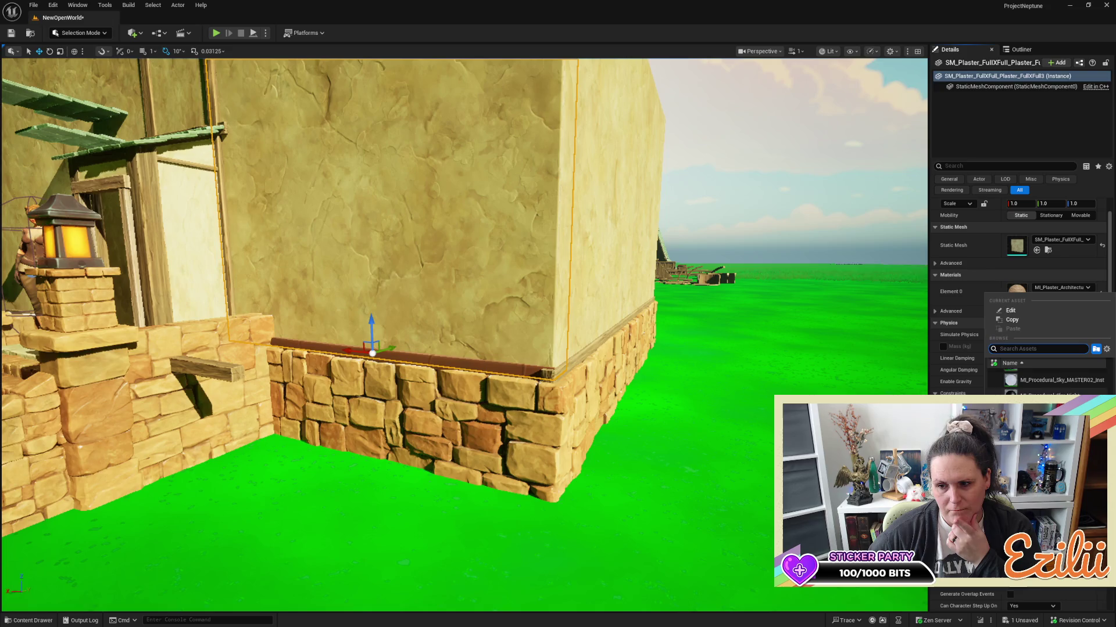
pyautogui.scroll(-5, 1046, 383)
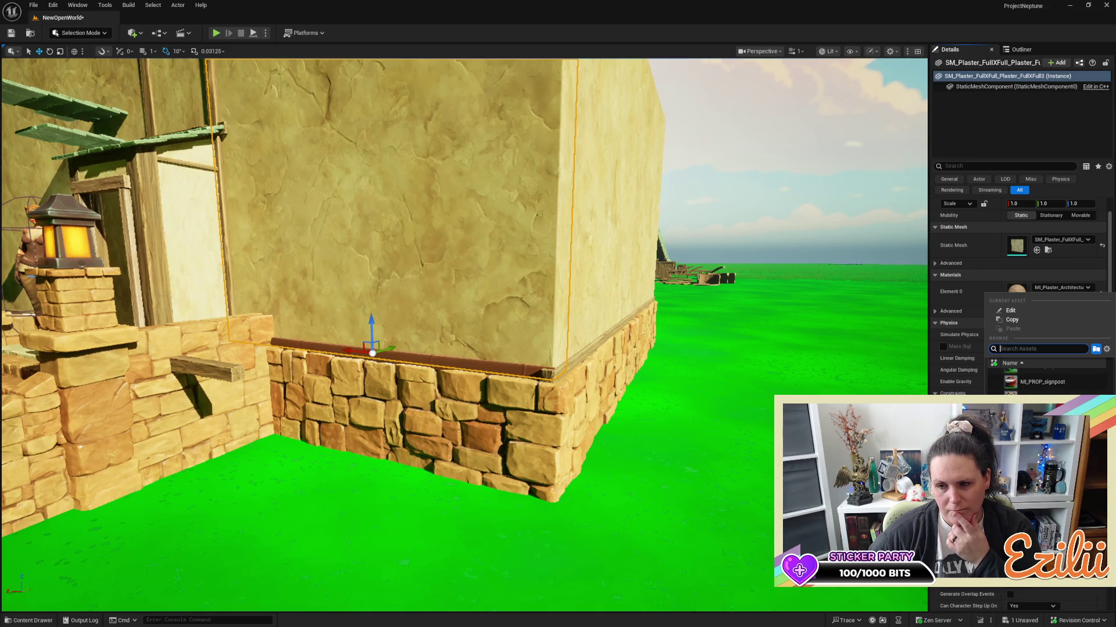
pyautogui.click(1092, 272)
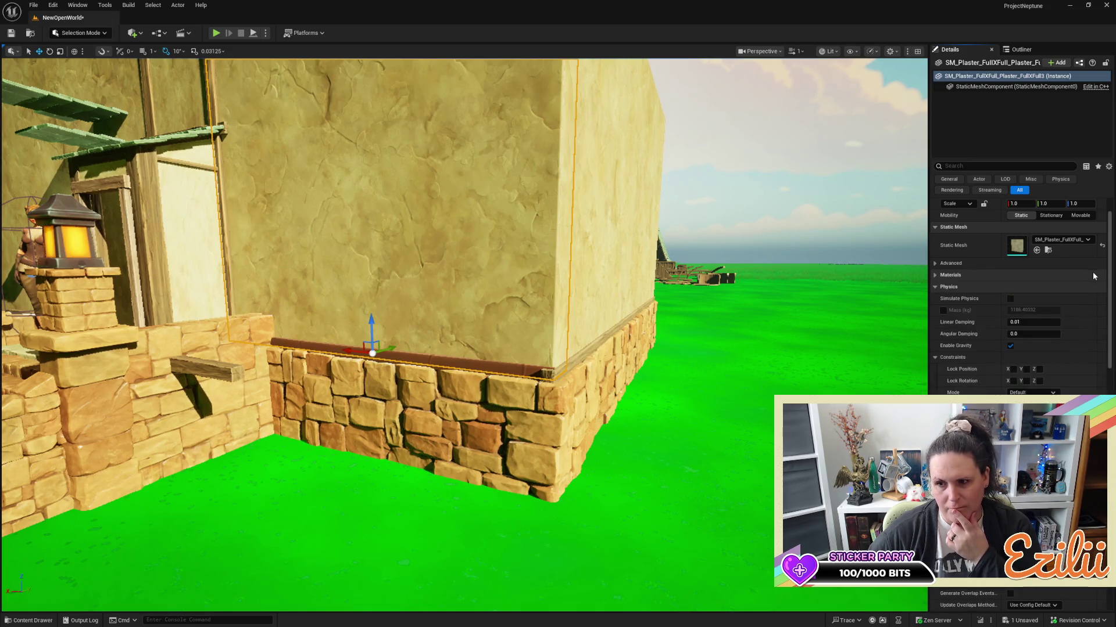
pyautogui.click(933, 273)
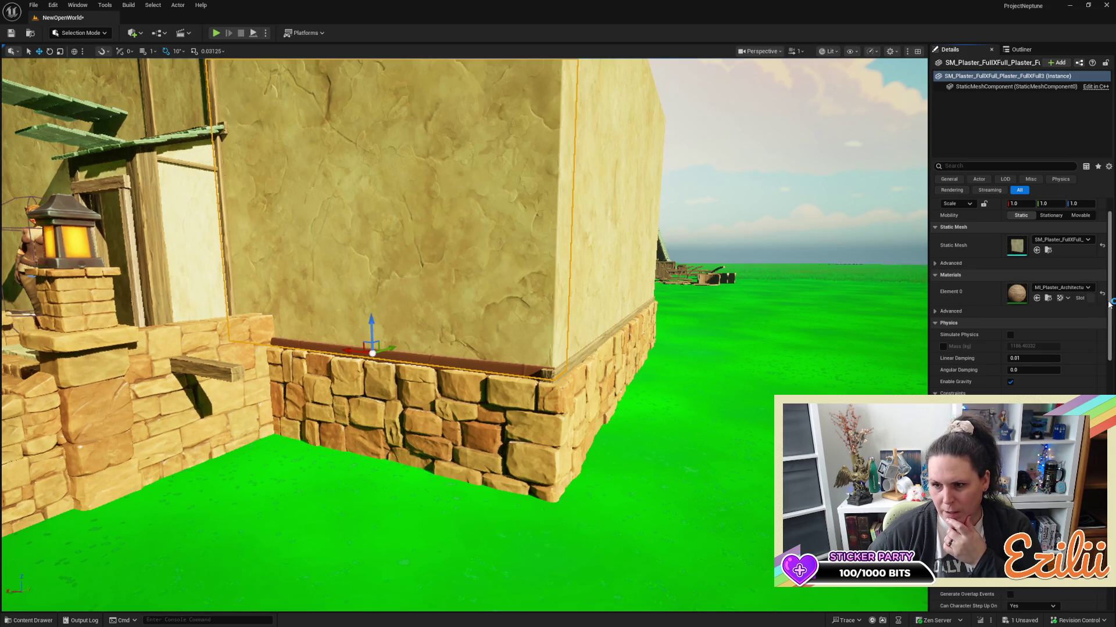
# Scroll through the wall's Physics, Collision, Lighting and Rendering settings, then locate MI_Plaster_Architecture in the asset library.
pyautogui.scroll(-3, 1107, 308)
pyautogui.moveTo(1104, 318)
pyautogui.mouseDown()
pyautogui.moveTo(1100, 330)
pyautogui.moveTo(1103, 280)
pyautogui.moveTo(1093, 363)
pyautogui.mouseUp()
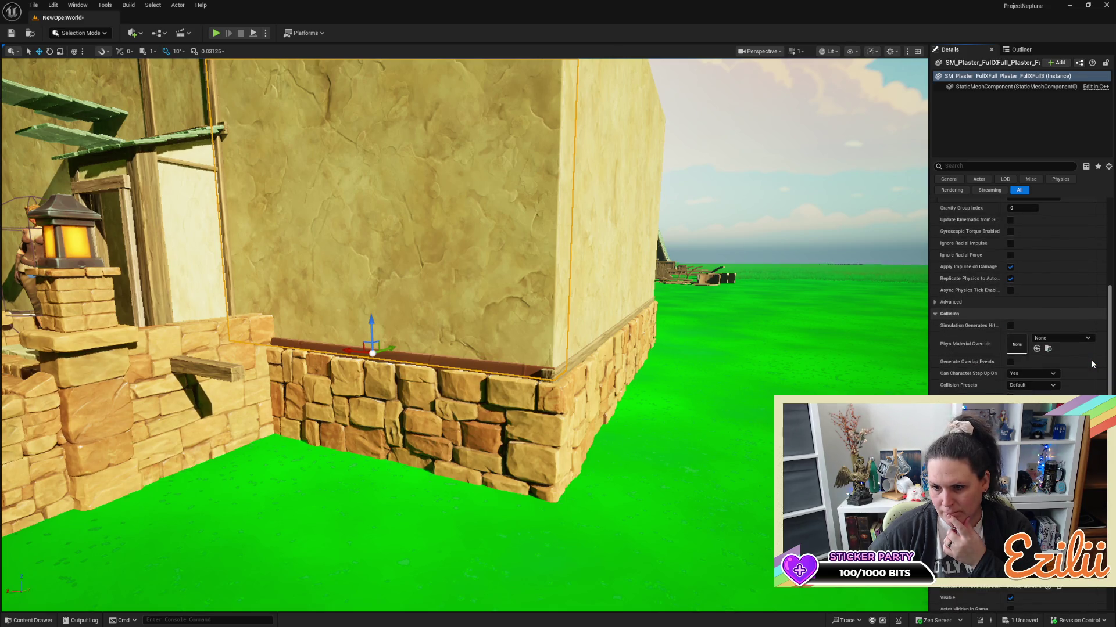
pyautogui.scroll(-3, 1091, 366)
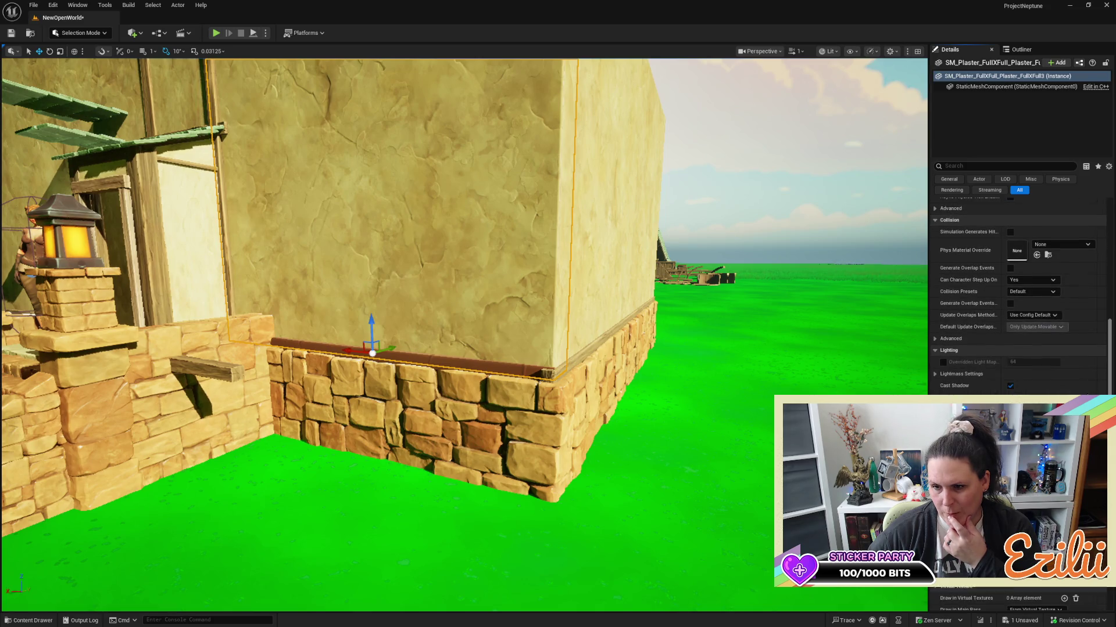
pyautogui.scroll(-3, 1020, 291)
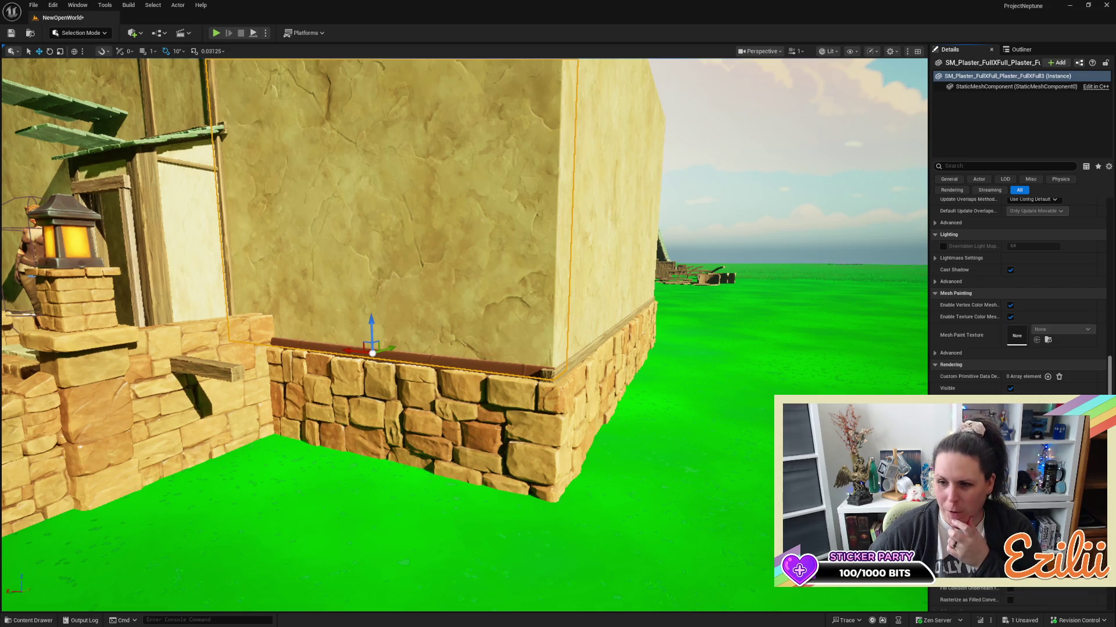
pyautogui.scroll(-5, 1018, 294)
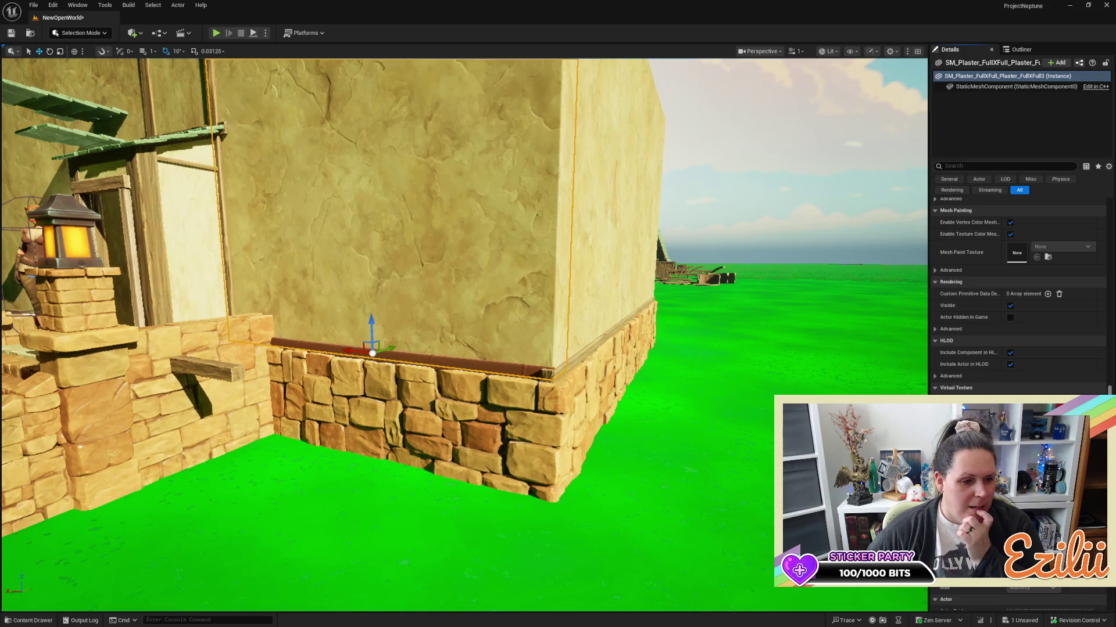
pyautogui.scroll(10, 1040, 325)
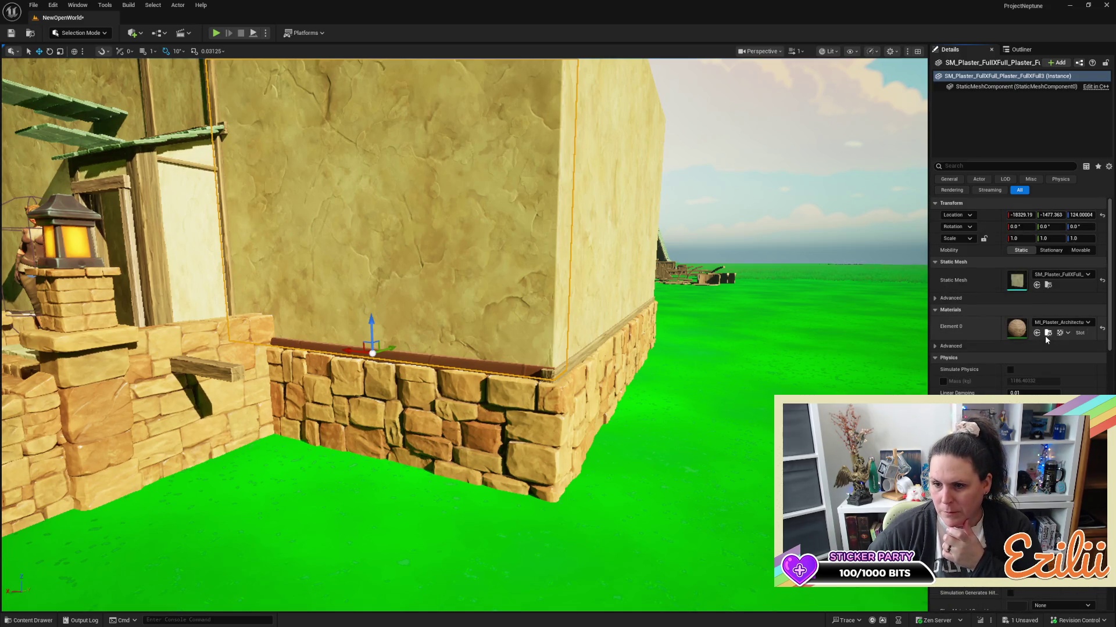
pyautogui.click(1047, 333)
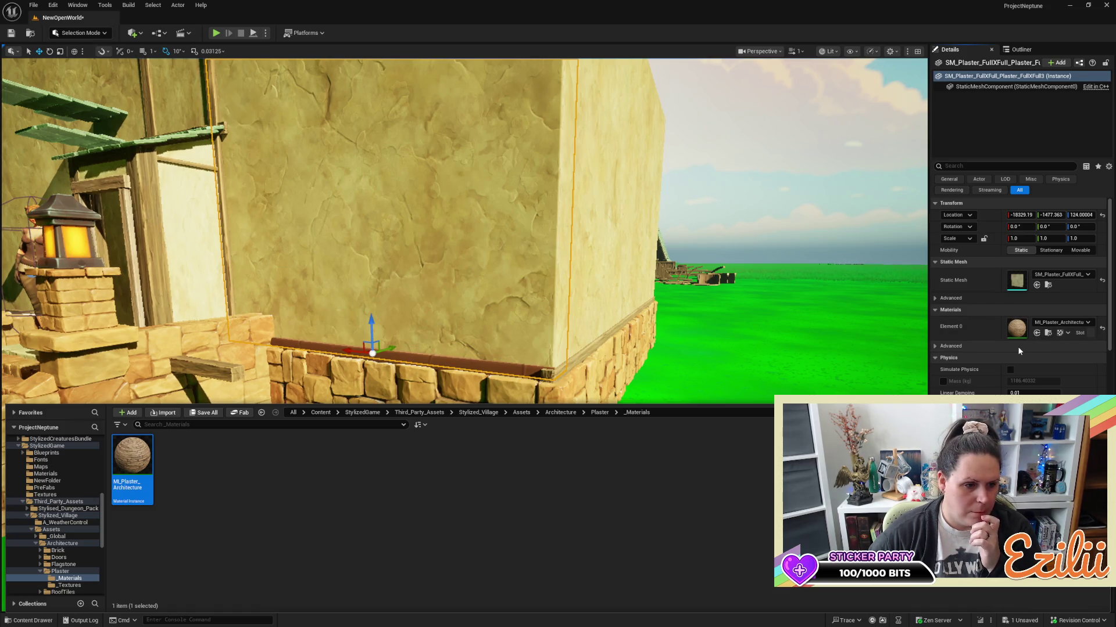
# Open MI_Plaster_Architecture and expand its 00.Color_Var group to edit the albedo tint.
pyautogui.doubleClick(132, 448)
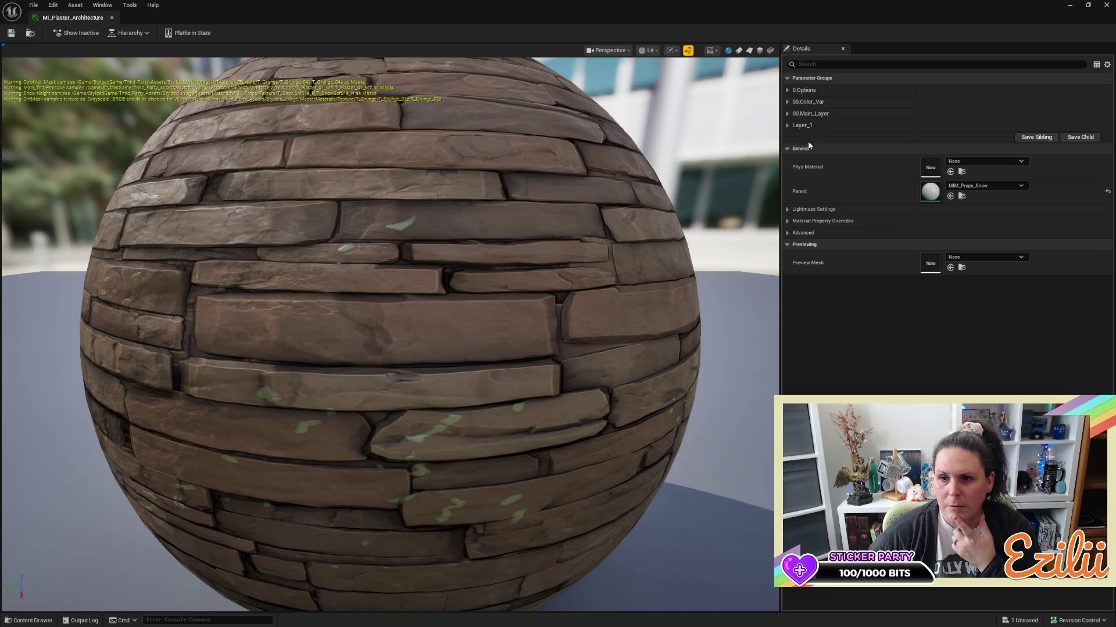
pyautogui.click(786, 101)
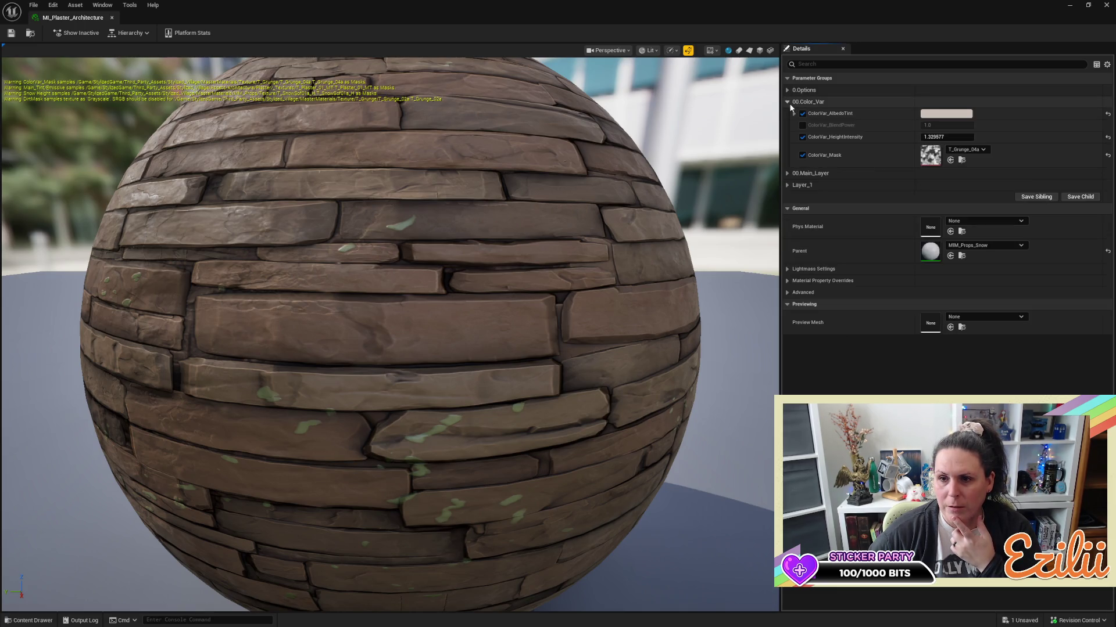
pyautogui.click(928, 119)
# Raise the ColorVar_AlbedoTint saturation to about 0.97 for a strong orange and confirm.
pyautogui.moveTo(834, 193); pyautogui.dragTo(835, 147)
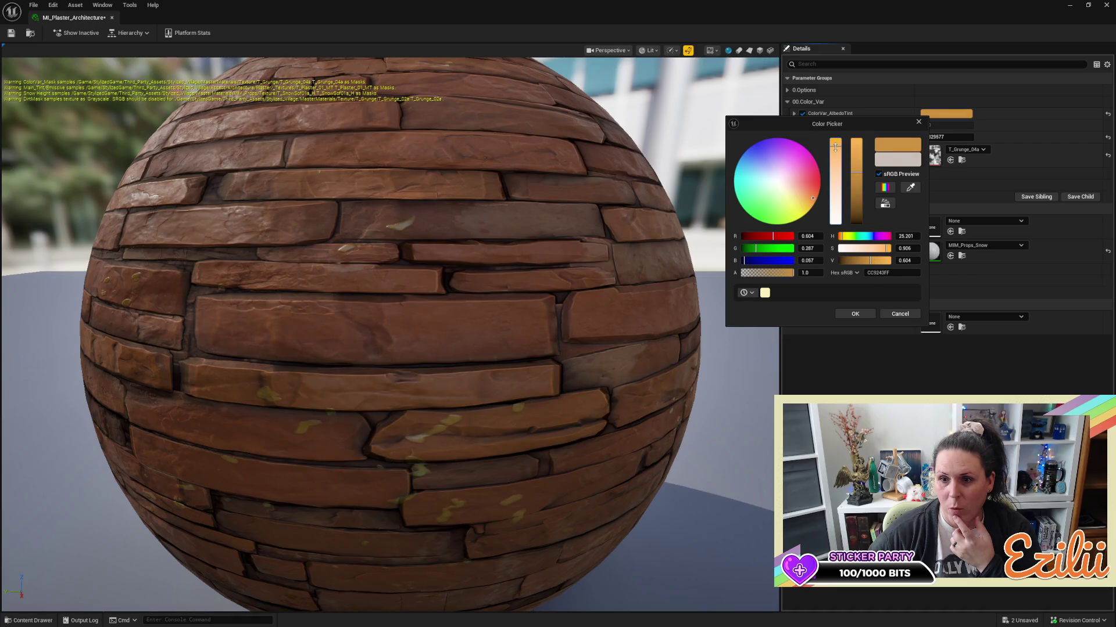
pyautogui.click(854, 314)
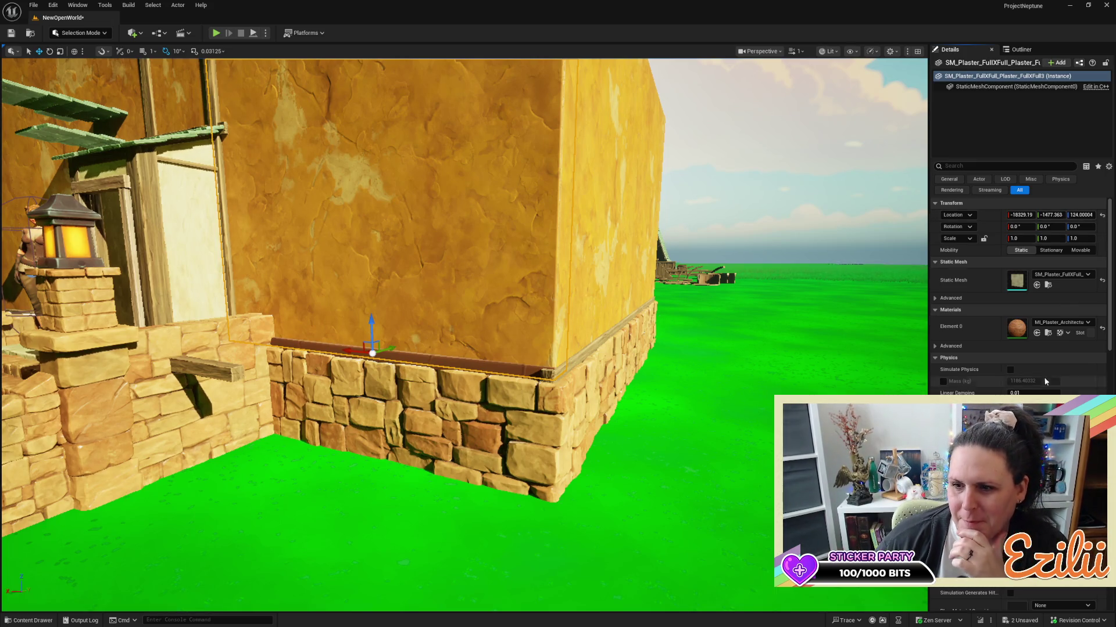
# Reopen MI_Plaster_Architecture and lower the albedo tint's saturation and value to muted tan AF8C6AFF.
pyautogui.click(1049, 334)
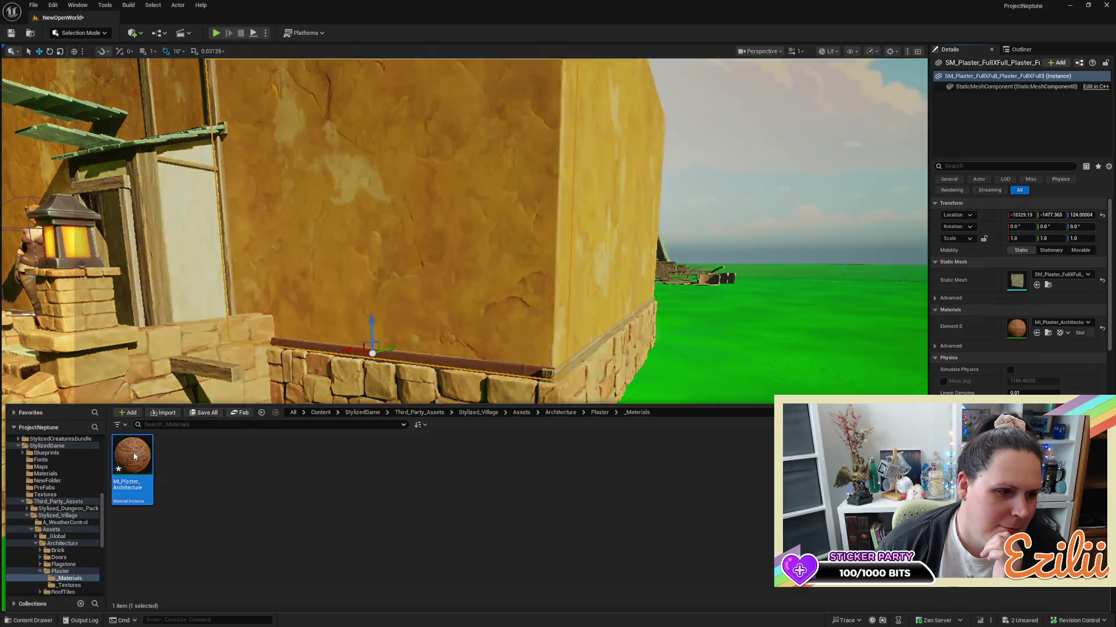
pyautogui.doubleClick(133, 456)
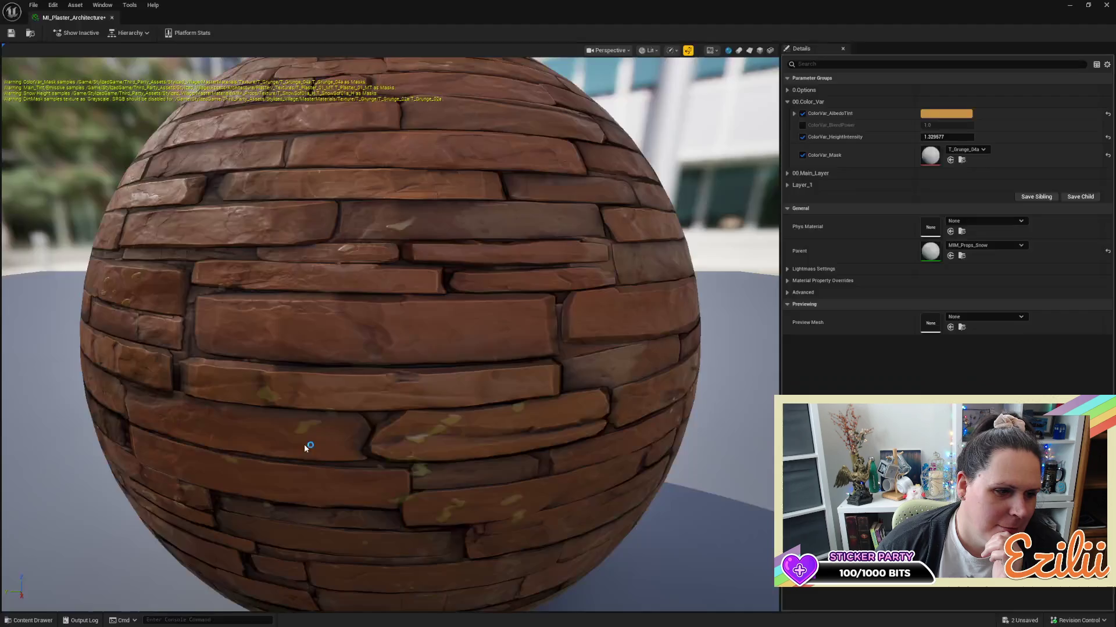
pyautogui.click(958, 116)
pyautogui.click(867, 169)
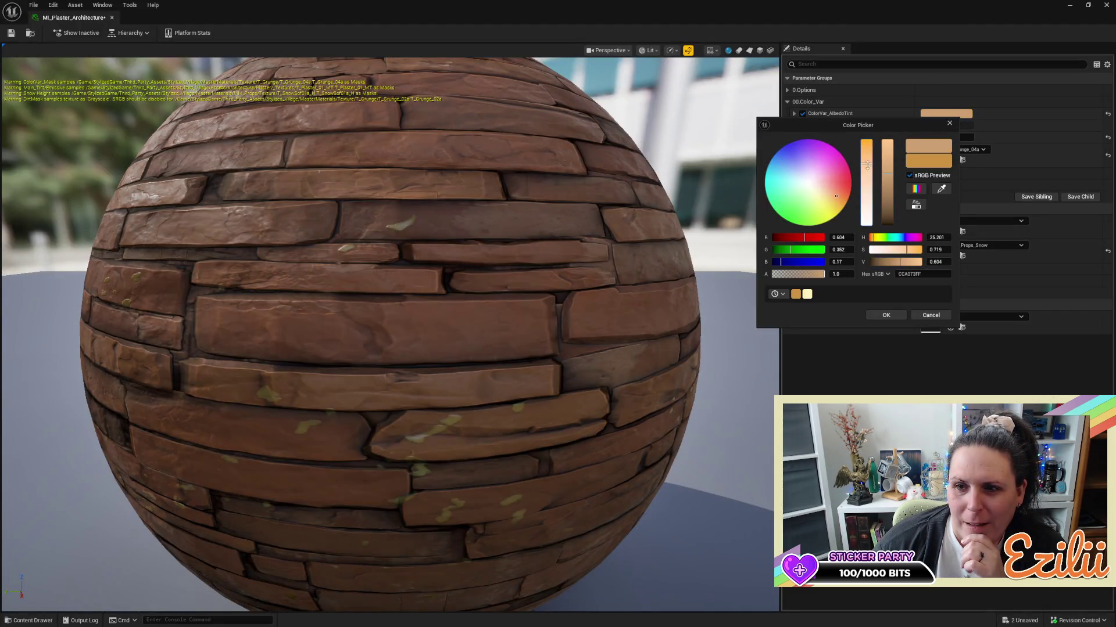
pyautogui.moveTo(866, 172); pyautogui.dragTo(866, 169)
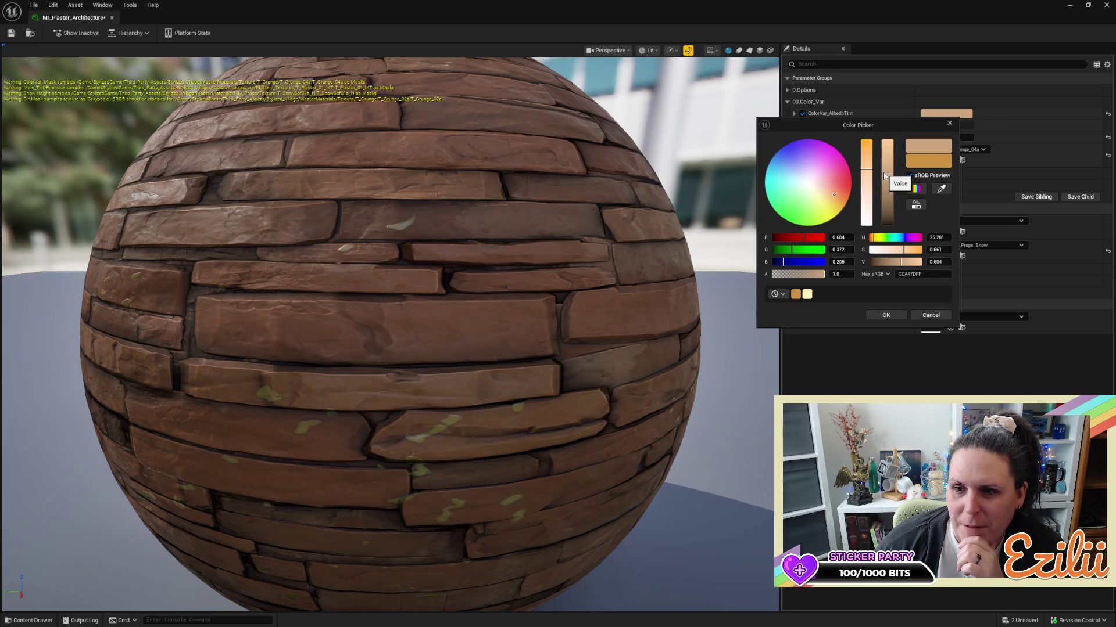
pyautogui.moveTo(884, 176); pyautogui.dragTo(883, 189)
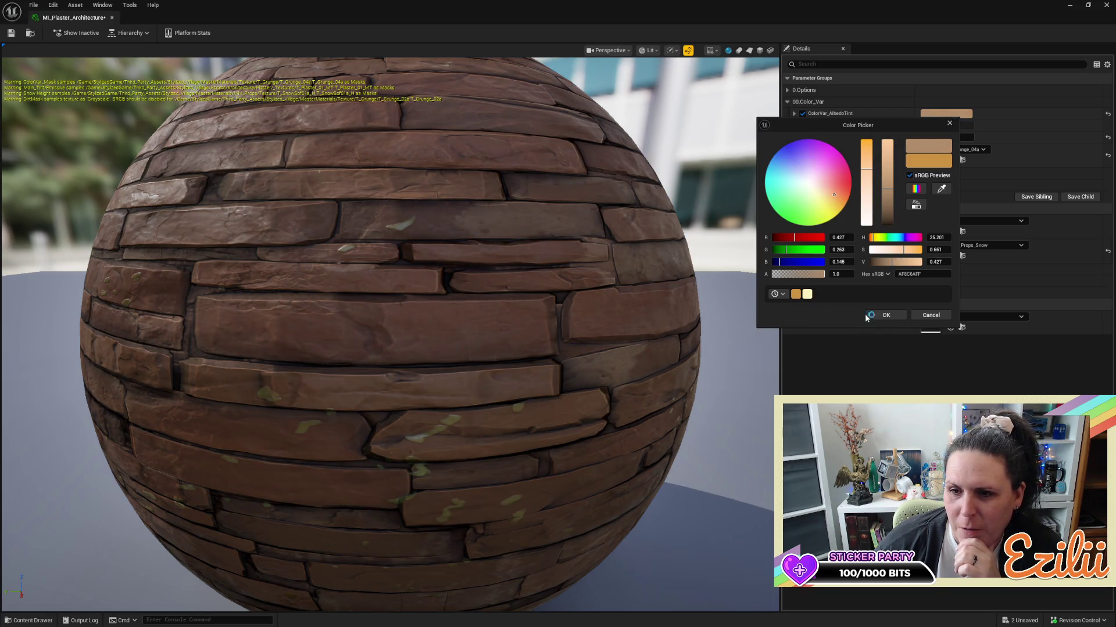
pyautogui.click(887, 315)
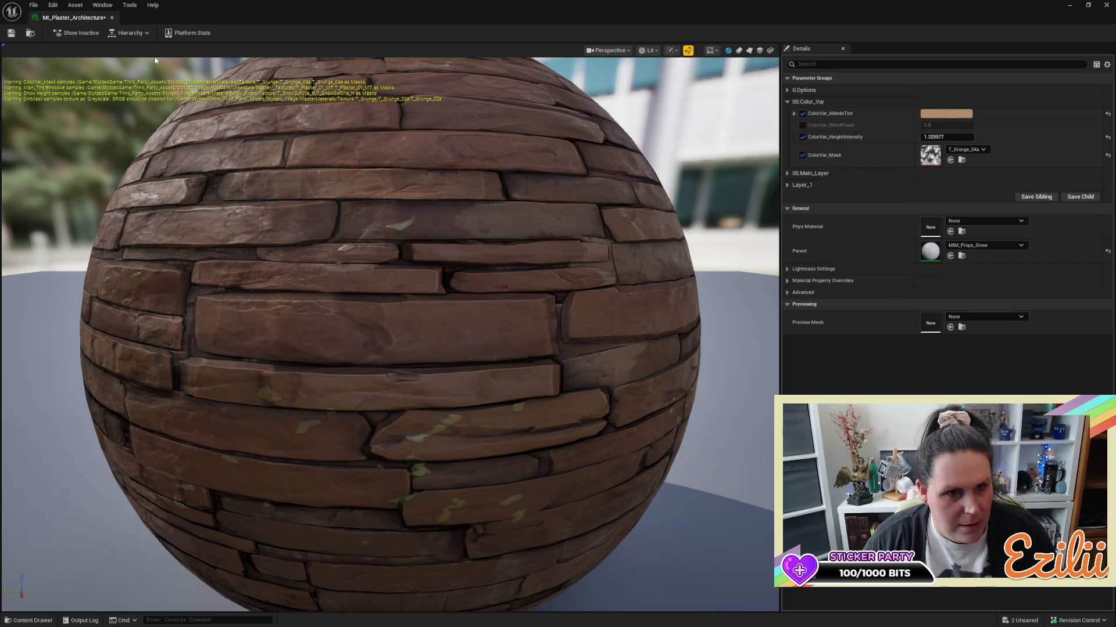
# Save the material instance, checking out the asset, and close the material editor.
pyautogui.click(11, 34)
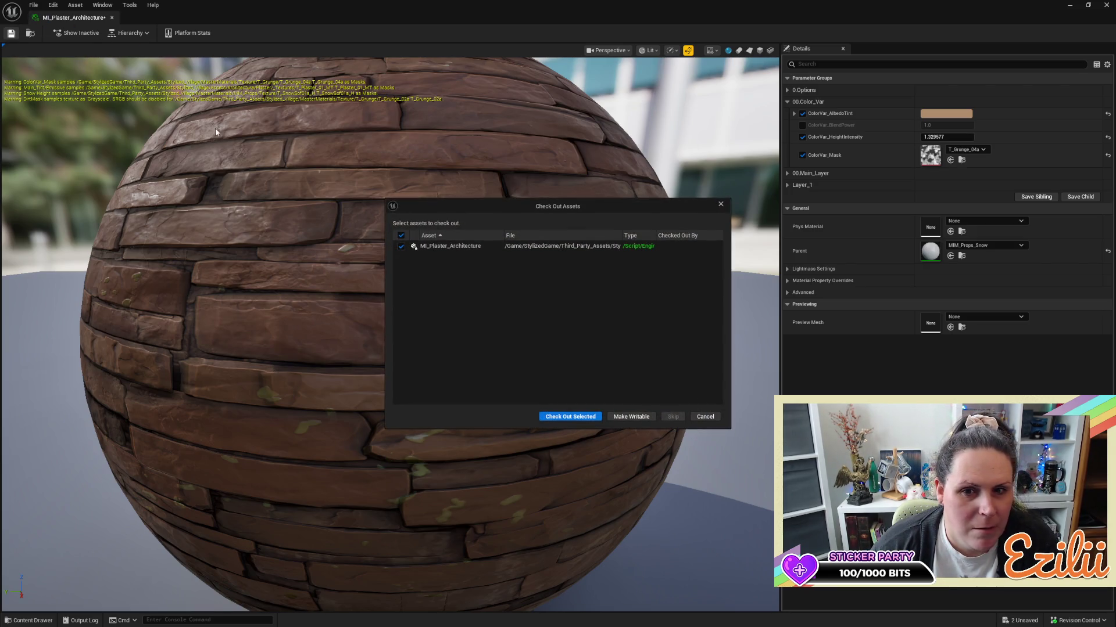
pyautogui.click(580, 415)
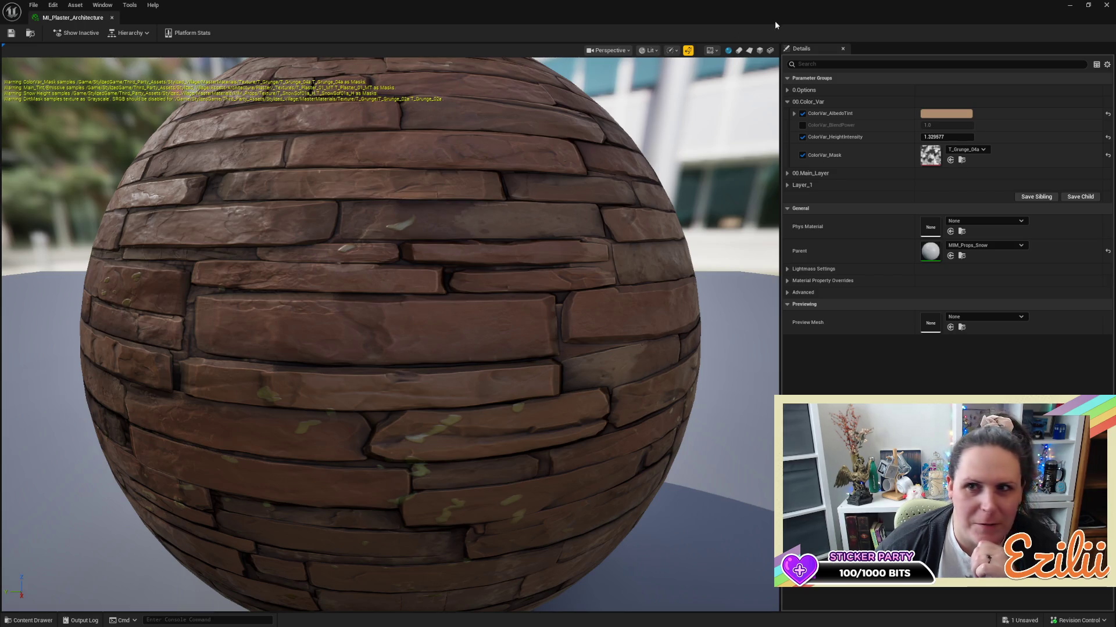
pyautogui.click(112, 18)
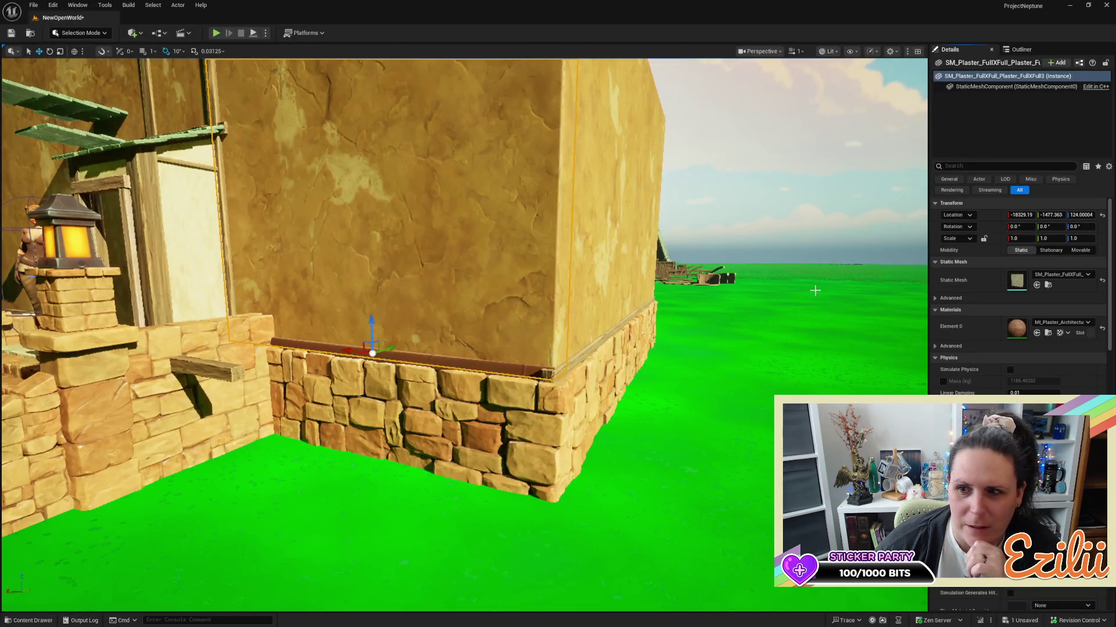
# Zoom in and orbit around the plaster facade to view its new tan tint.
pyautogui.scroll(5, 465, 334)
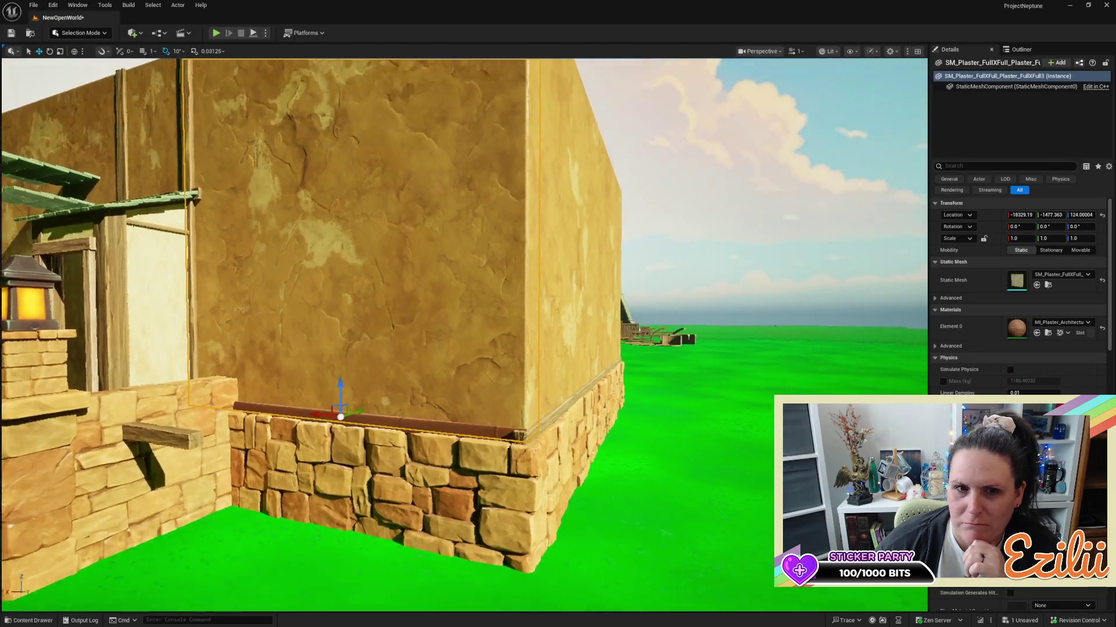
pyautogui.scroll(3, 465, 334)
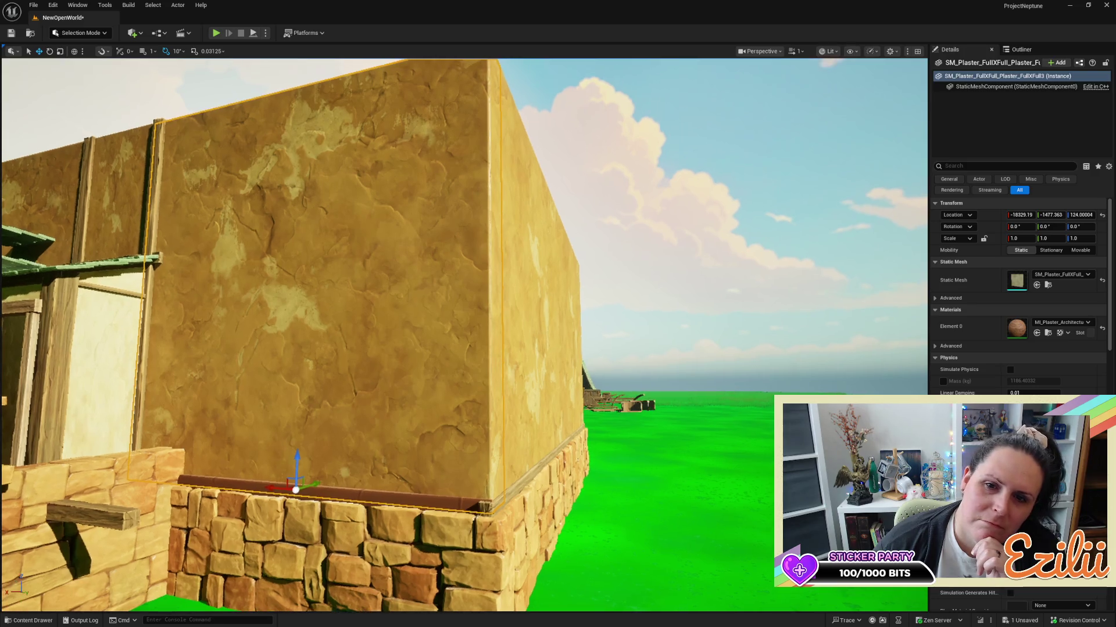
pyautogui.scroll(1, 465, 334)
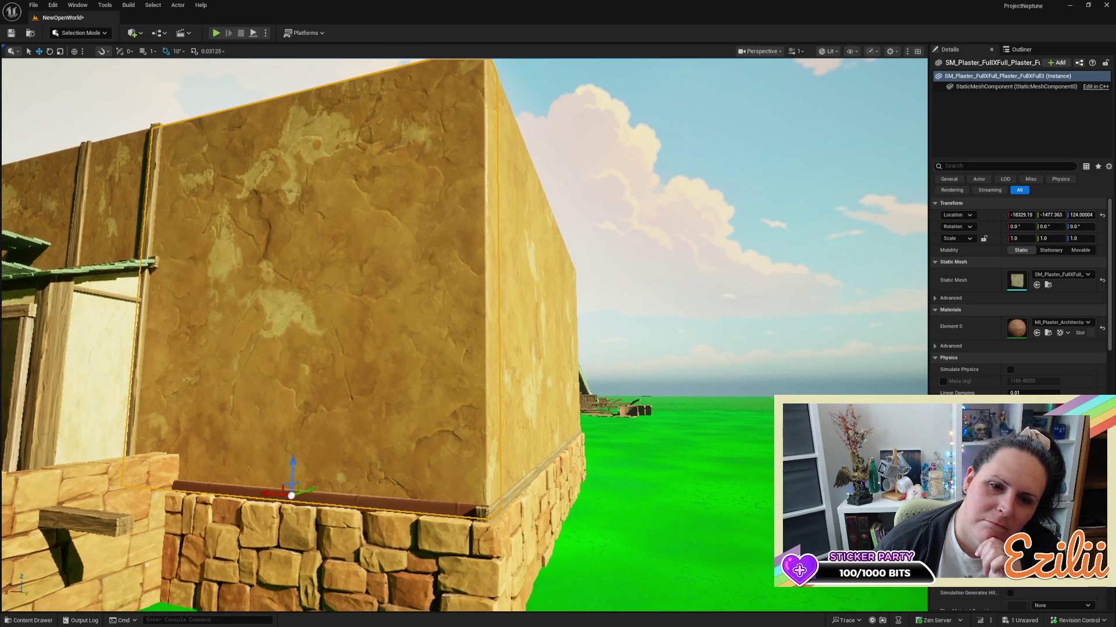
pyautogui.scroll(1, 465, 334)
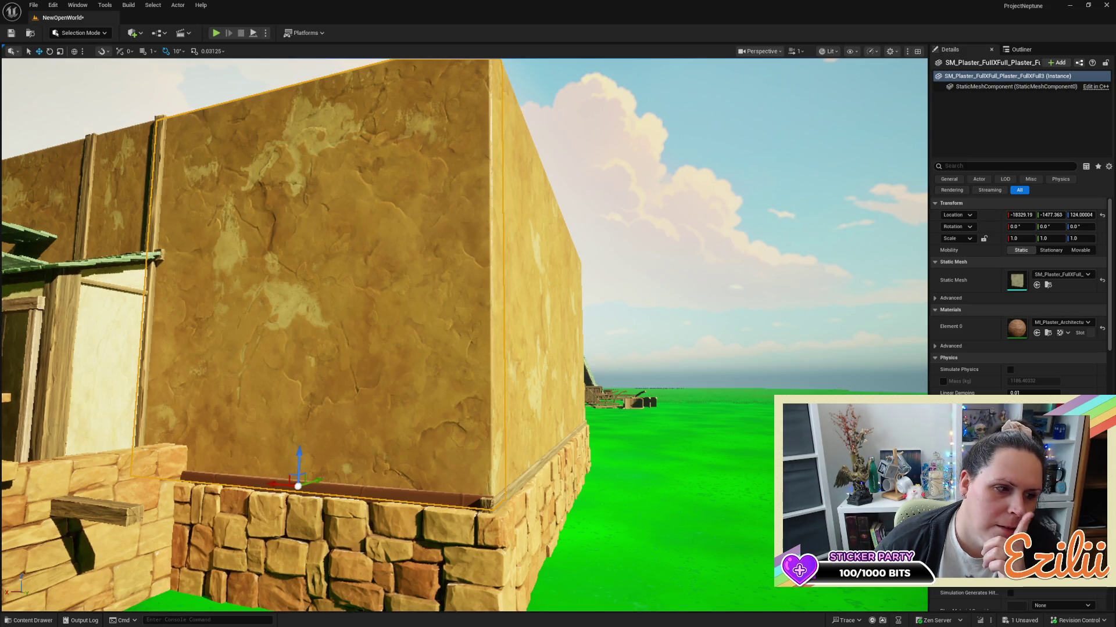
pyautogui.moveTo(465, 334); pyautogui.dragTo(406, 346)
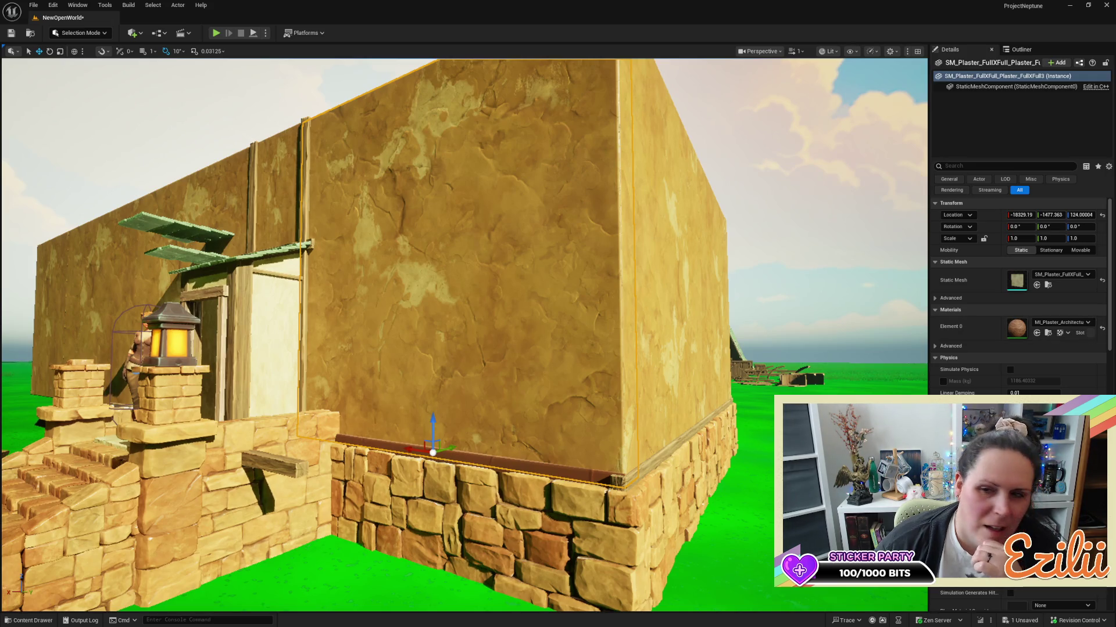
# Reopen MI_Plaster_Architecture from the wall's material slot, leaving the colour mask texture unchanged.
pyautogui.click(1049, 333)
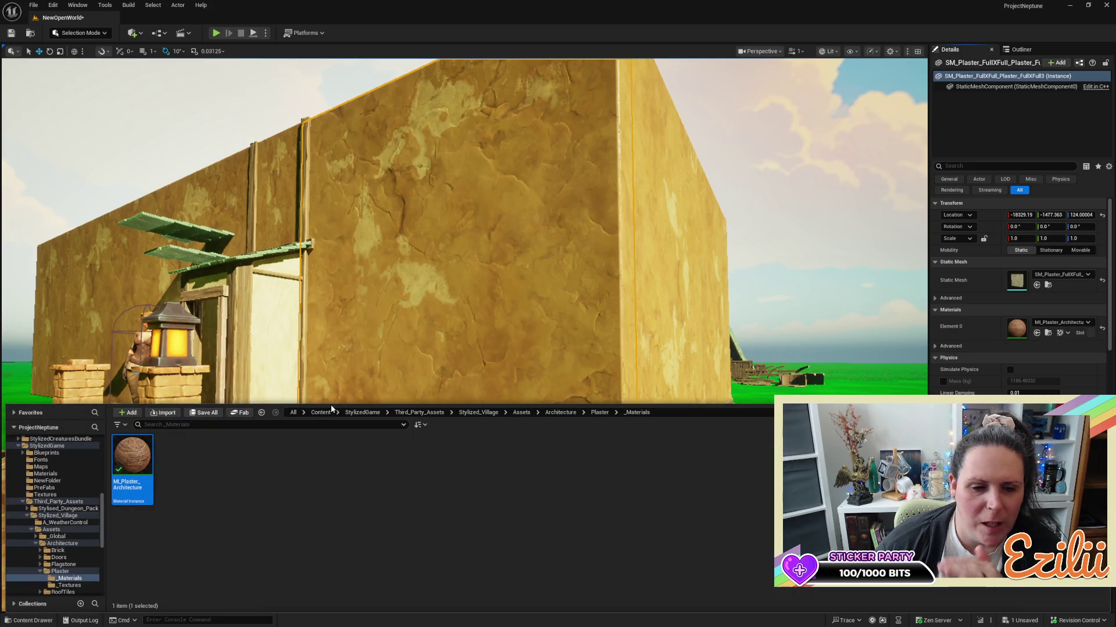
pyautogui.moveTo(136, 453)
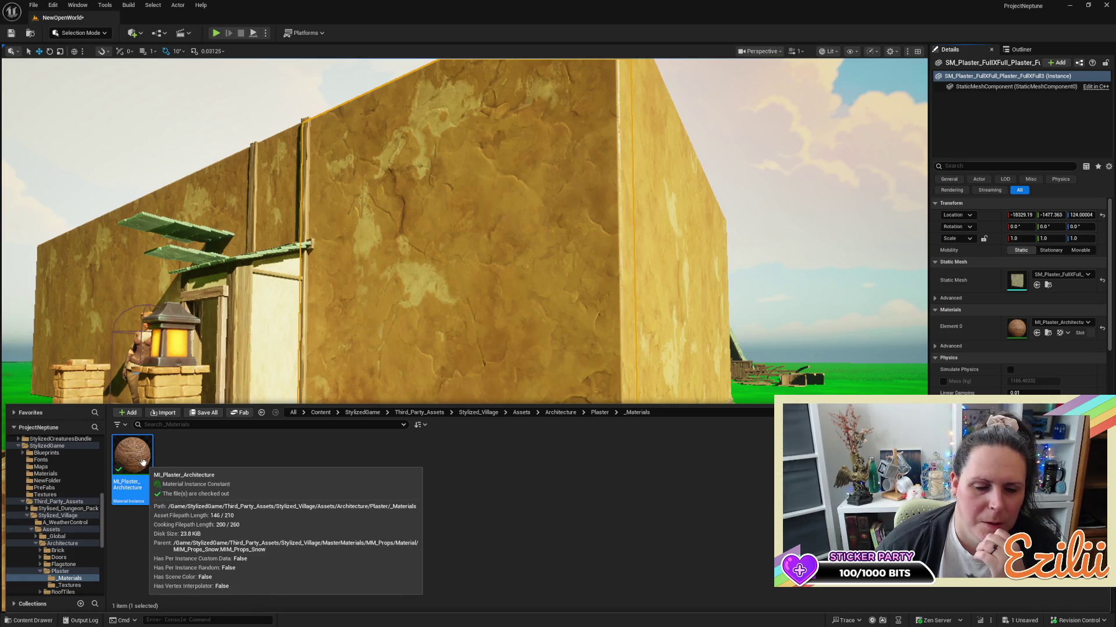
pyautogui.doubleClick(143, 462)
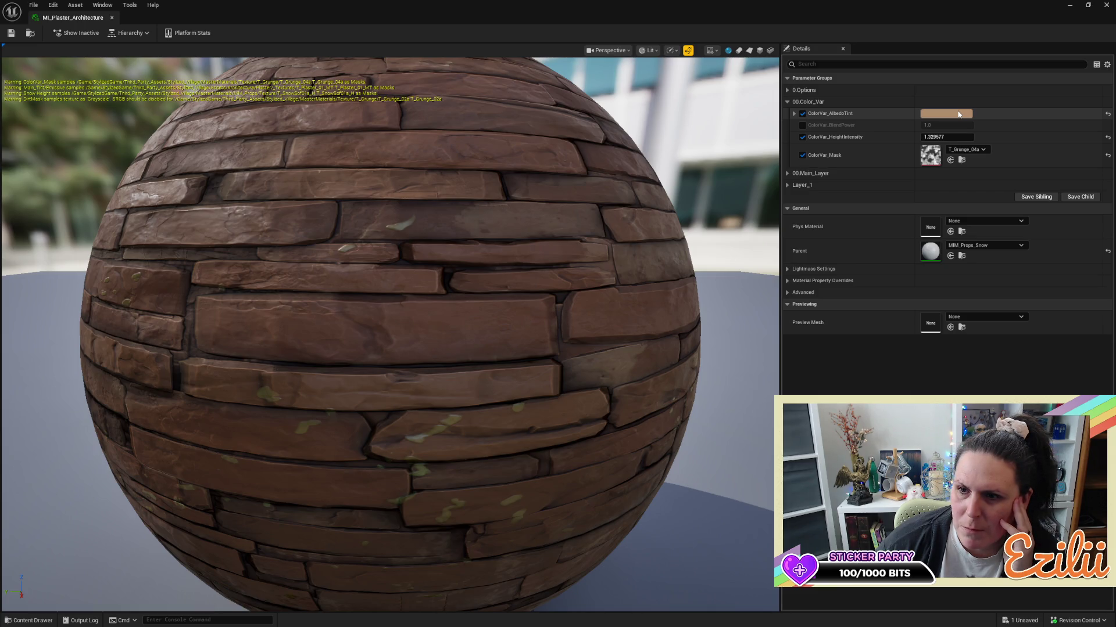
pyautogui.click(983, 150)
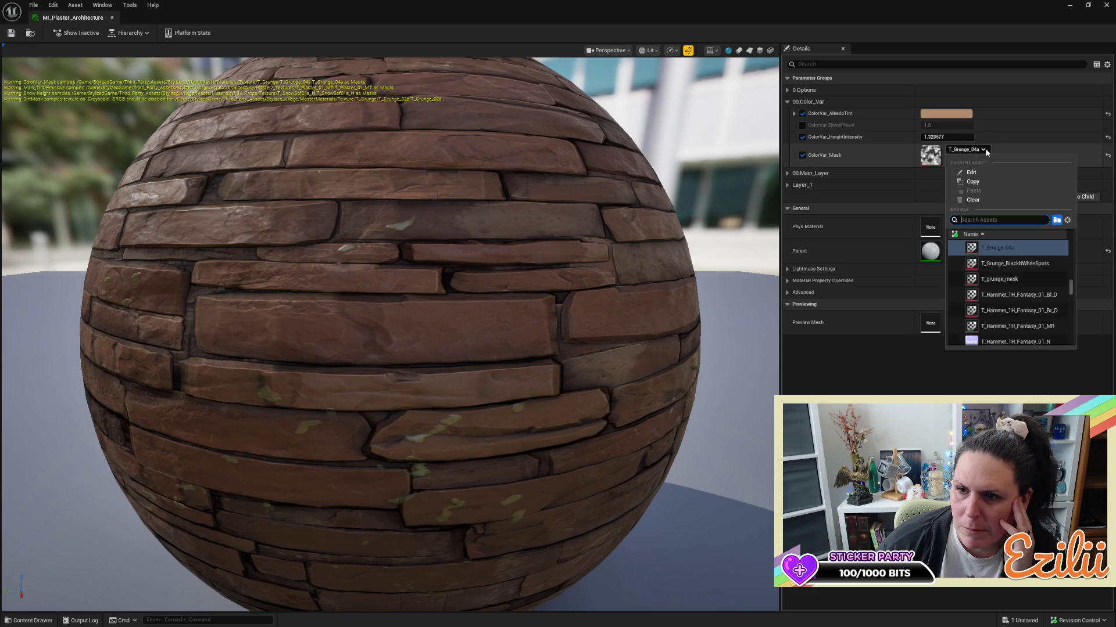
pyautogui.click(986, 152)
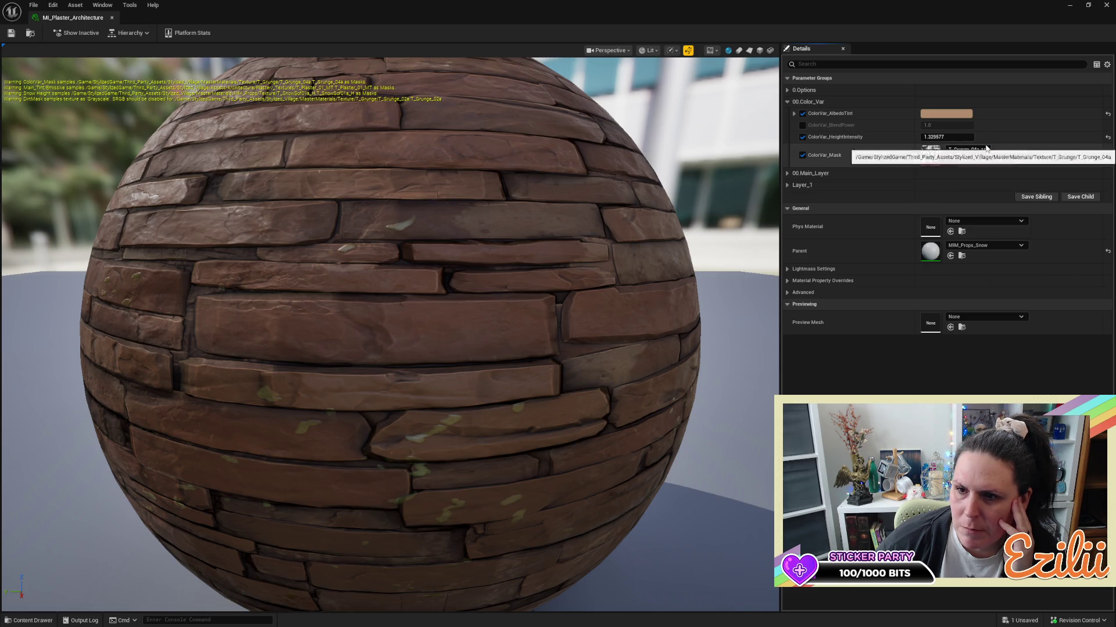
# Shift the albedo tint to a paler, yellower beige (AF9E82FF).
pyautogui.click(962, 114)
pyautogui.moveTo(878, 164); pyautogui.dragTo(873, 179)
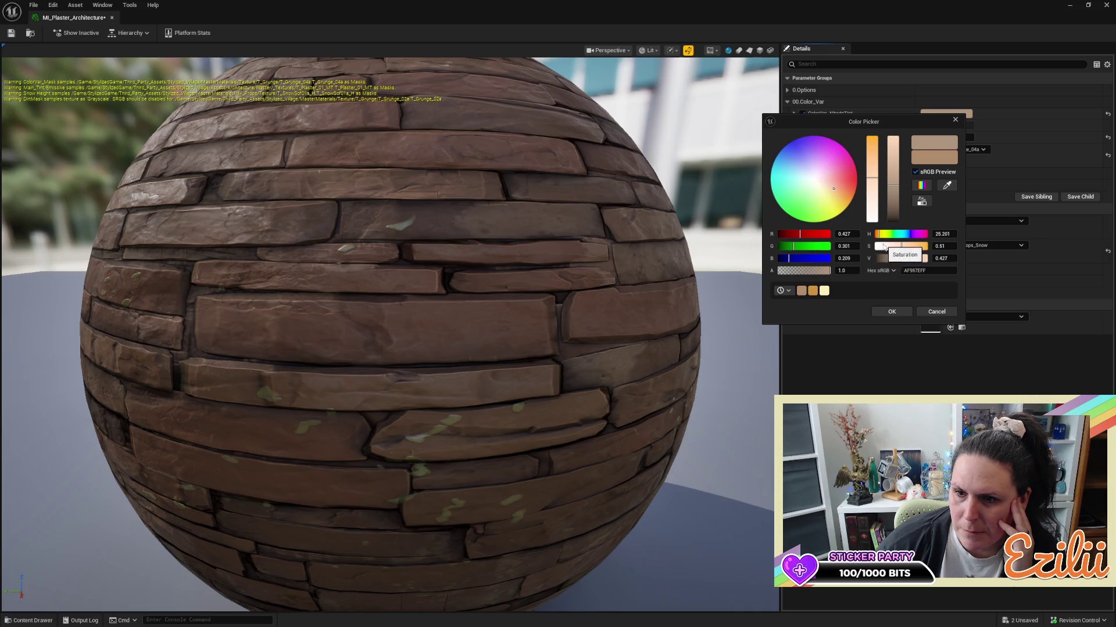
pyautogui.moveTo(832, 187); pyautogui.dragTo(831, 190)
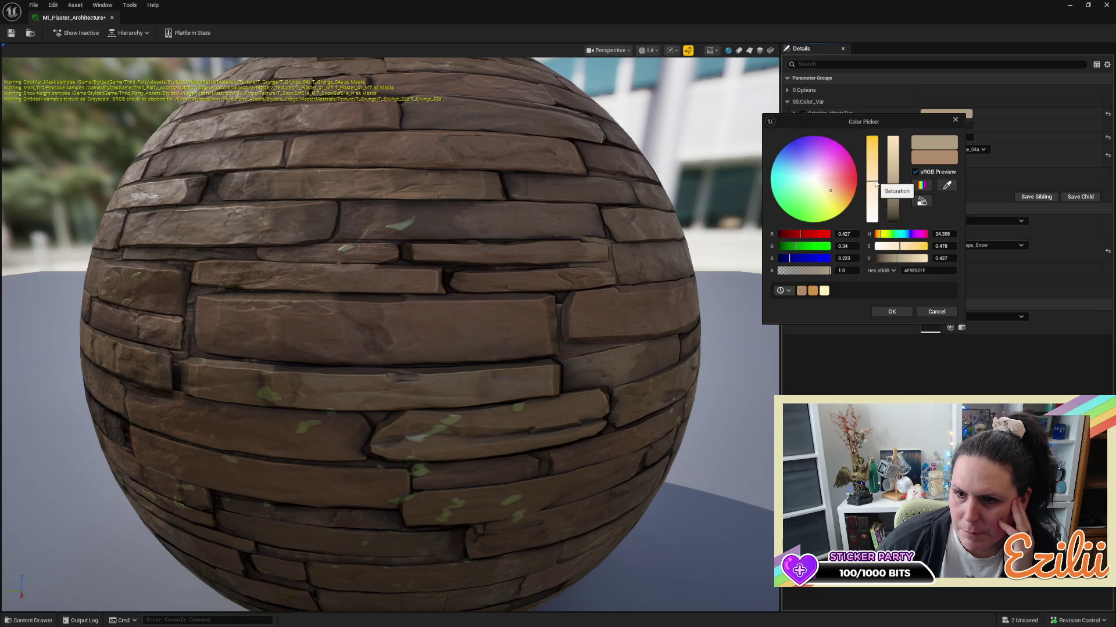
pyautogui.moveTo(873, 181); pyautogui.dragTo(874, 178)
pyautogui.press('Return')
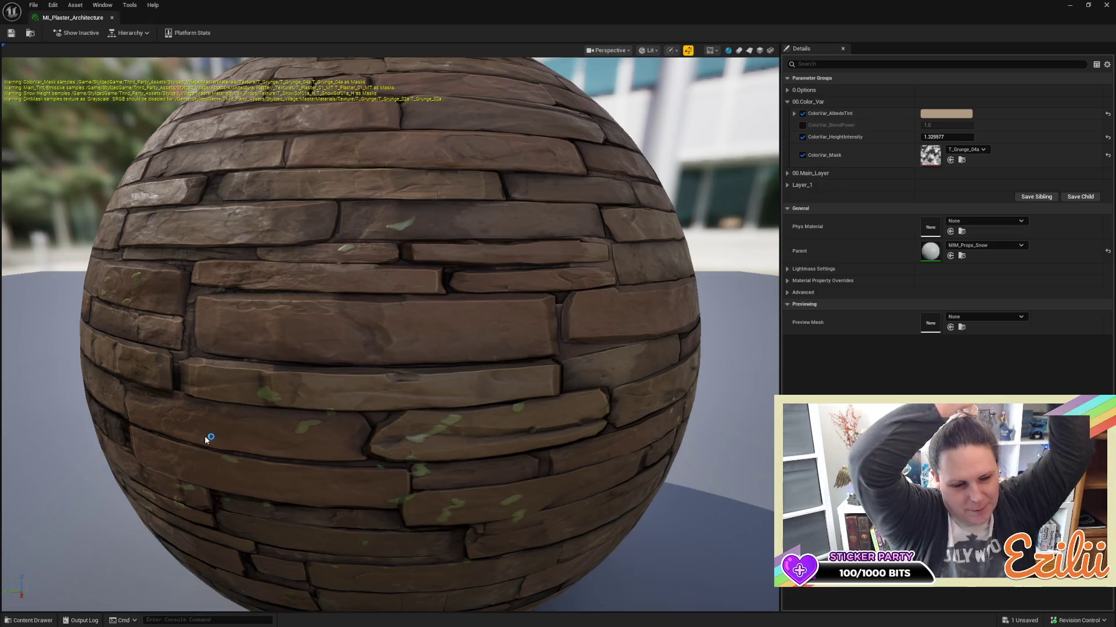
# Save MI_Plaster_Architecture and switch back to the NewOpenWorld level editor.
pyautogui.hotkey('ctrl', 's')
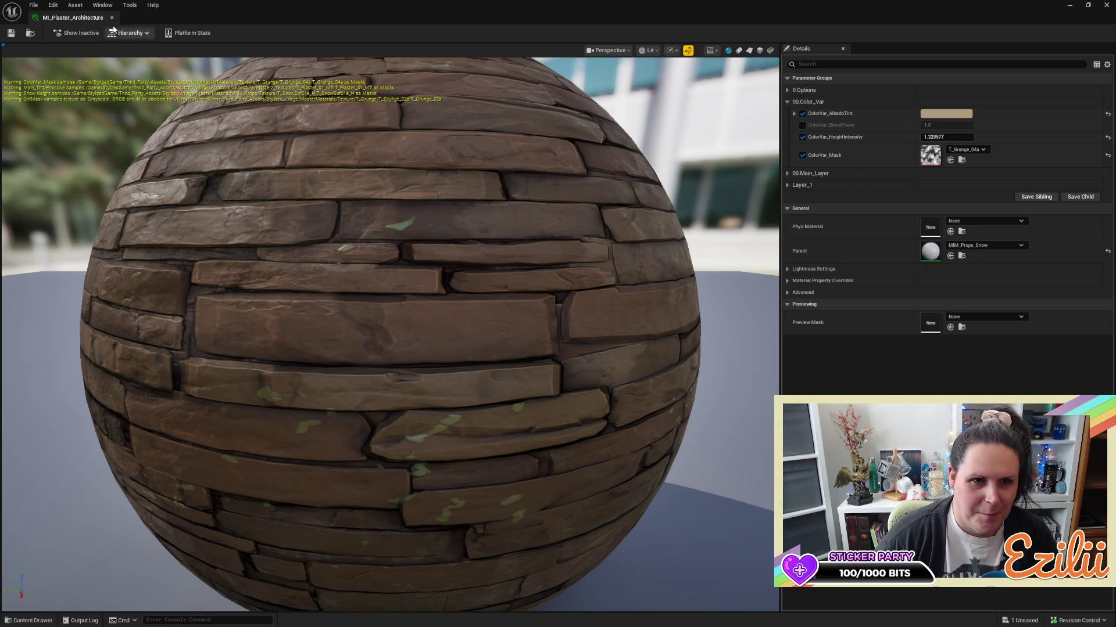
pyautogui.hotkey('alt', 'Tab')
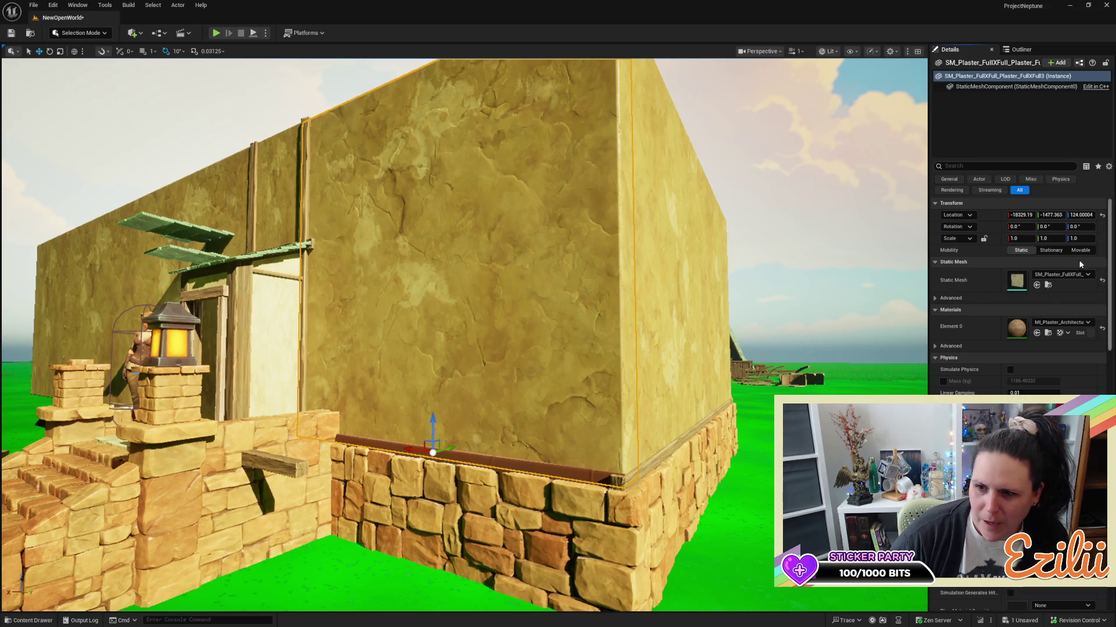
# Reopen MI_Plaster_Architecture, shift the albedo tint to olive AFA275FF, then save and close it.
pyautogui.click(1049, 335)
pyautogui.doubleClick(133, 468)
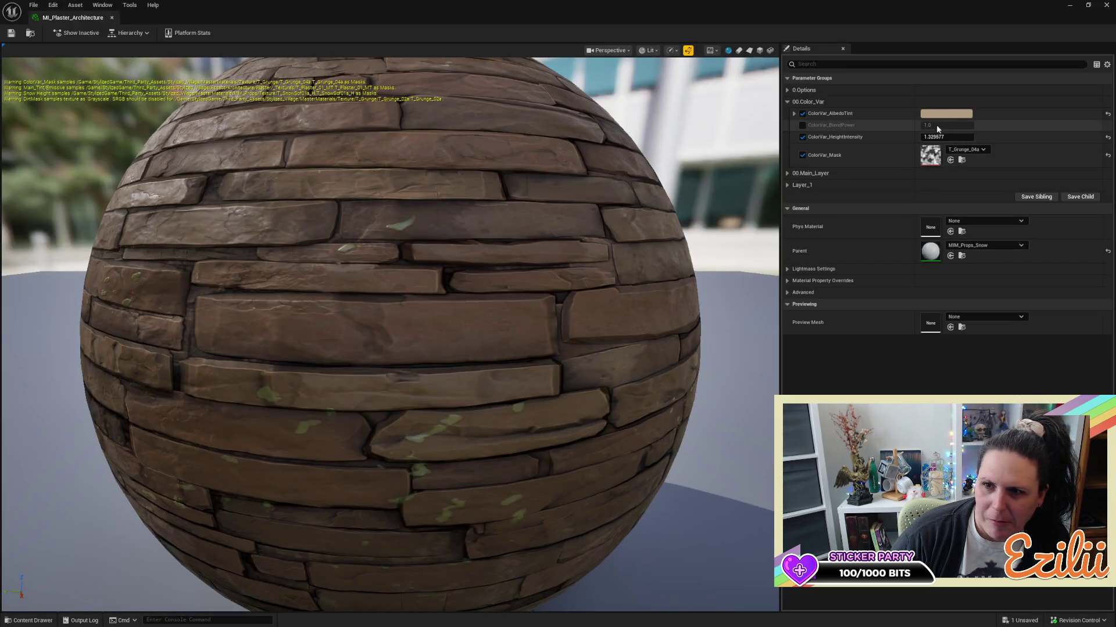
pyautogui.click(946, 113)
pyautogui.moveTo(808, 203); pyautogui.dragTo(817, 201)
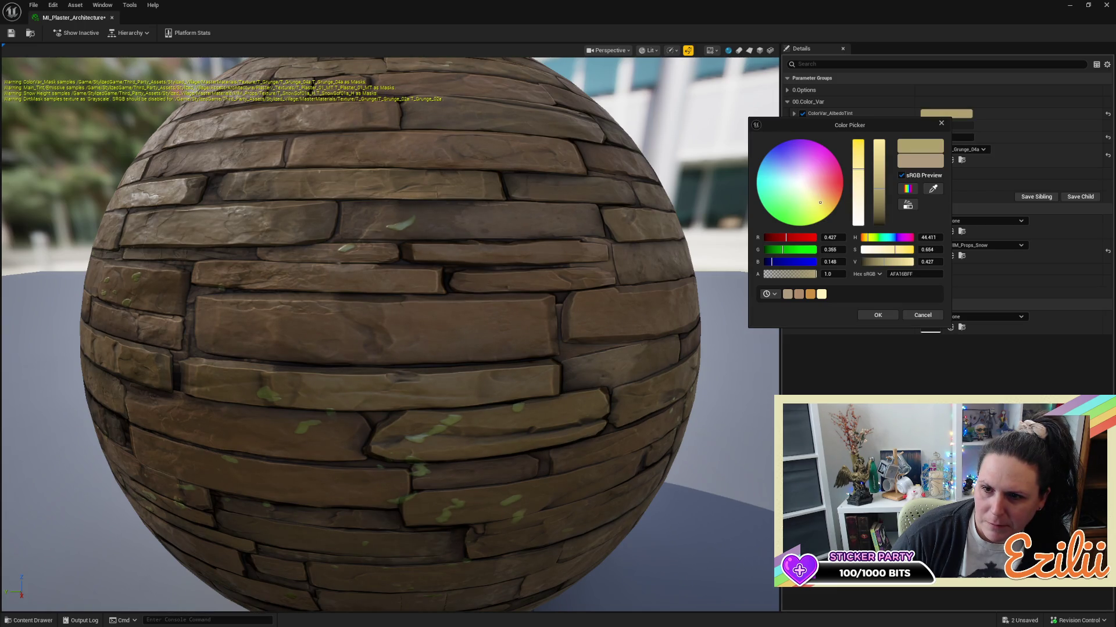
pyautogui.moveTo(819, 202); pyautogui.dragTo(819, 201)
pyautogui.moveTo(817, 200); pyautogui.dragTo(817, 199)
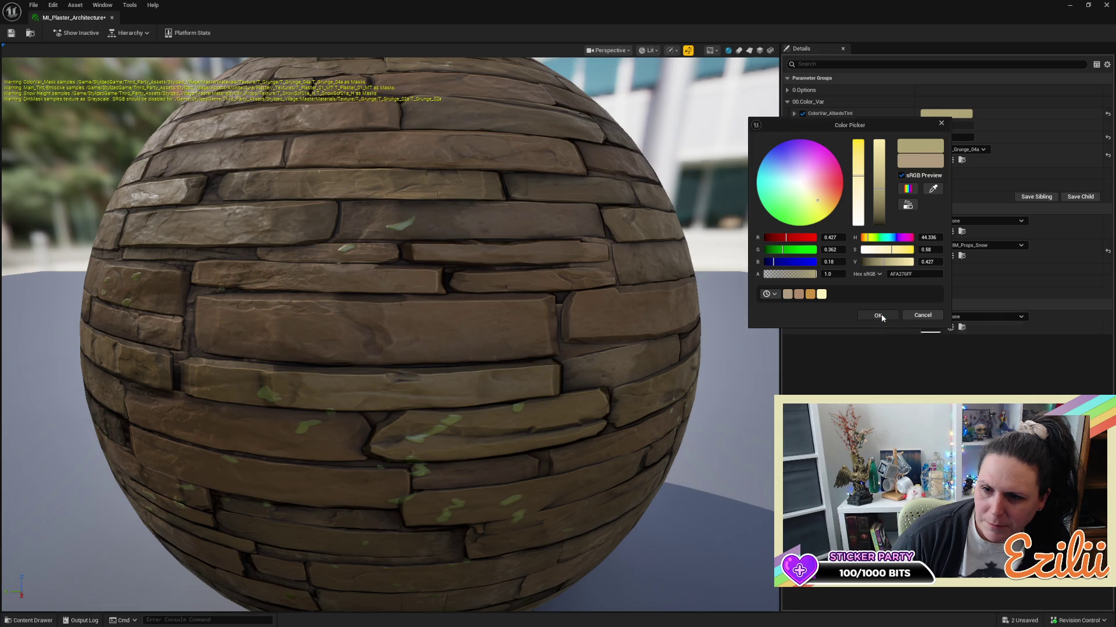
pyautogui.click(878, 316)
pyautogui.click(18, 36)
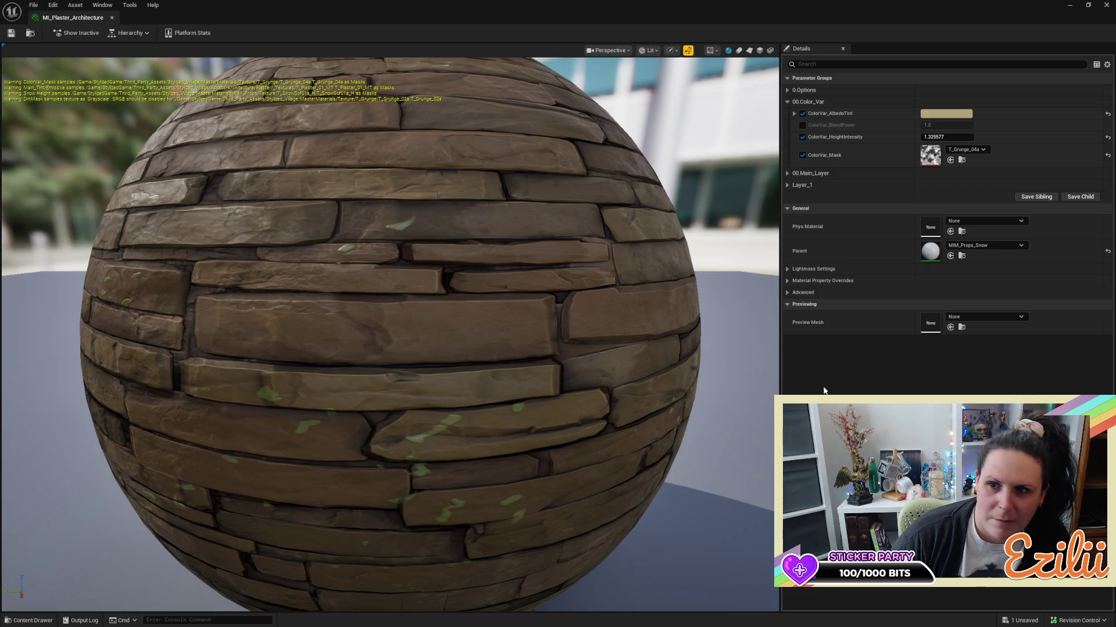
pyautogui.click(1109, 4)
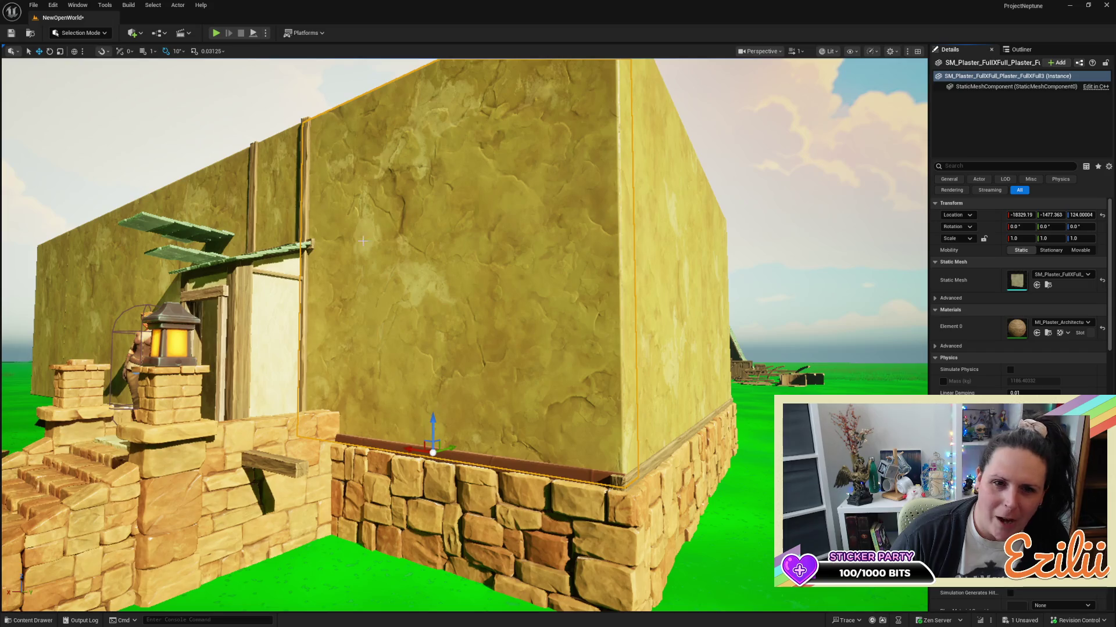
# View the tavern's olive-yellow plaster wall above the stone base back in the level.
pyautogui.scroll(-2, 476, 313)
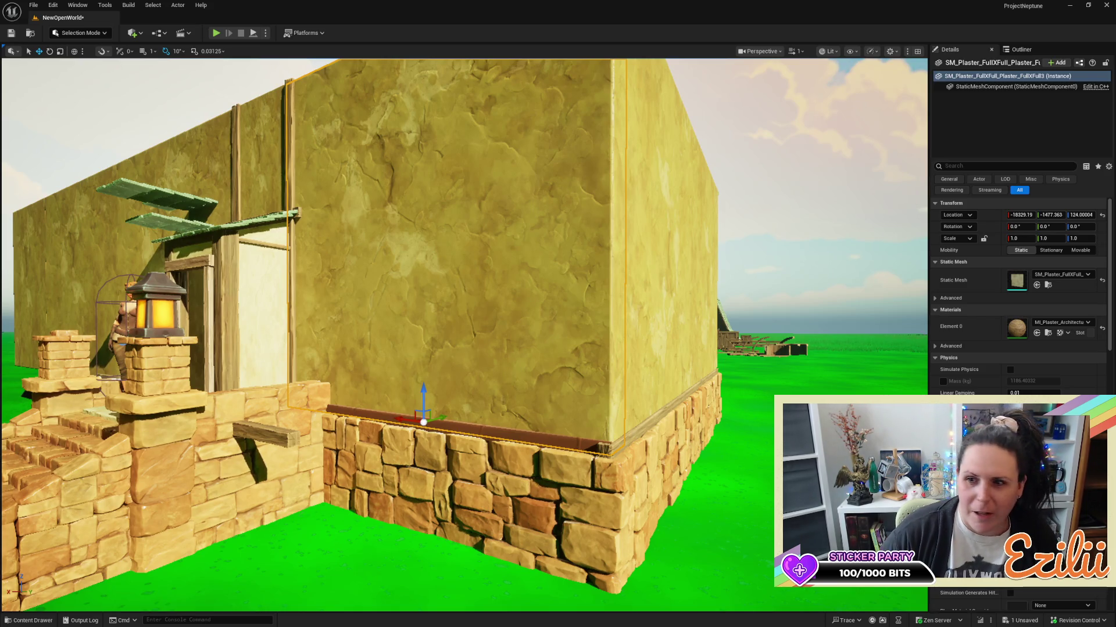
# Locate MI_Plaster_Architecture in the Content Browser from the wall's material slot and open it for editing.
pyautogui.click(1048, 334)
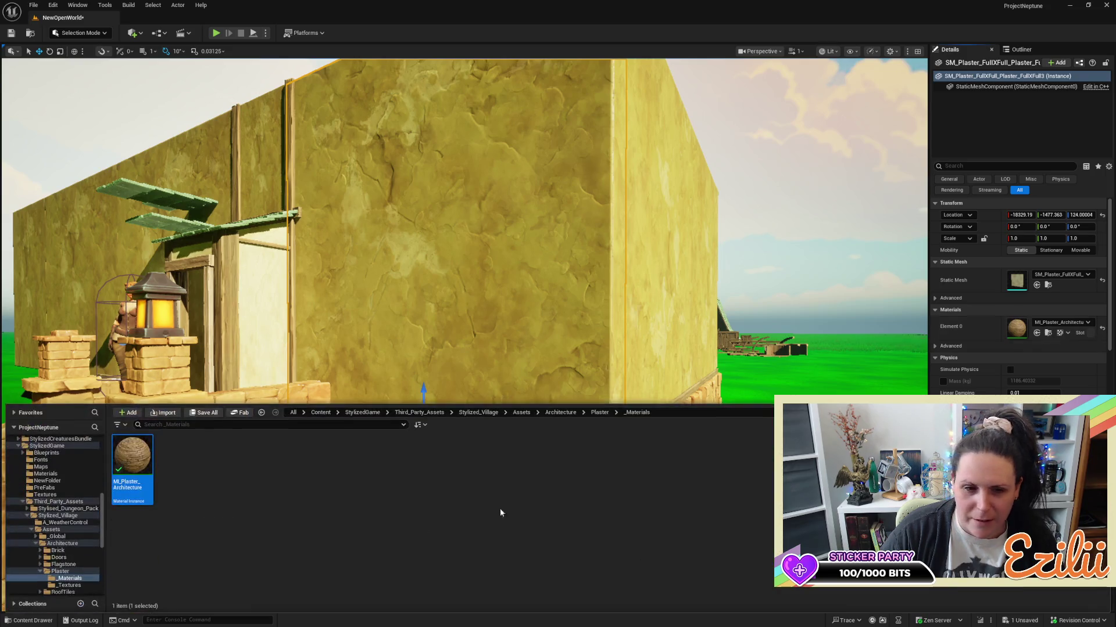
pyautogui.rightClick(133, 464)
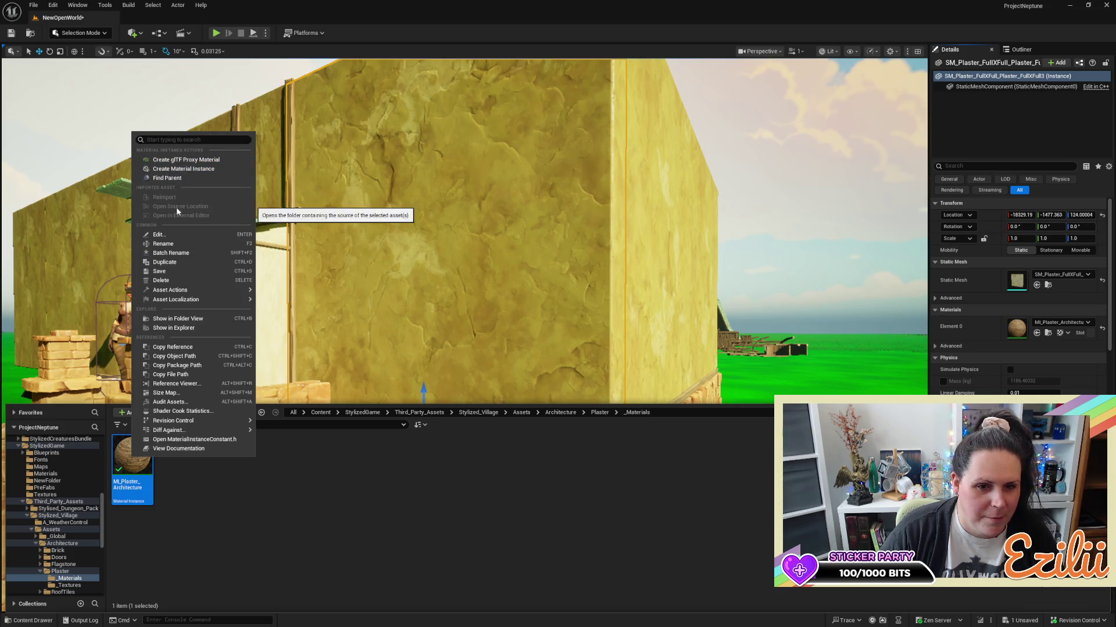
pyautogui.click(347, 511)
pyautogui.doubleClick(132, 456)
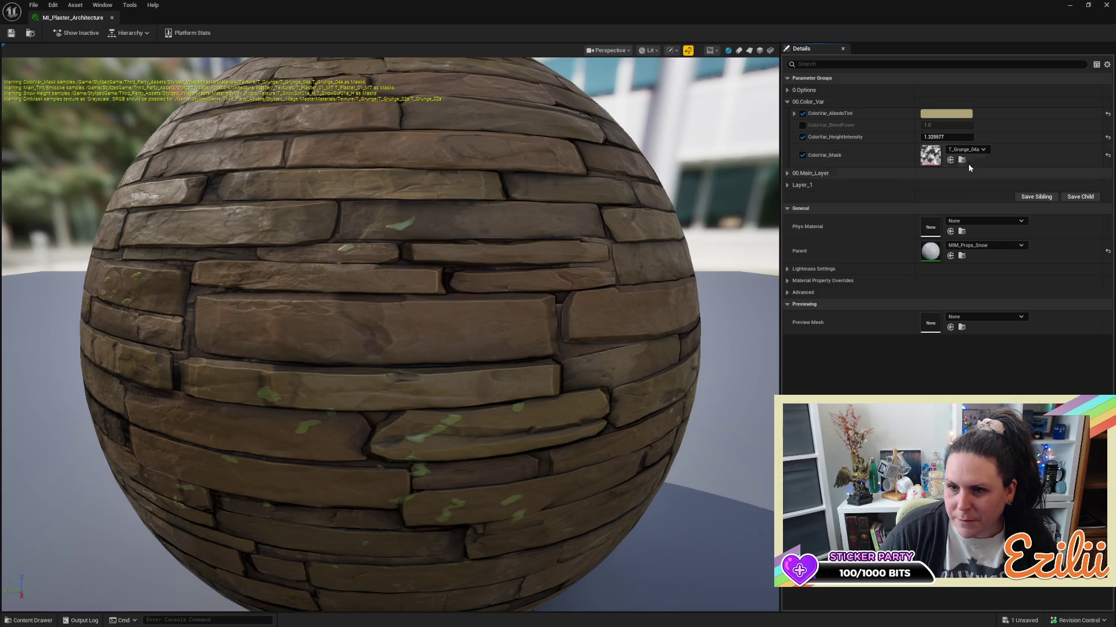
# Tint the plaster instance's albedo light cream, save it, and browse to MI_Plaster_Architecture again.
pyautogui.click(957, 114)
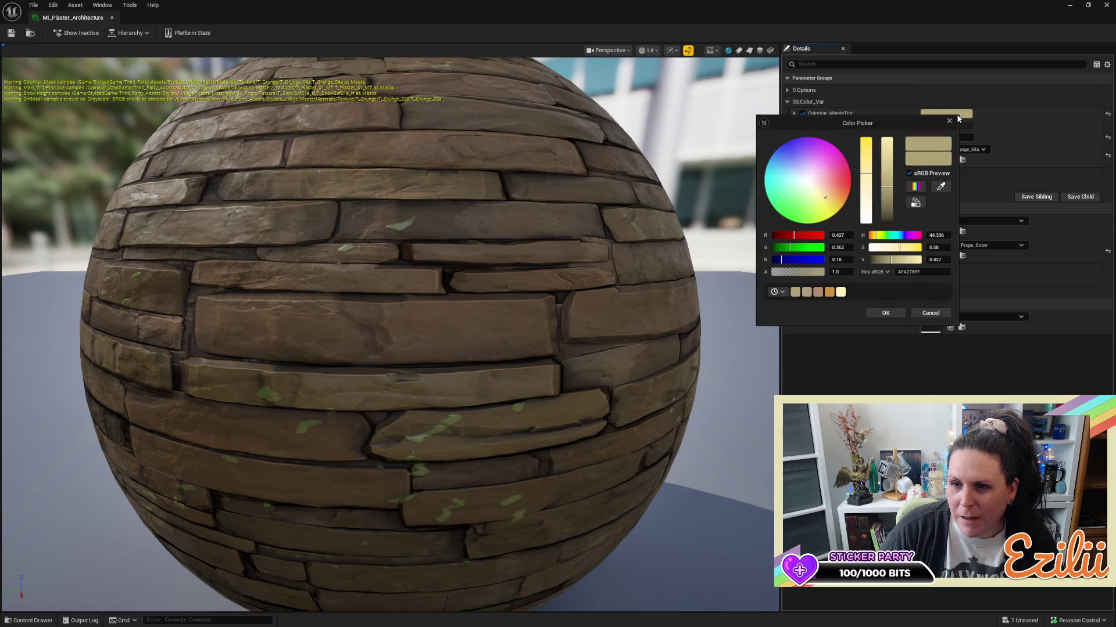
pyautogui.click(840, 293)
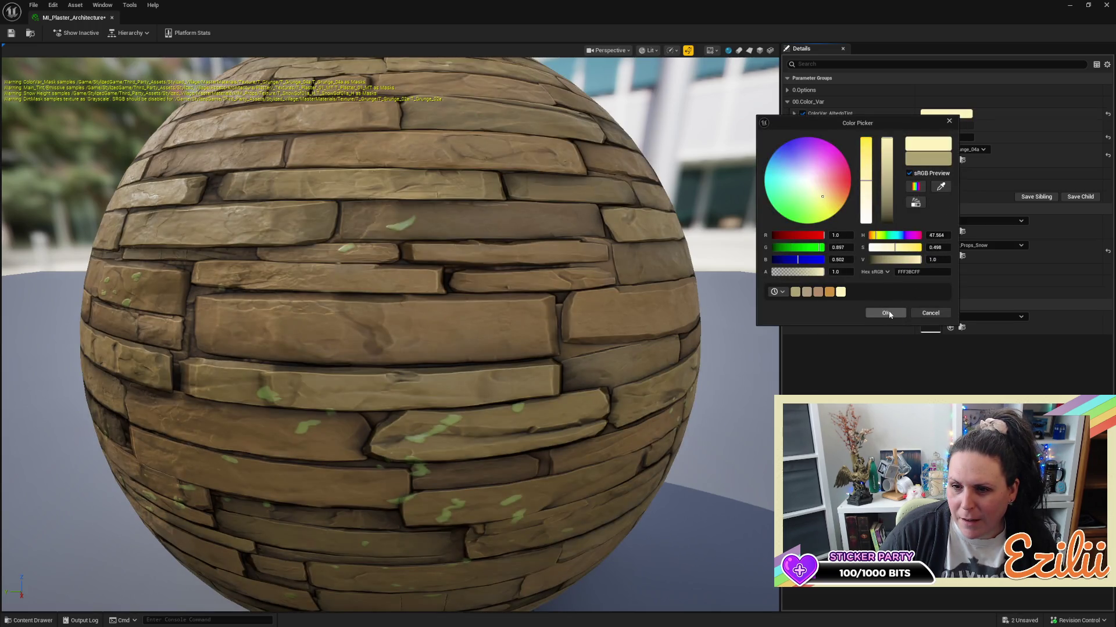
pyautogui.click(885, 313)
pyautogui.click(10, 33)
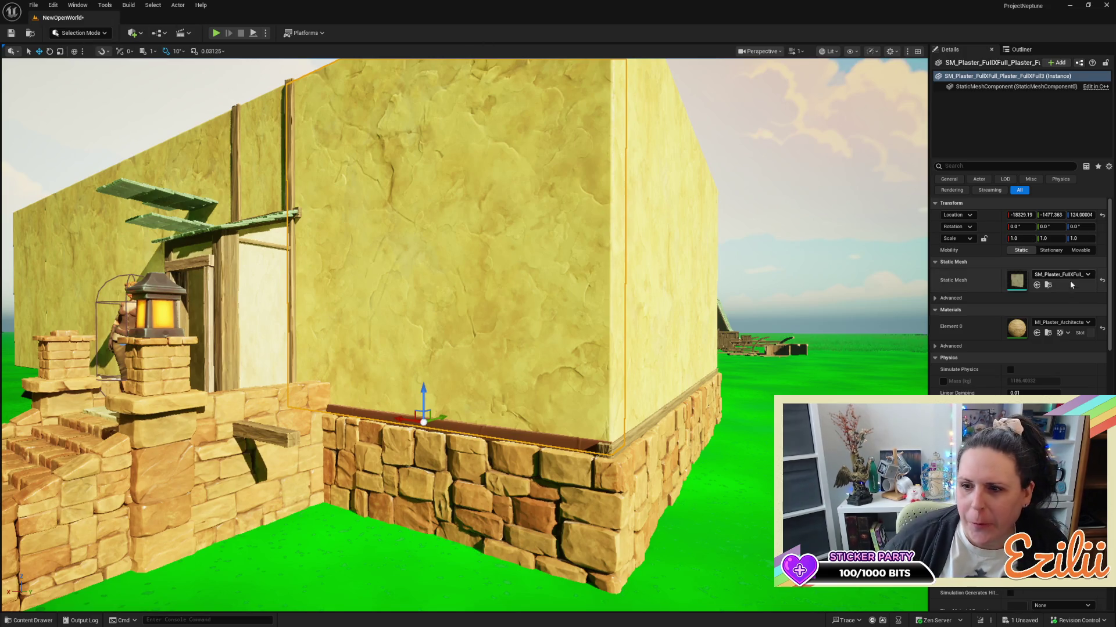
pyautogui.click(1049, 333)
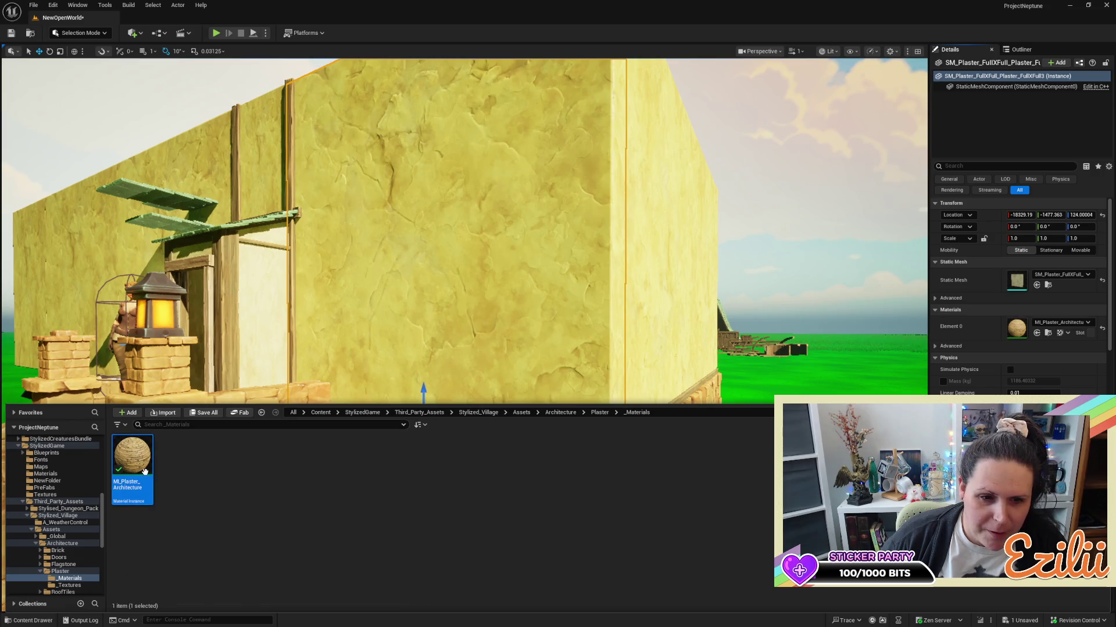
# Open MI_Plaster_Architecture and make its ColorVar_AlbedoTint darker and slightly less saturated.
pyautogui.doubleClick(145, 472)
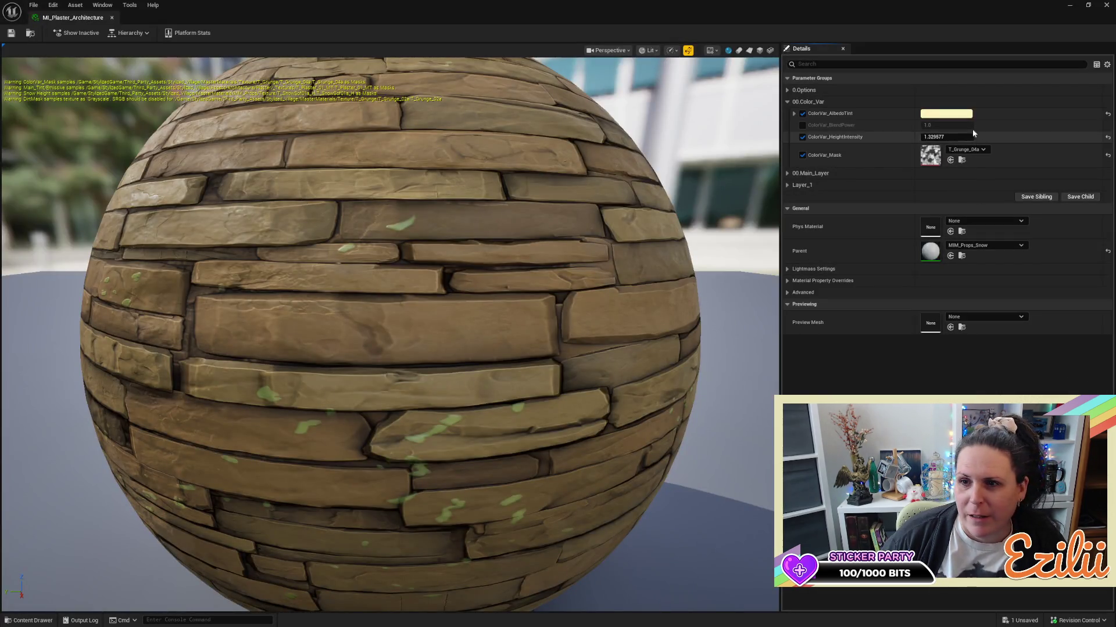
pyautogui.click(959, 114)
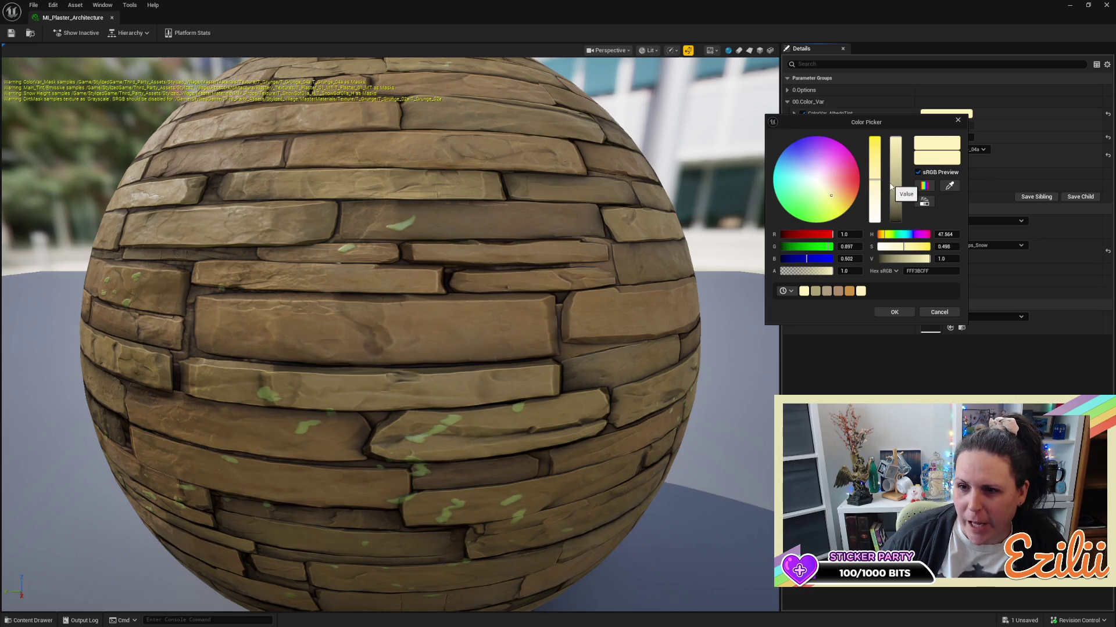
pyautogui.moveTo(894, 184); pyautogui.dragTo(896, 153)
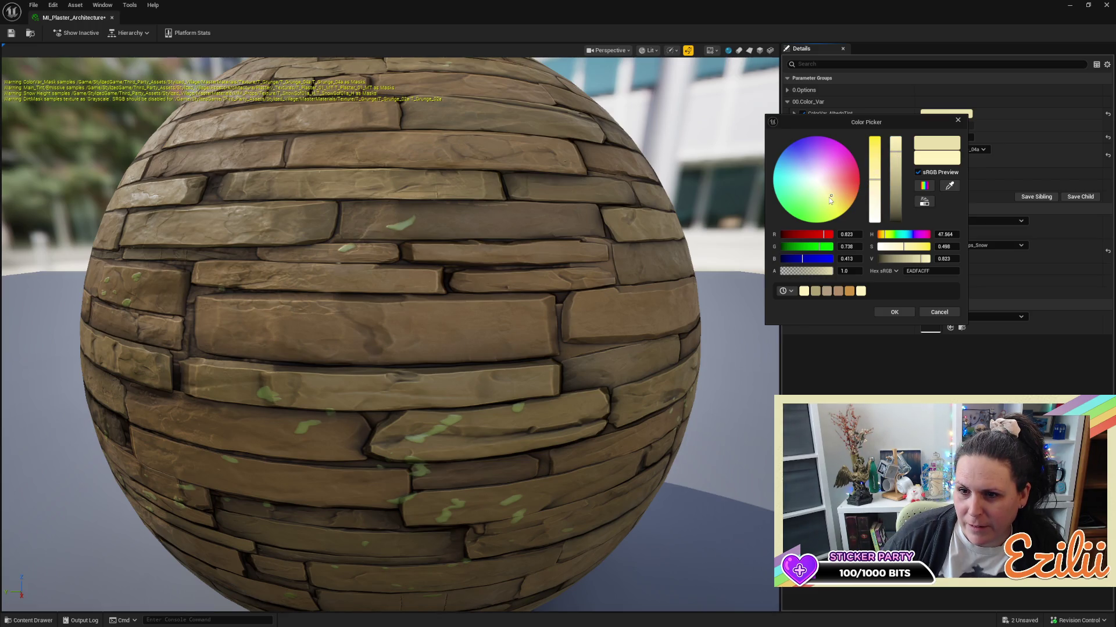
pyautogui.moveTo(829, 196); pyautogui.dragTo(833, 194)
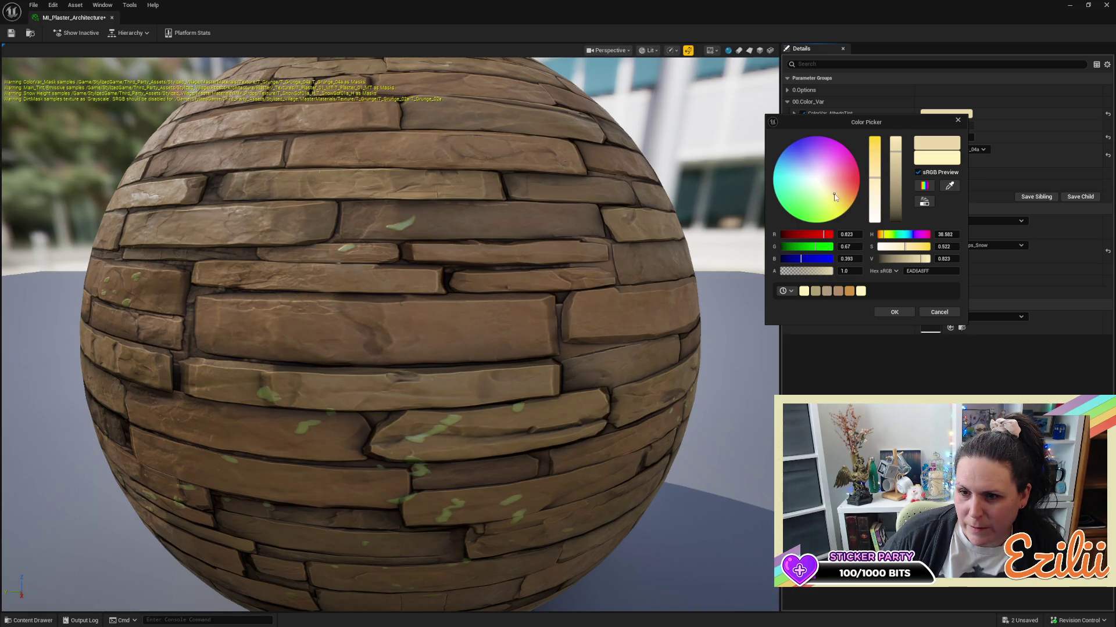
pyautogui.click(892, 314)
pyautogui.click(892, 313)
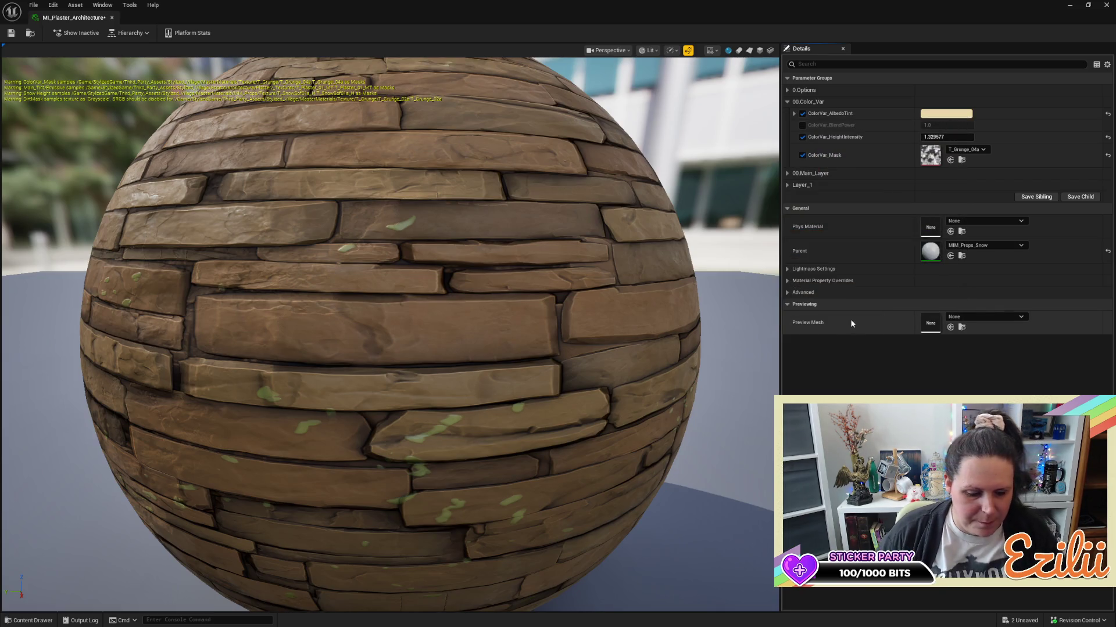
# Check the preview sphere, save the plaster material instance, and close its editor.
pyautogui.scroll(-5, 333, 323)
pyautogui.scroll(-4, 358, 328)
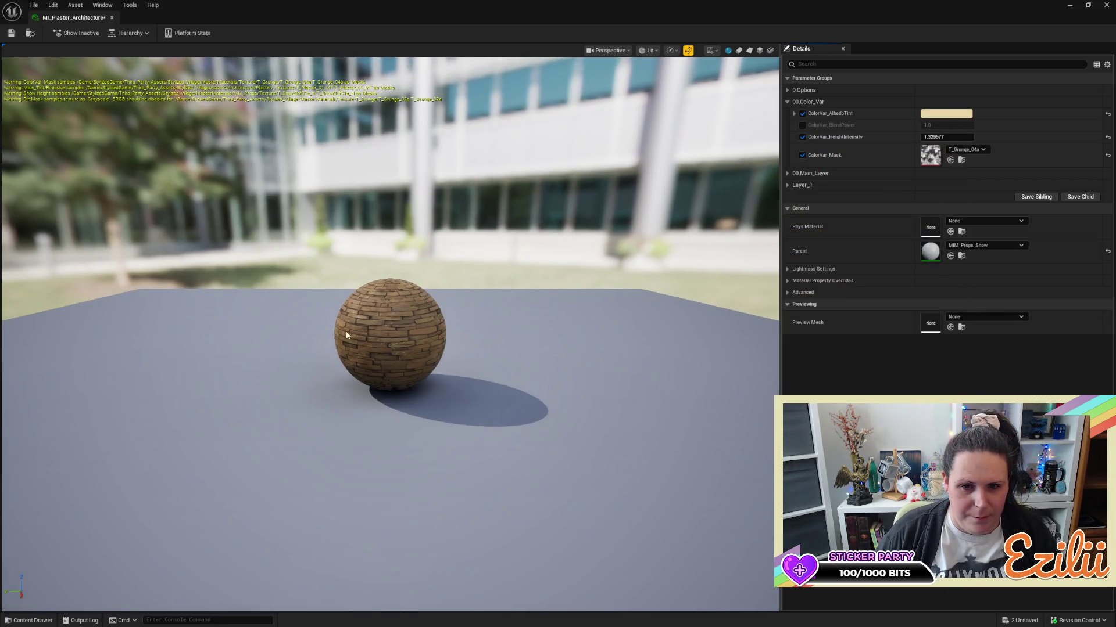
pyautogui.moveTo(358, 328)
pyautogui.mouseDown()
pyautogui.moveTo(268, 328)
pyautogui.moveTo(240, 366)
pyautogui.mouseUp()
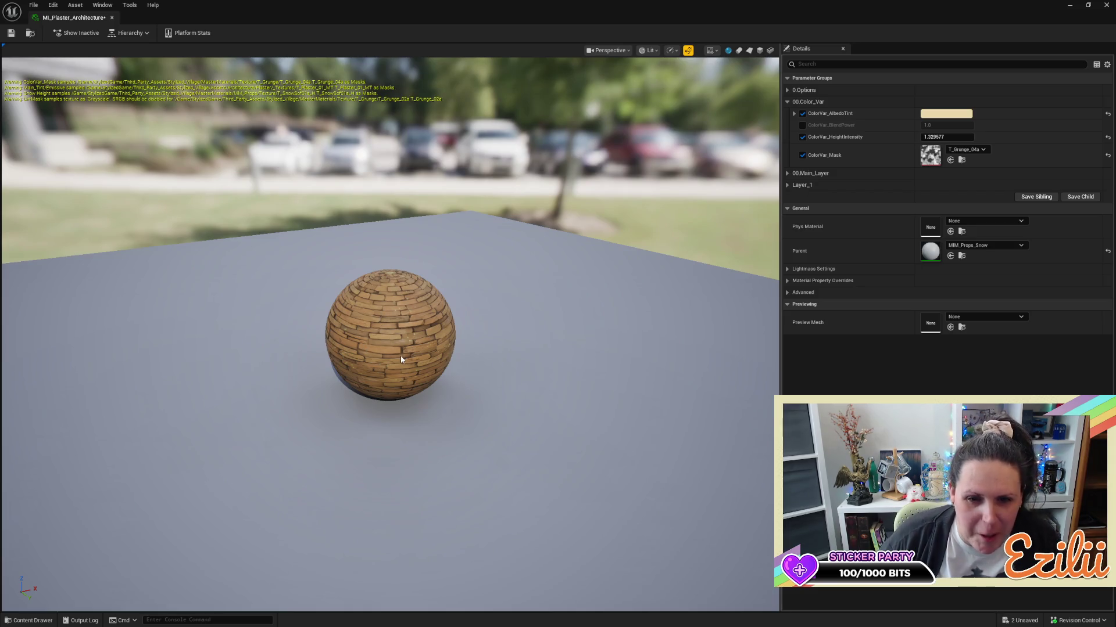
pyautogui.click(12, 35)
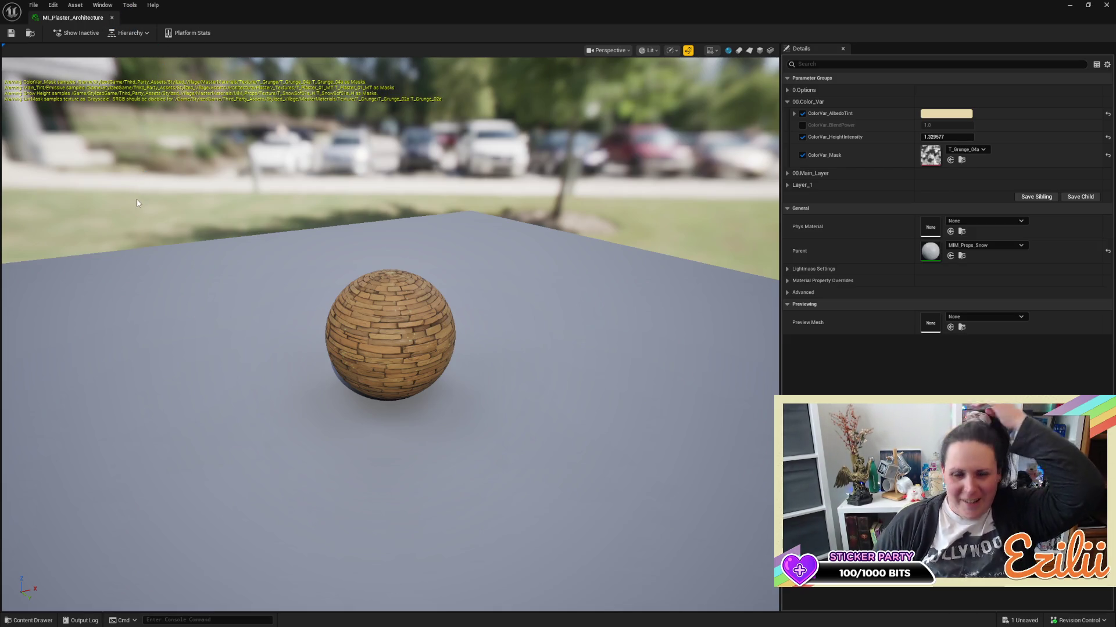
pyautogui.click(113, 18)
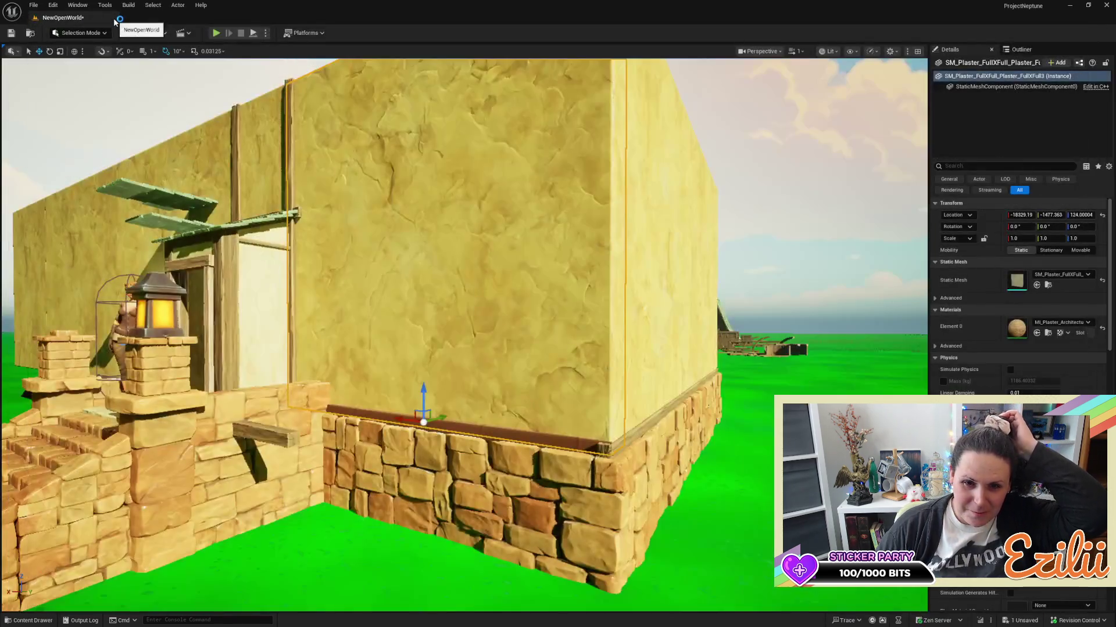
# Reframe the view on the plaster house and open MI_Plaster_Architecture from the wall's material.
pyautogui.moveTo(397, 210); pyautogui.dragTo(407, 256)
pyautogui.scroll(-10, 465, 334)
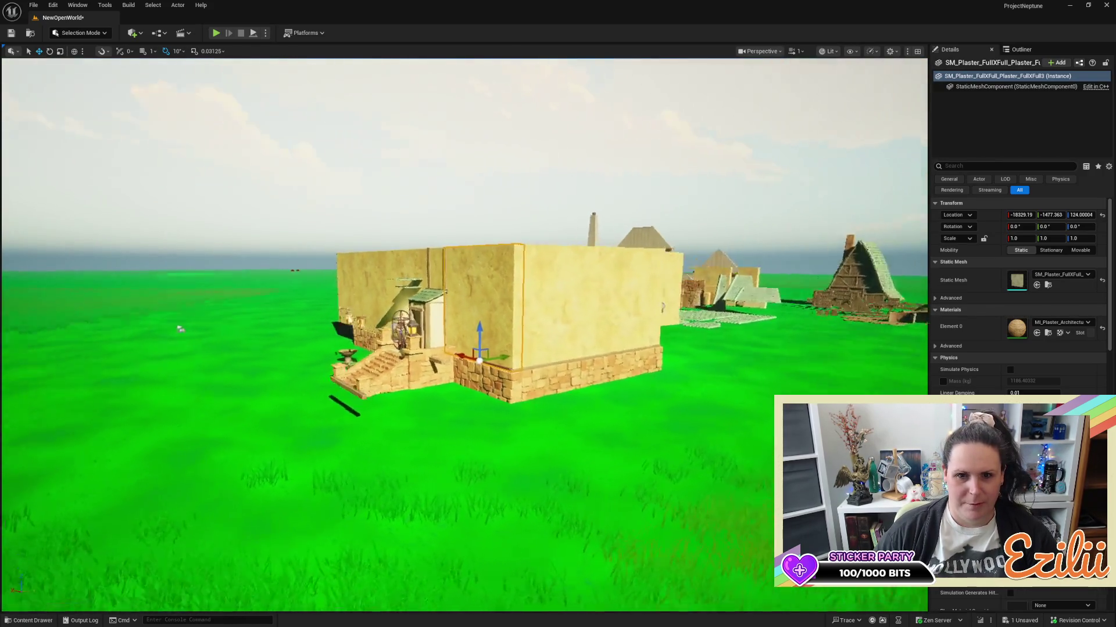
pyautogui.scroll(10, 464, 334)
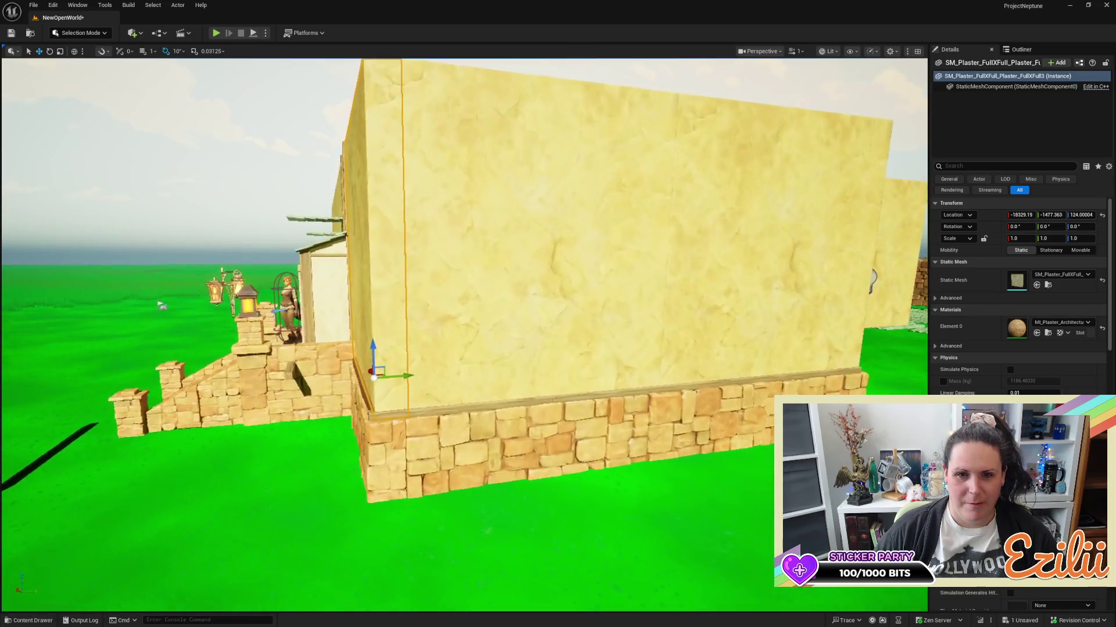
pyautogui.moveTo(465, 334); pyautogui.dragTo(610, 334)
pyautogui.moveTo(465, 334); pyautogui.dragTo(384, 334)
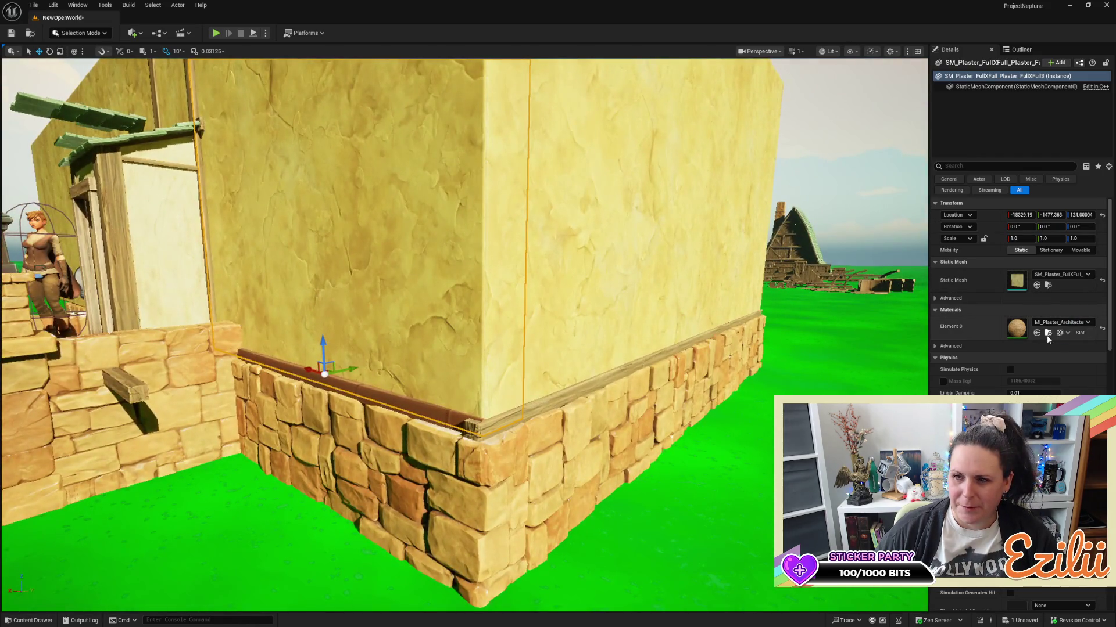
pyautogui.click(1047, 336)
pyautogui.doubleClick(142, 448)
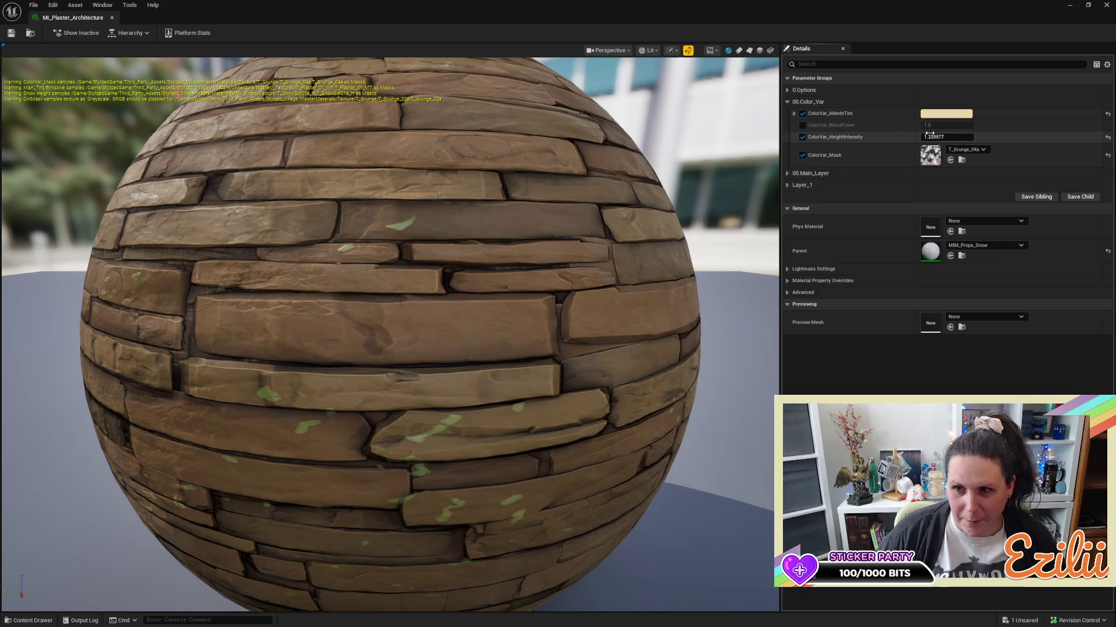
# Lower the ColorVar_AlbedoTint saturation to a paler cream and close the editor.
pyautogui.click(793, 114)
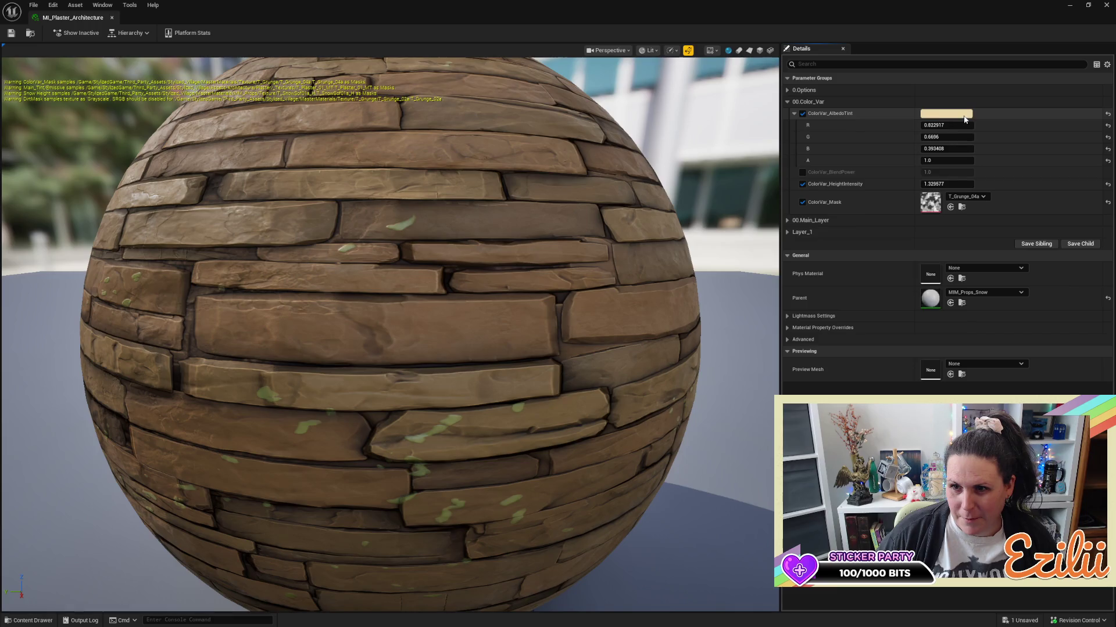
pyautogui.click(963, 115)
pyautogui.moveTo(872, 174); pyautogui.dragTo(872, 203)
pyautogui.click(910, 317)
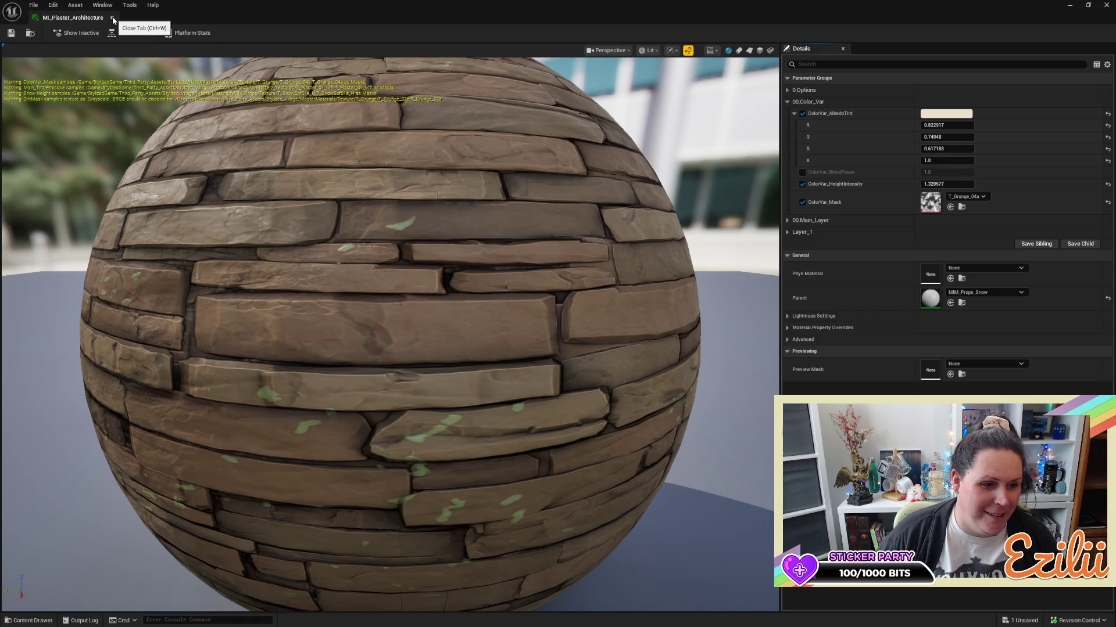
pyautogui.click(114, 21)
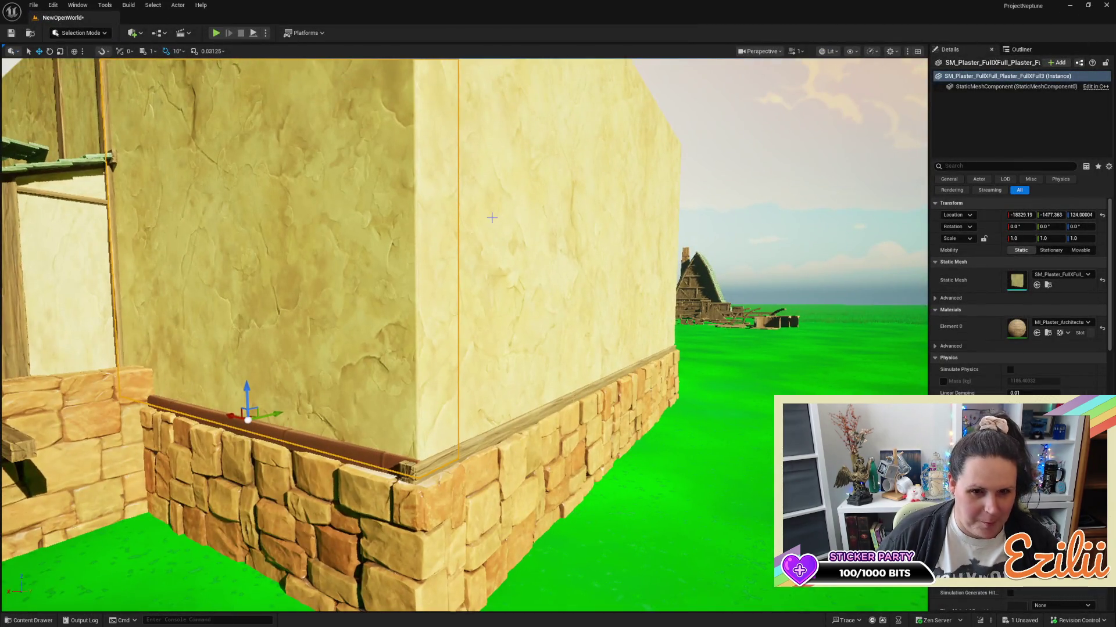
# Select the flagstone base and duplicate its material instance, keeping the default name.
pyautogui.moveTo(491, 218)
pyautogui.mouseDown()
pyautogui.moveTo(407, 218)
pyautogui.moveTo(407, 174)
pyautogui.moveTo(492, 218)
pyautogui.moveTo(482, 157)
pyautogui.moveTo(430, 180)
pyautogui.moveTo(495, 348)
pyautogui.moveTo(523, 378)
pyautogui.moveTo(612, 425)
pyautogui.mouseUp()
pyautogui.click(613, 425)
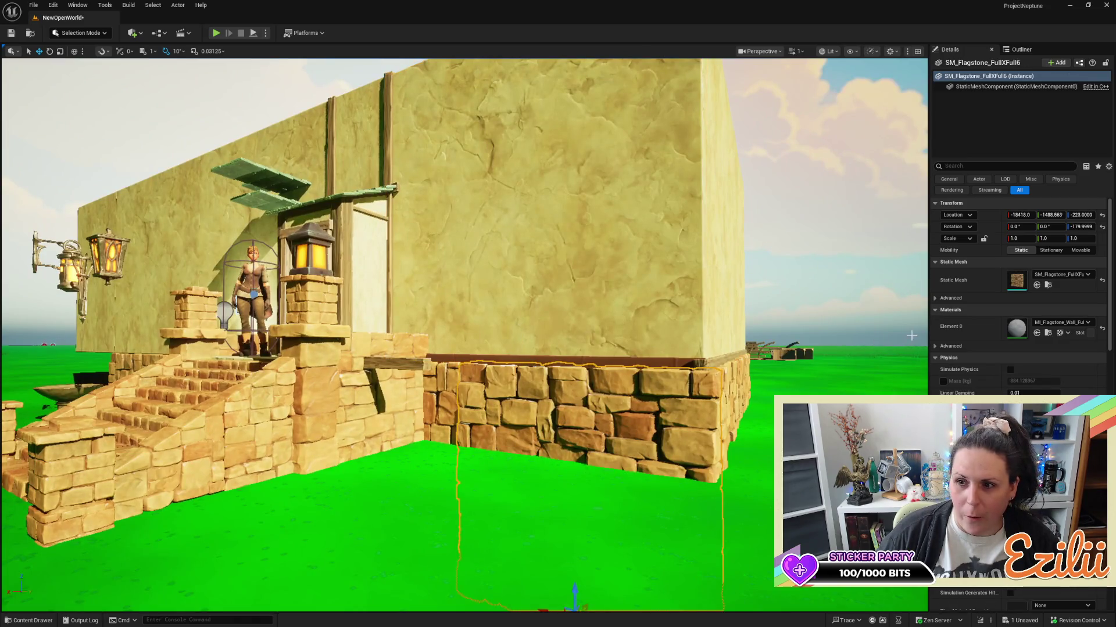
pyautogui.click(1048, 333)
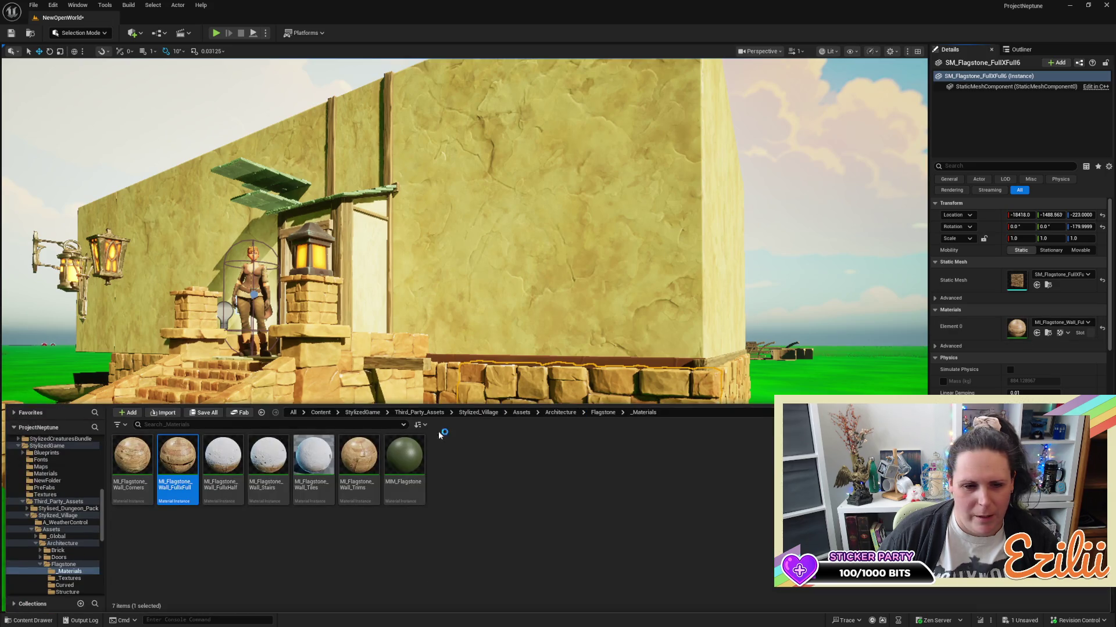
pyautogui.rightClick(177, 456)
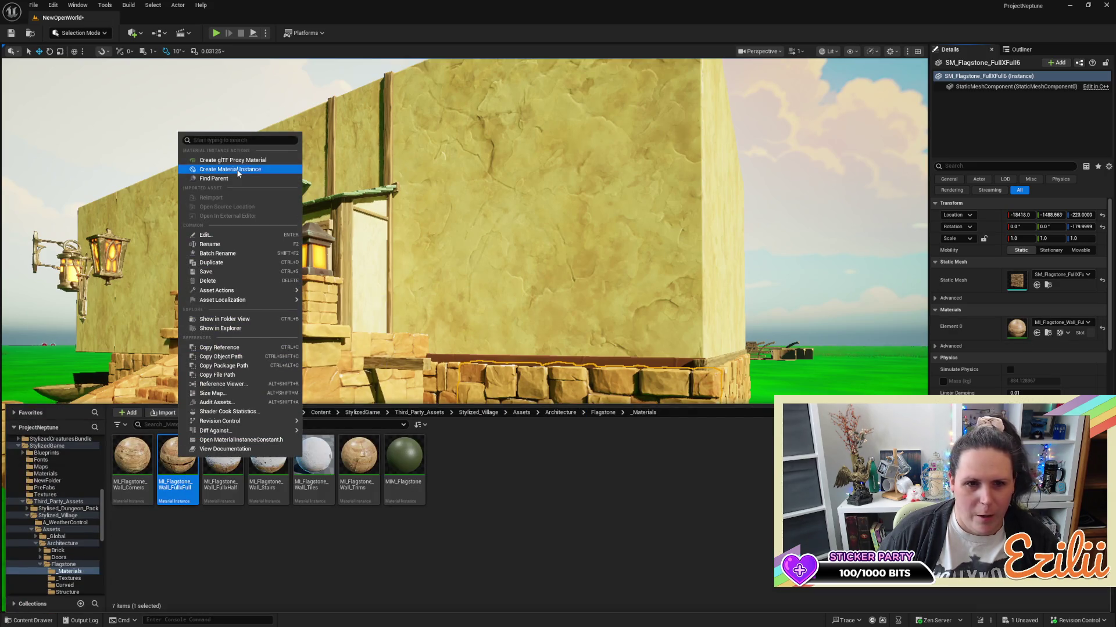
pyautogui.click(236, 262)
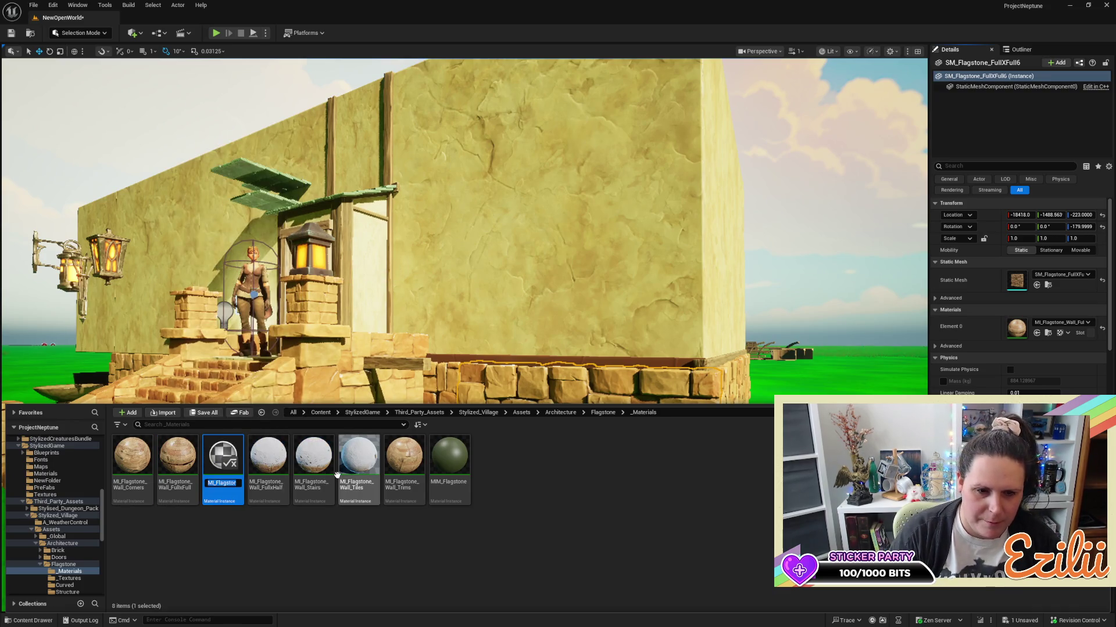
pyautogui.click(311, 540)
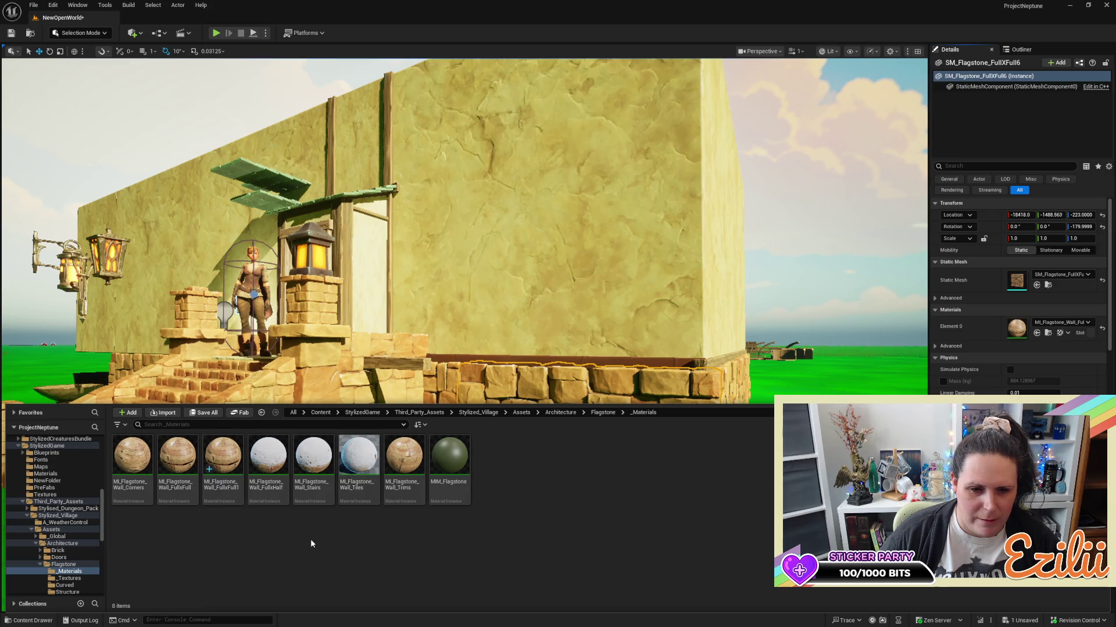
# Rename the copy to MI_Flagstone_Wall_FullxFull_Dup and open it for editing.
pyautogui.click(216, 490)
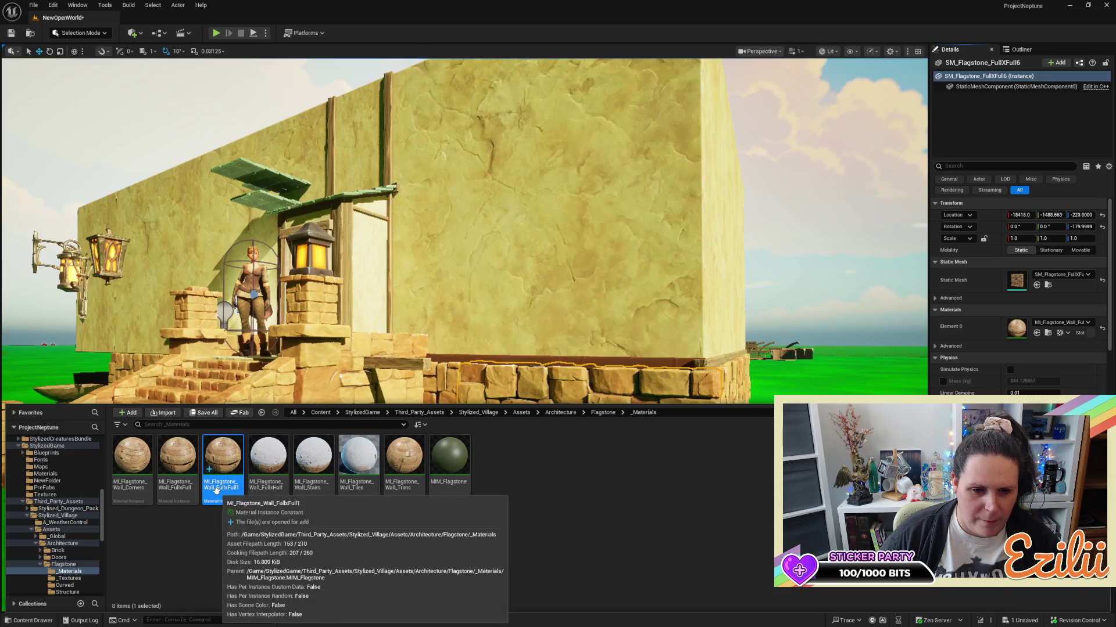
pyautogui.rightClick(216, 489)
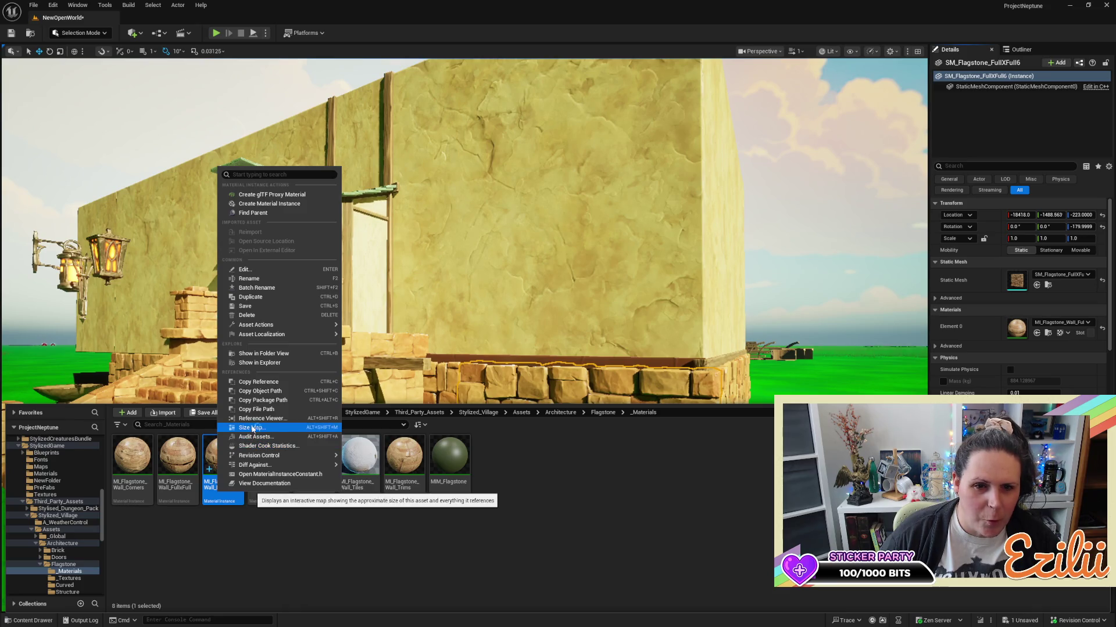
pyautogui.click(249, 278)
pyautogui.press('End')
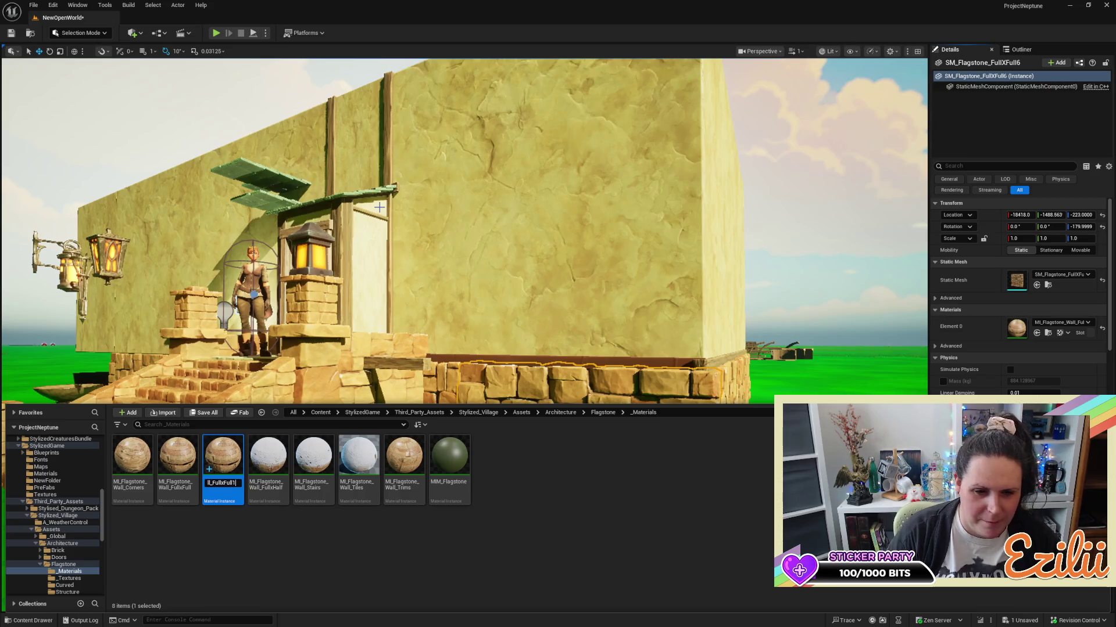
pyautogui.press('BackSpace')
pyautogui.write('_')
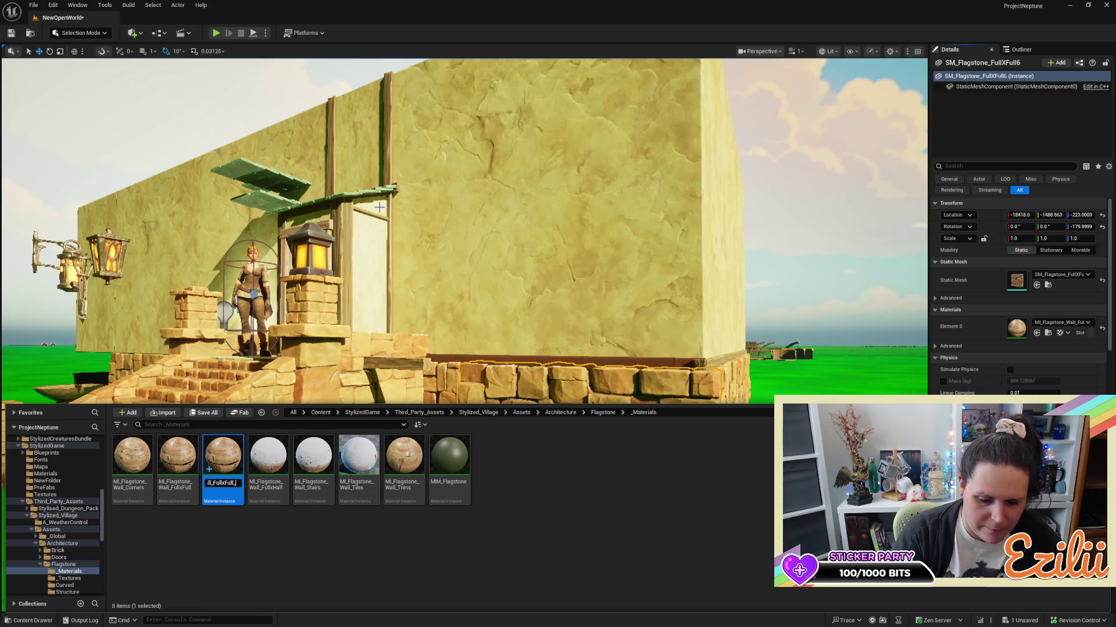
pyautogui.write('Dup')
pyautogui.press('Return')
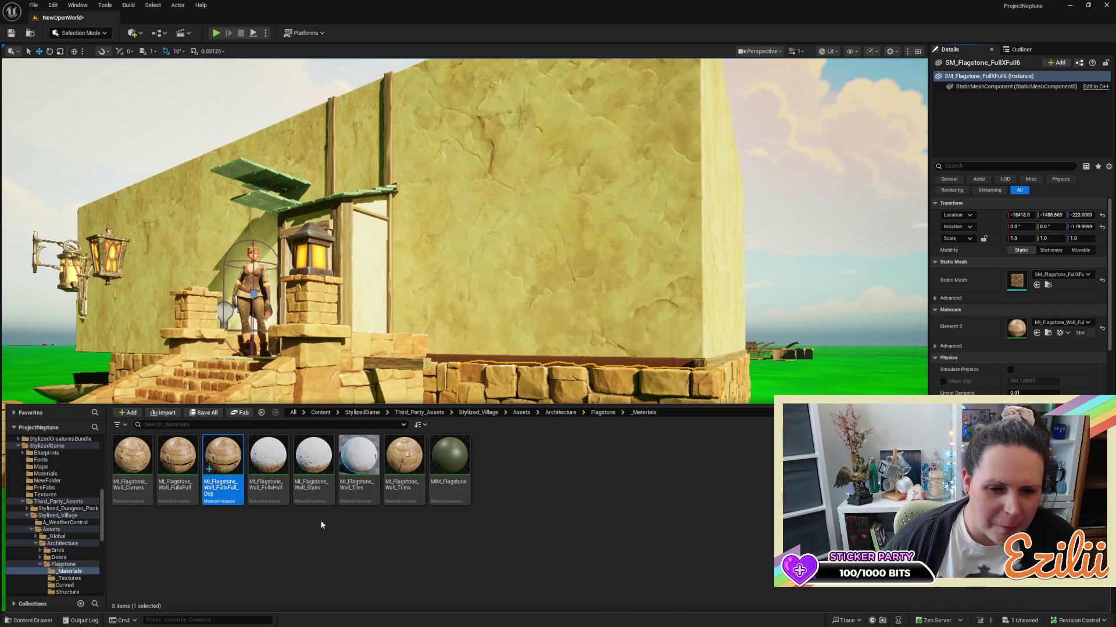
pyautogui.doubleClick(222, 451)
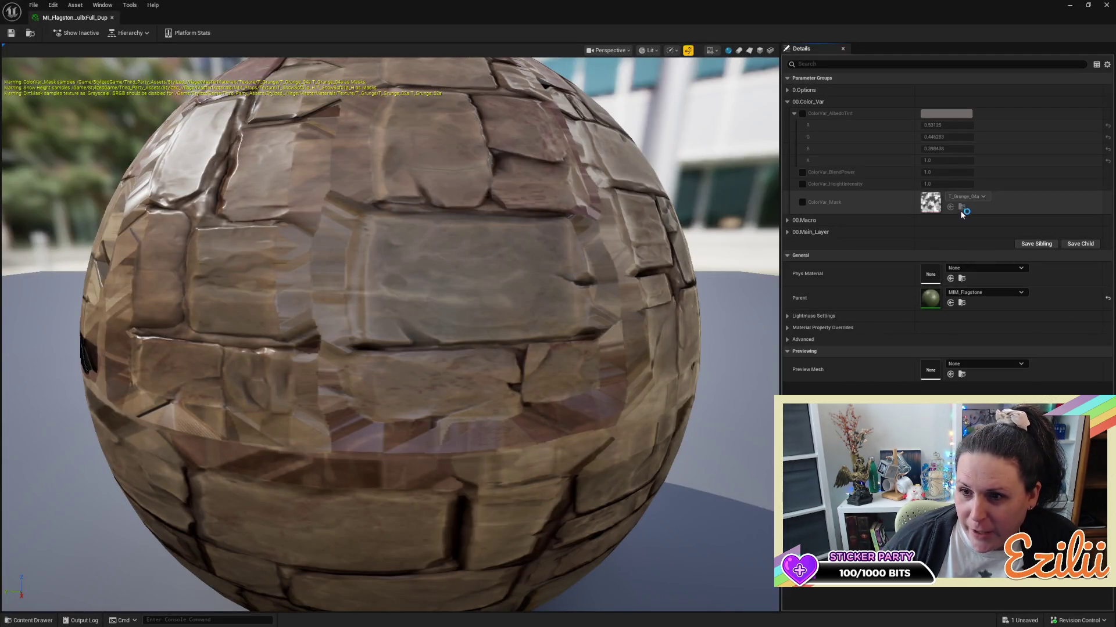
# Override ColorVar_AlbedoTint with warm tan (R 0.640625, G 0.467723, B 0.370361) and save.
pyautogui.click(953, 114)
pyautogui.click(953, 118)
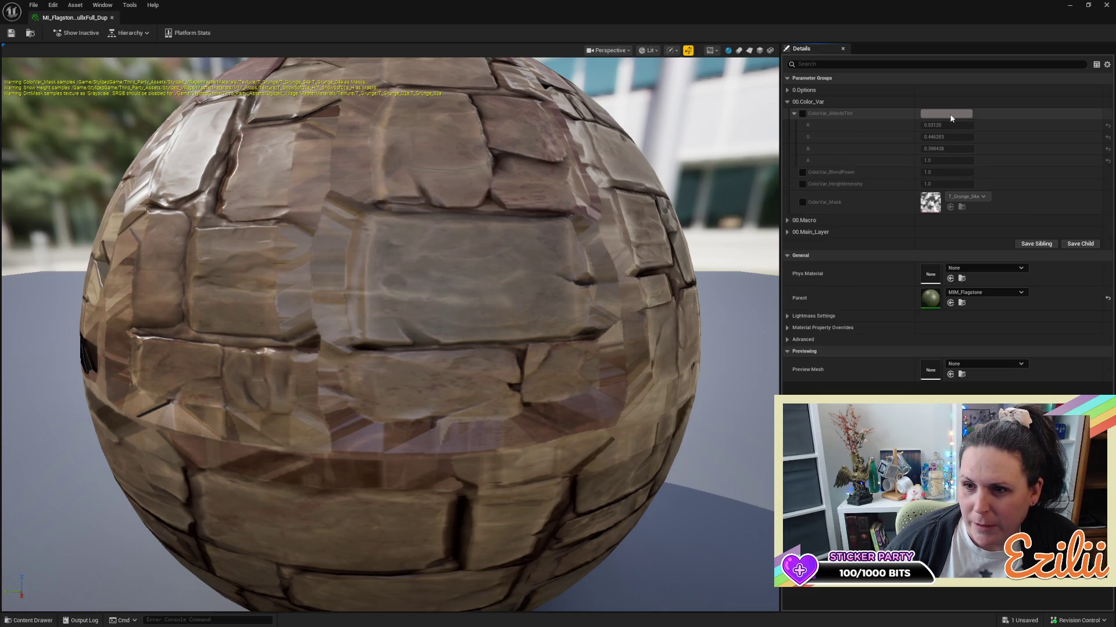
pyautogui.click(802, 113)
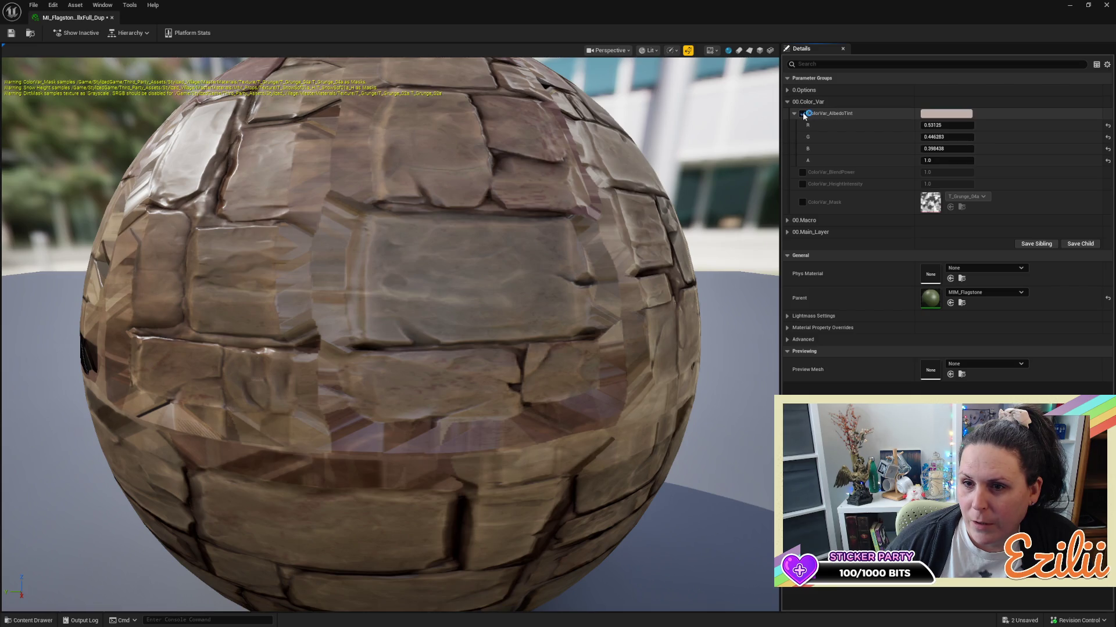
pyautogui.click(964, 116)
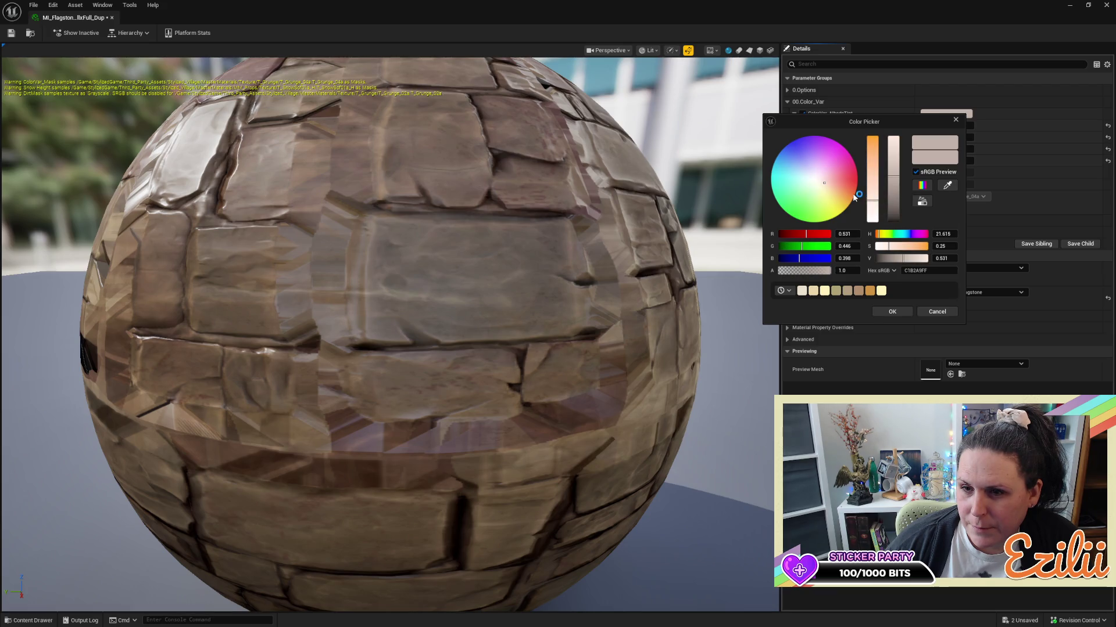
pyautogui.moveTo(871, 200); pyautogui.dragTo(871, 188)
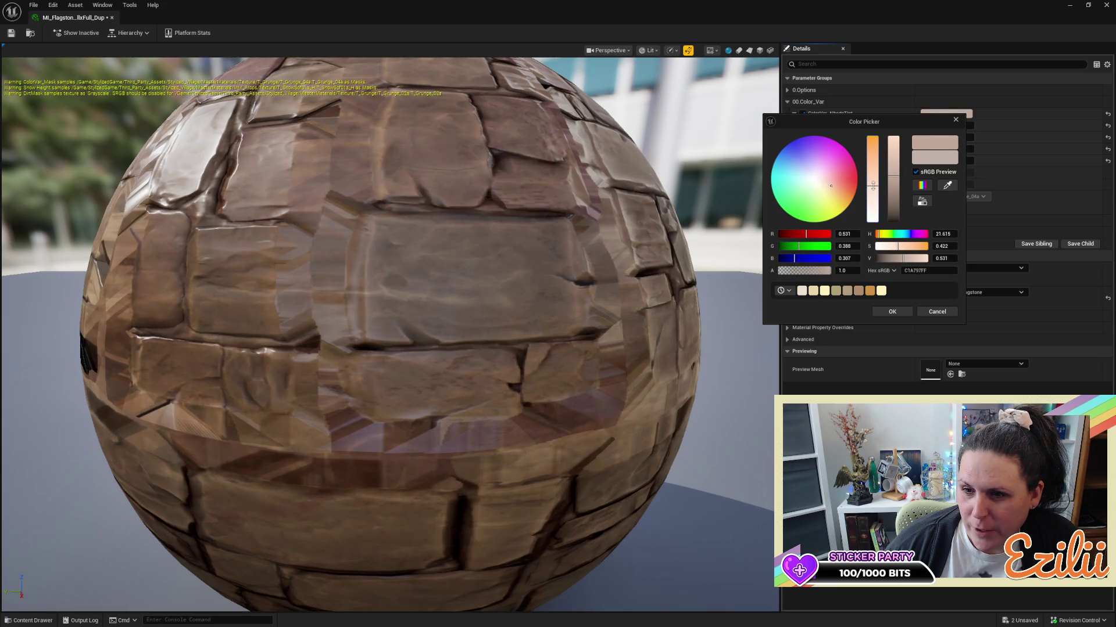
pyautogui.moveTo(897, 184); pyautogui.dragTo(899, 169)
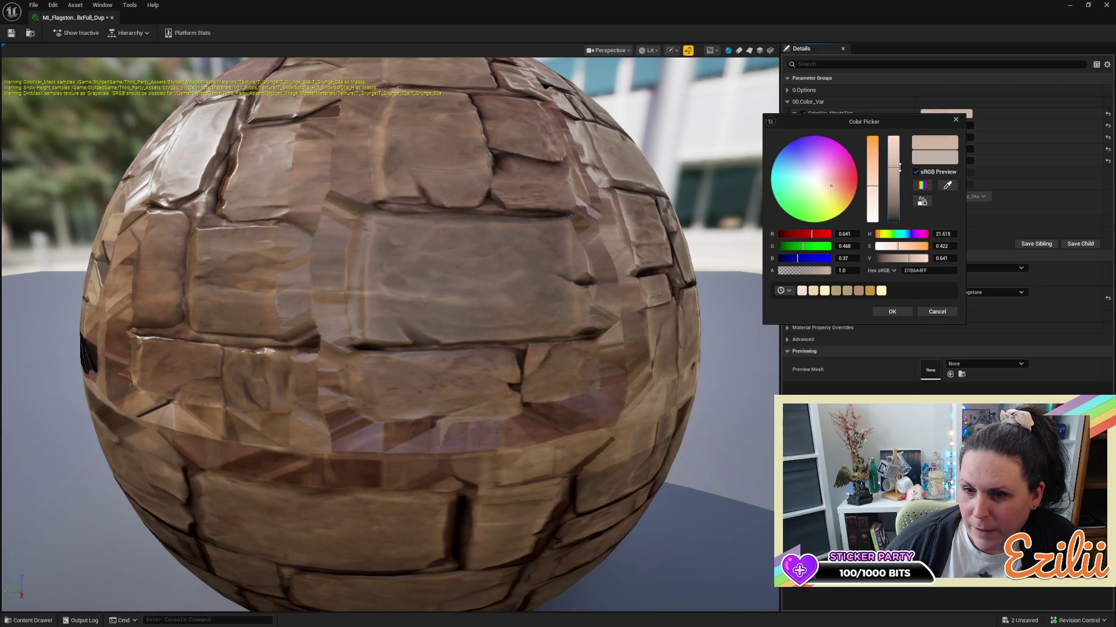
pyautogui.click(898, 308)
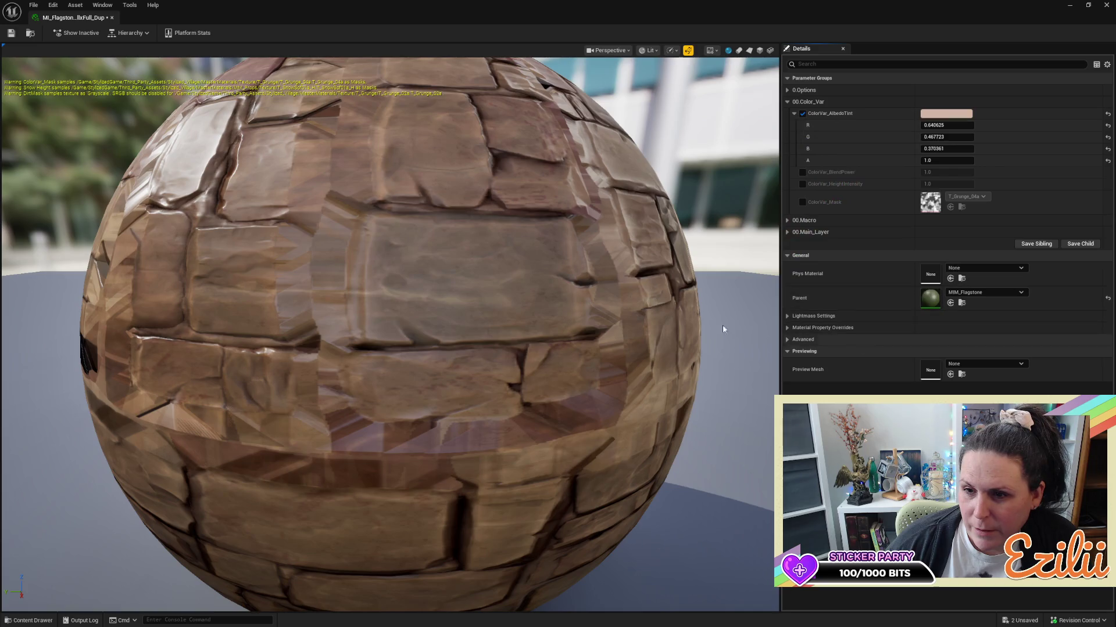
pyautogui.click(16, 36)
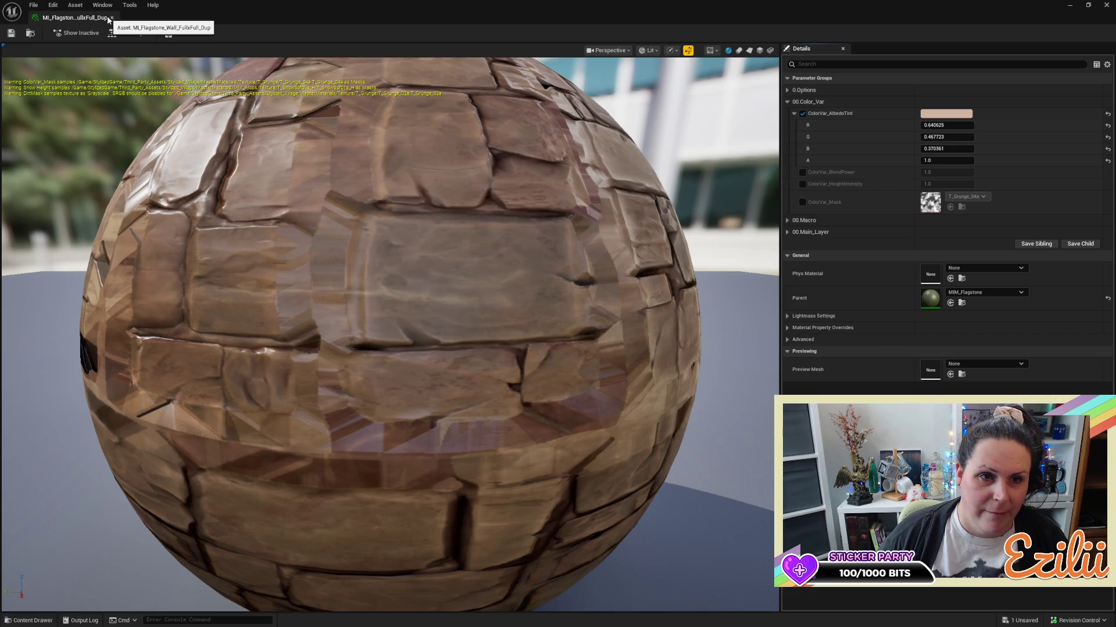
# Close the editor and browse from the base's Element 0 material slot to its flagstone instance.
pyautogui.click(112, 17)
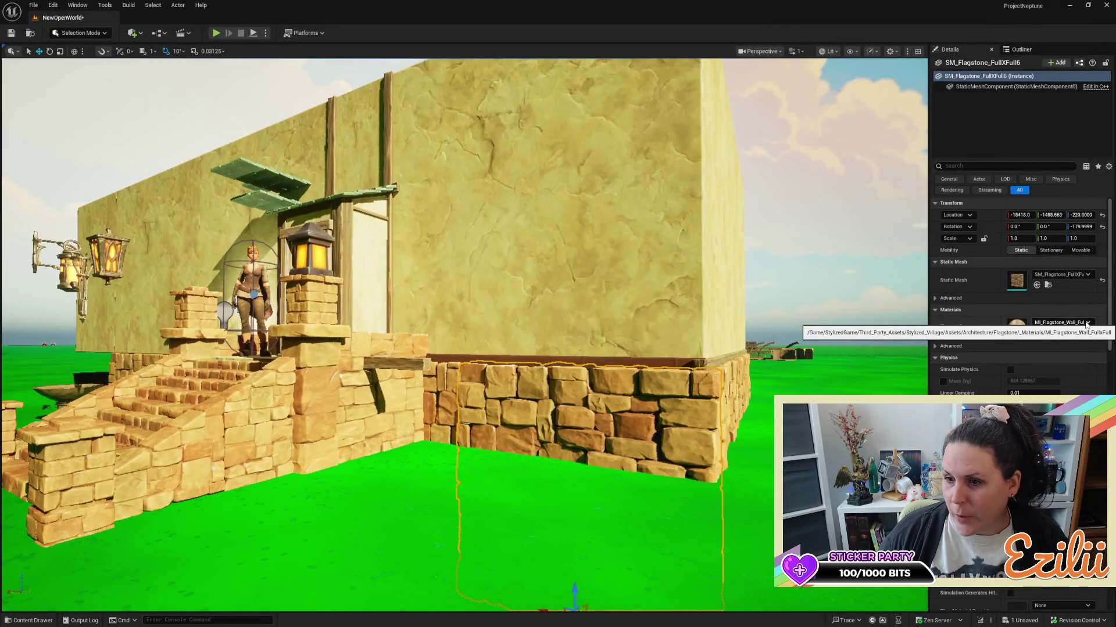
pyautogui.click(1087, 323)
pyautogui.press('Escape')
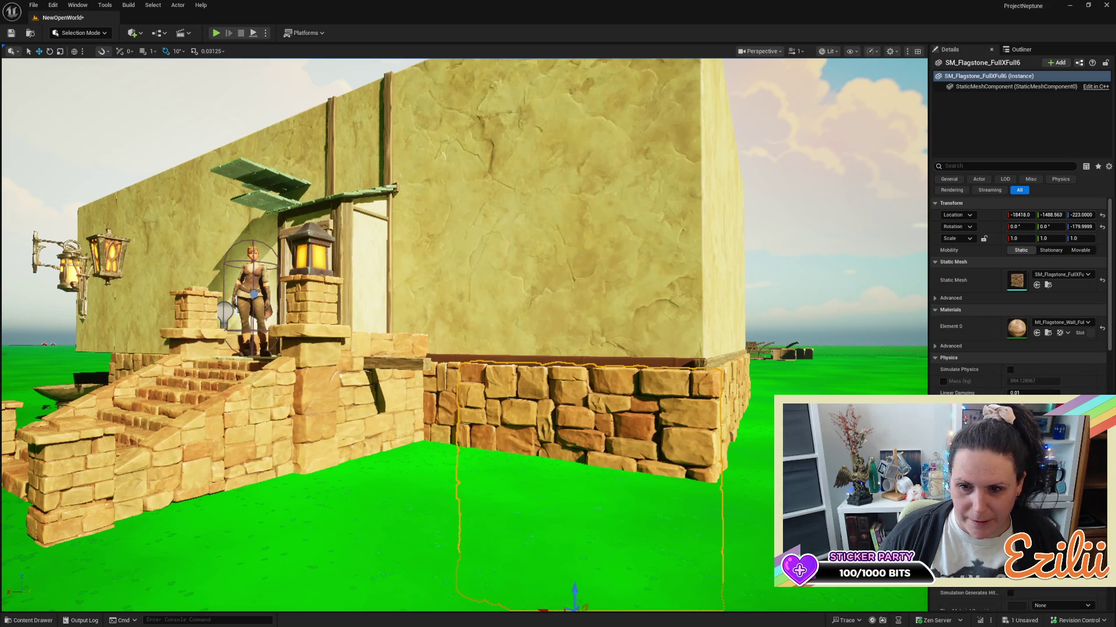
pyautogui.click(1087, 323)
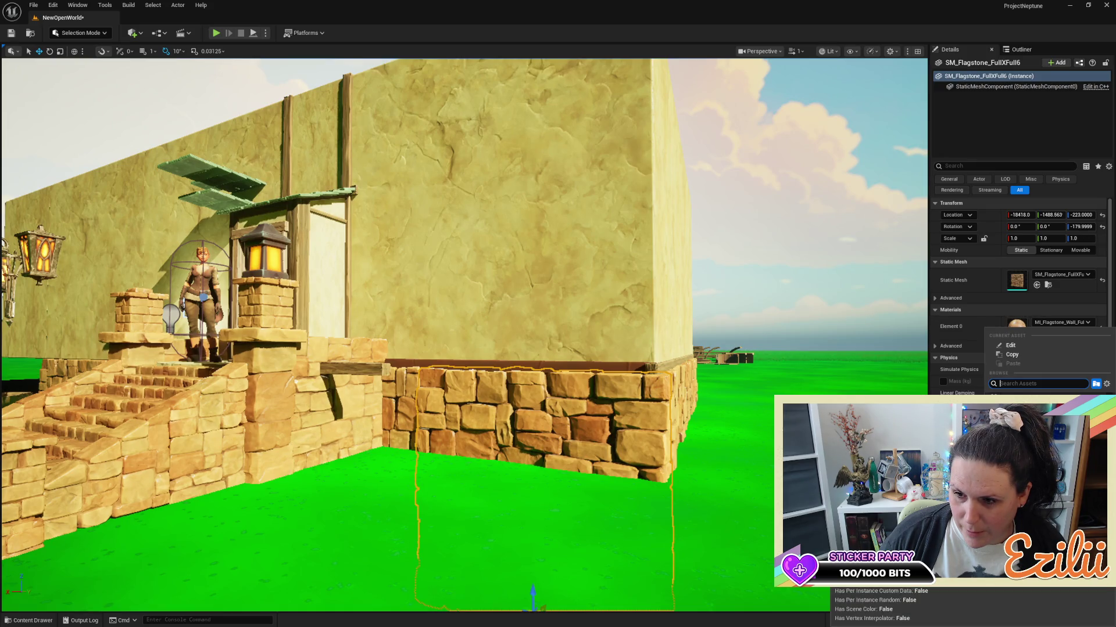
pyautogui.click(1034, 441)
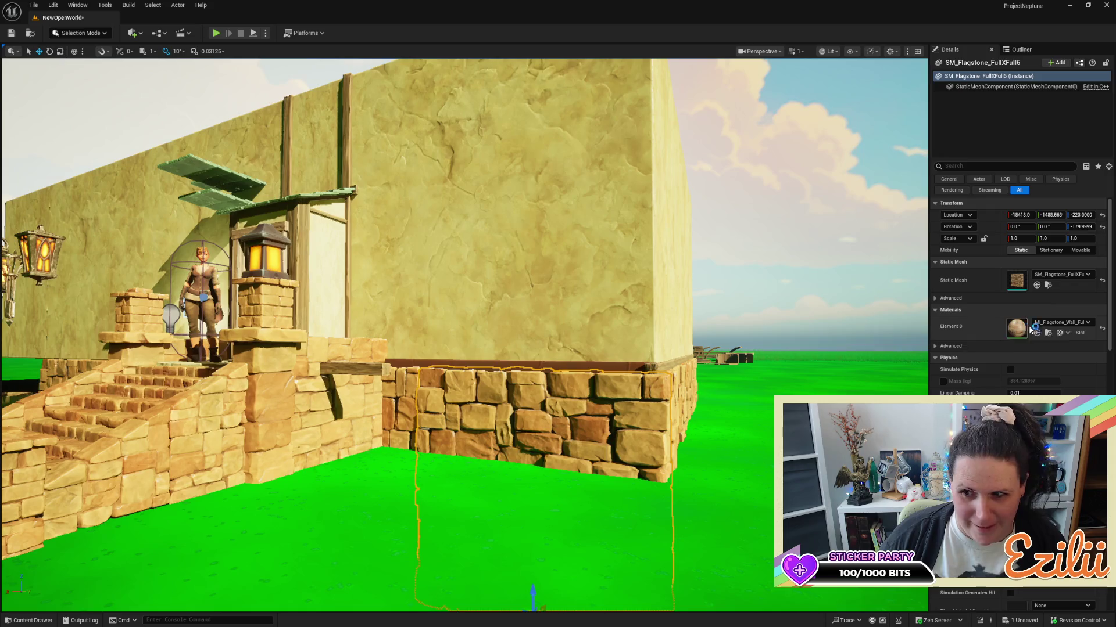
pyautogui.click(1048, 333)
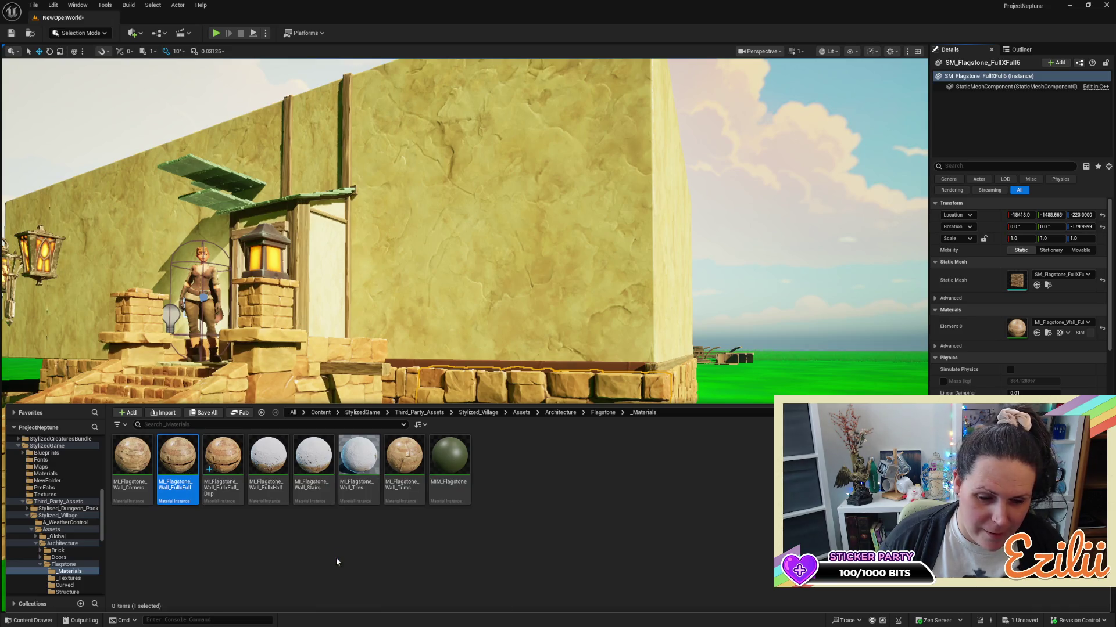
# Raise MI_Flagstone_Wall_FullxFull_Dup's albedo tint value from 0.641 to 0.708, save, and close the editor.
pyautogui.doubleClick(231, 458)
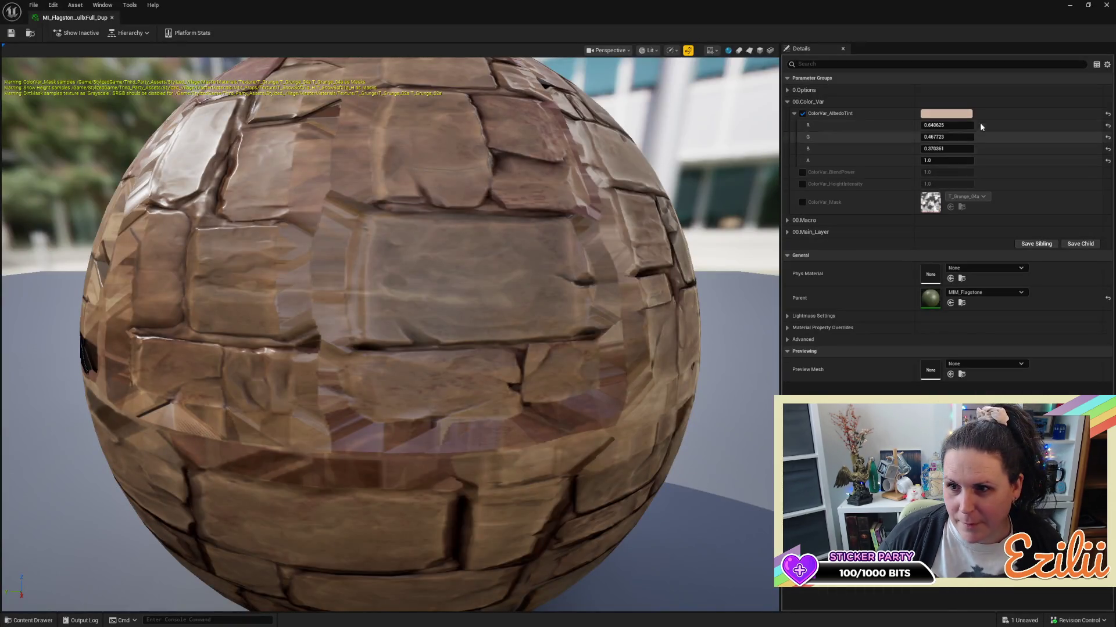
pyautogui.click(963, 115)
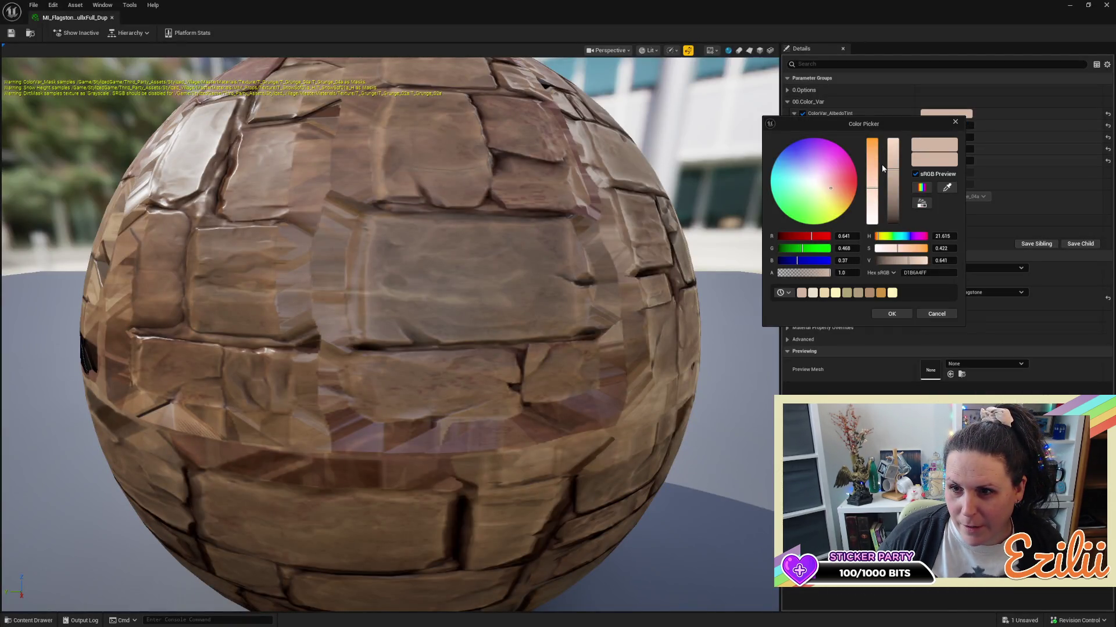
pyautogui.moveTo(893, 169); pyautogui.dragTo(892, 164)
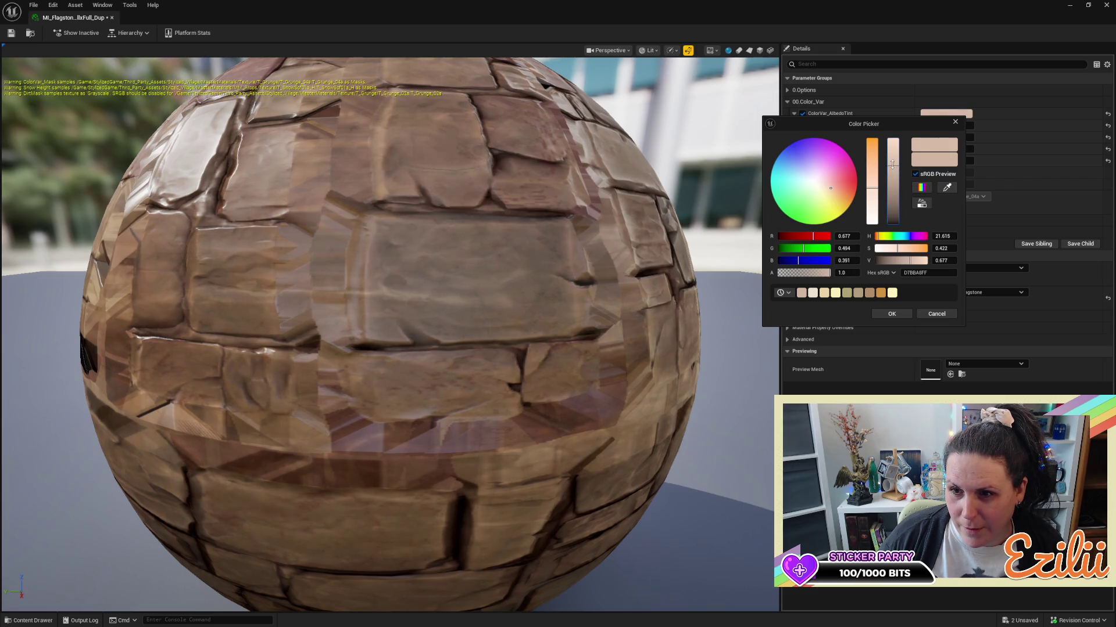
pyautogui.click(899, 312)
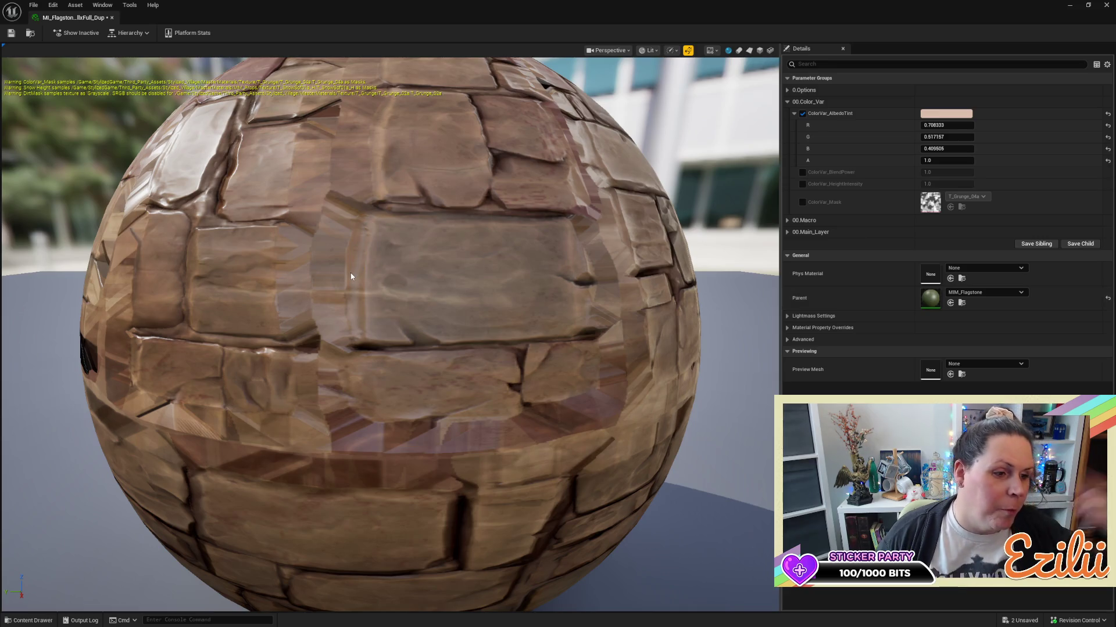
pyautogui.click(11, 34)
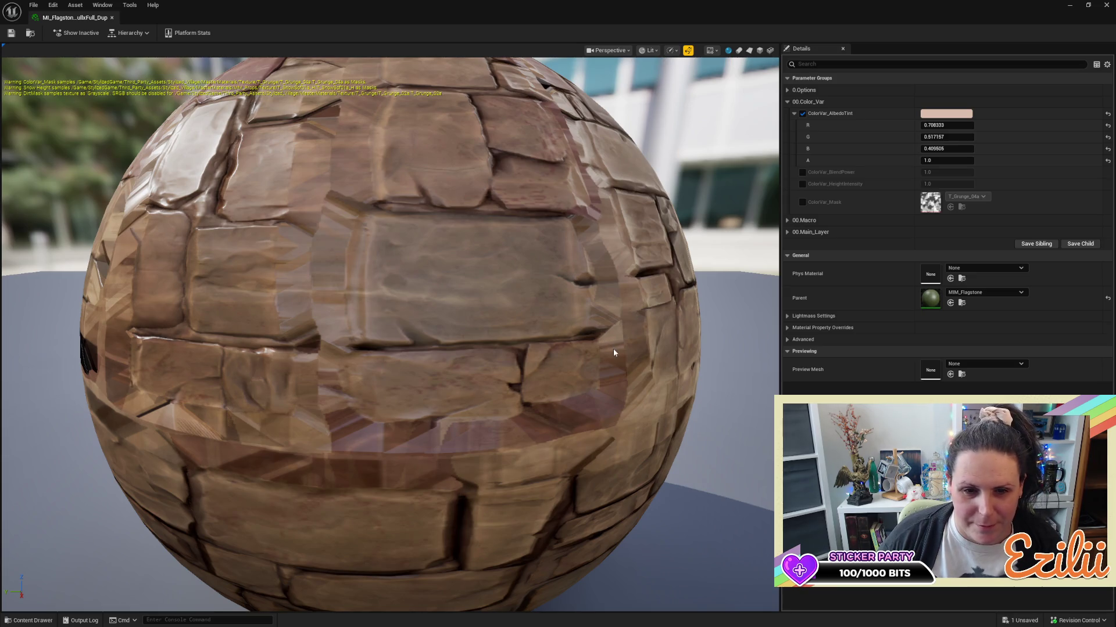
pyautogui.scroll(-8, 614, 353)
pyautogui.moveTo(614, 353)
pyautogui.mouseDown()
pyautogui.moveTo(614, 453)
pyautogui.moveTo(587, 419)
pyautogui.moveTo(581, 360)
pyautogui.moveTo(558, 384)
pyautogui.moveTo(500, 372)
pyautogui.moveTo(505, 430)
pyautogui.mouseUp()
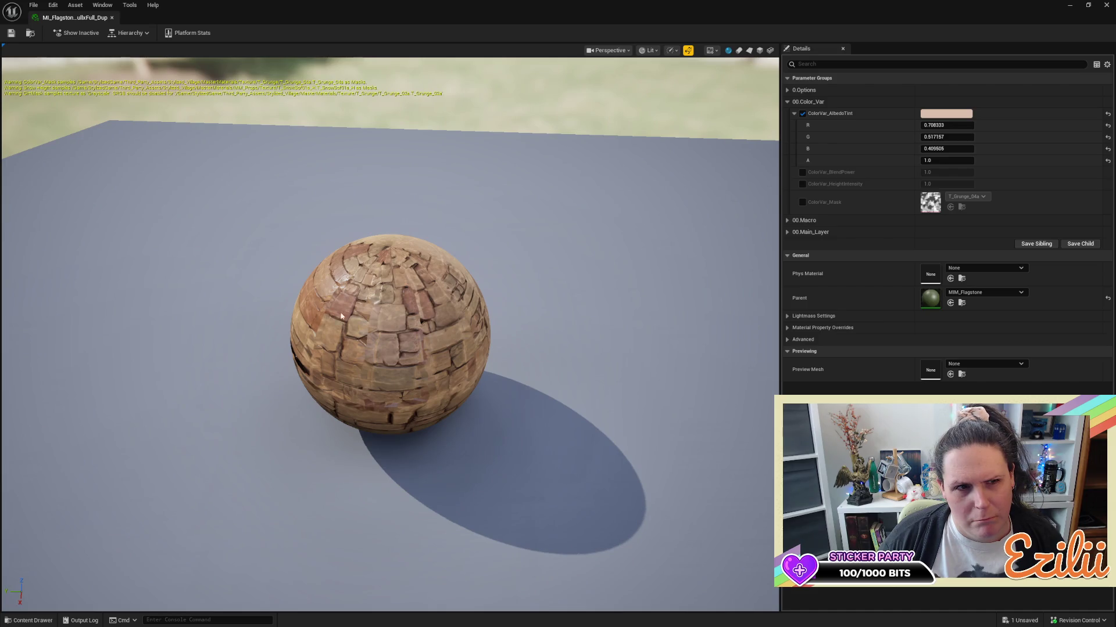
pyautogui.click(11, 34)
pyautogui.click(112, 18)
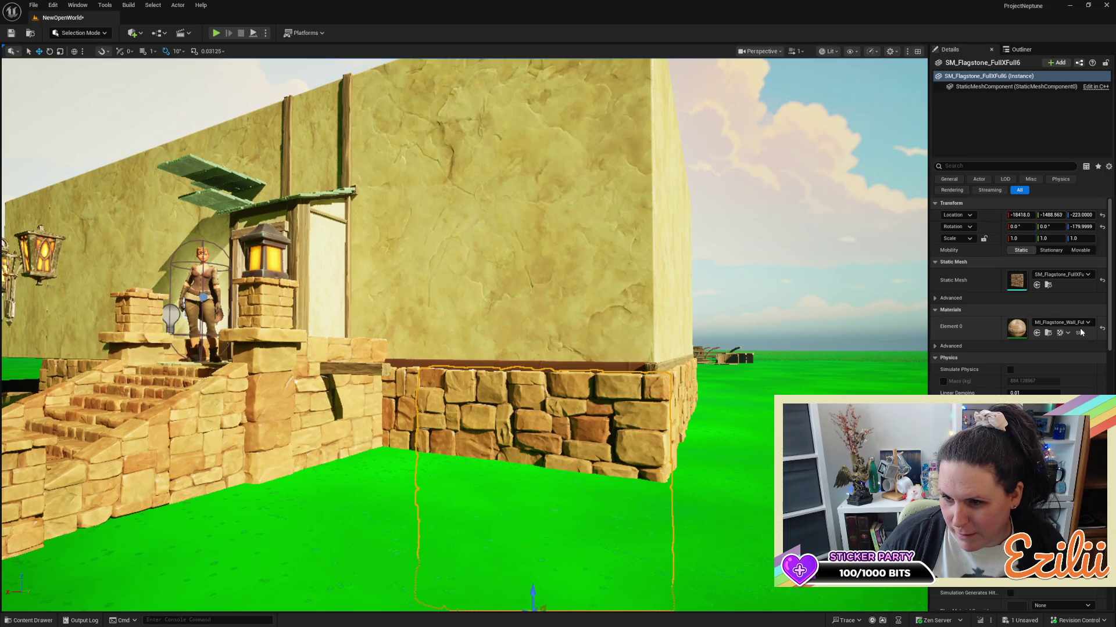
# Browse from the Element 0 material slot to MI_Flagstone_Wall_FullxFull_Dup and open it for editing.
pyautogui.click(1086, 324)
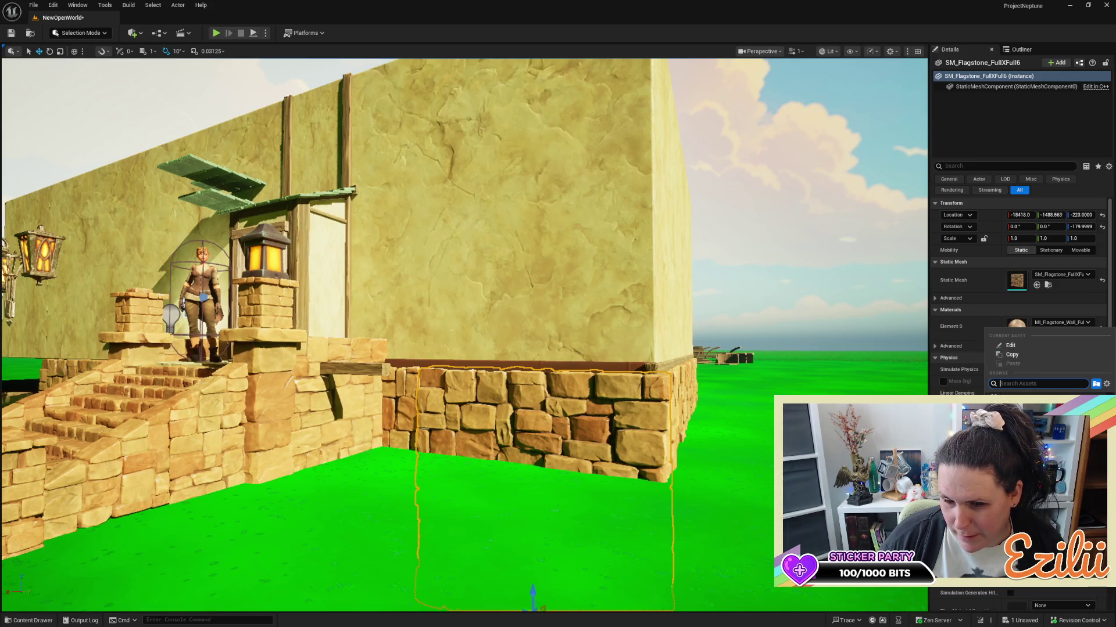
pyautogui.click(996, 315)
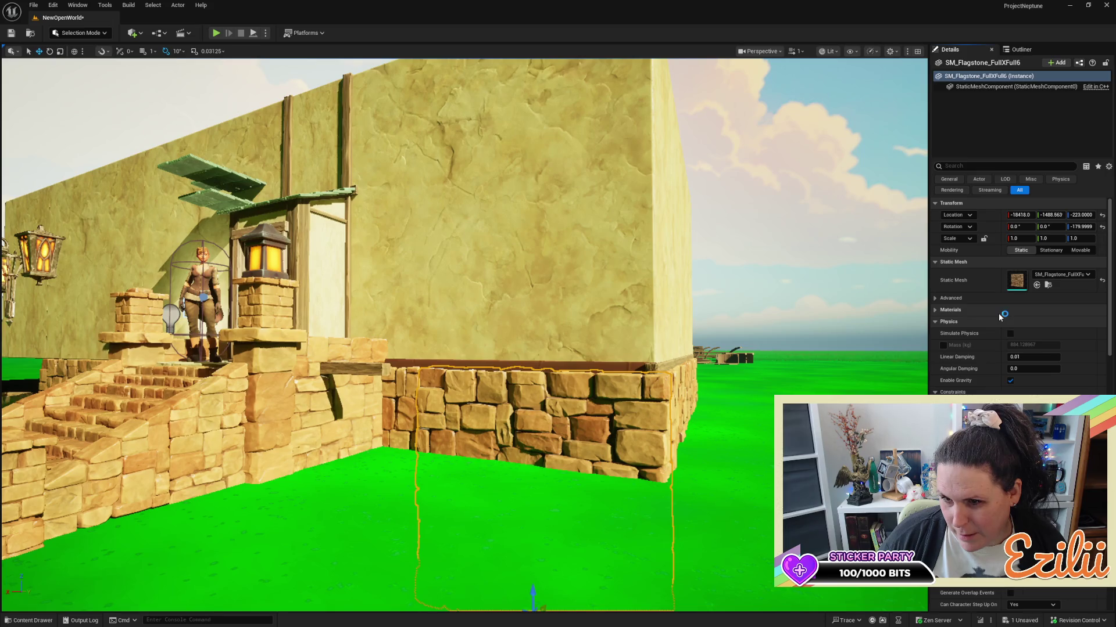
pyautogui.click(1000, 315)
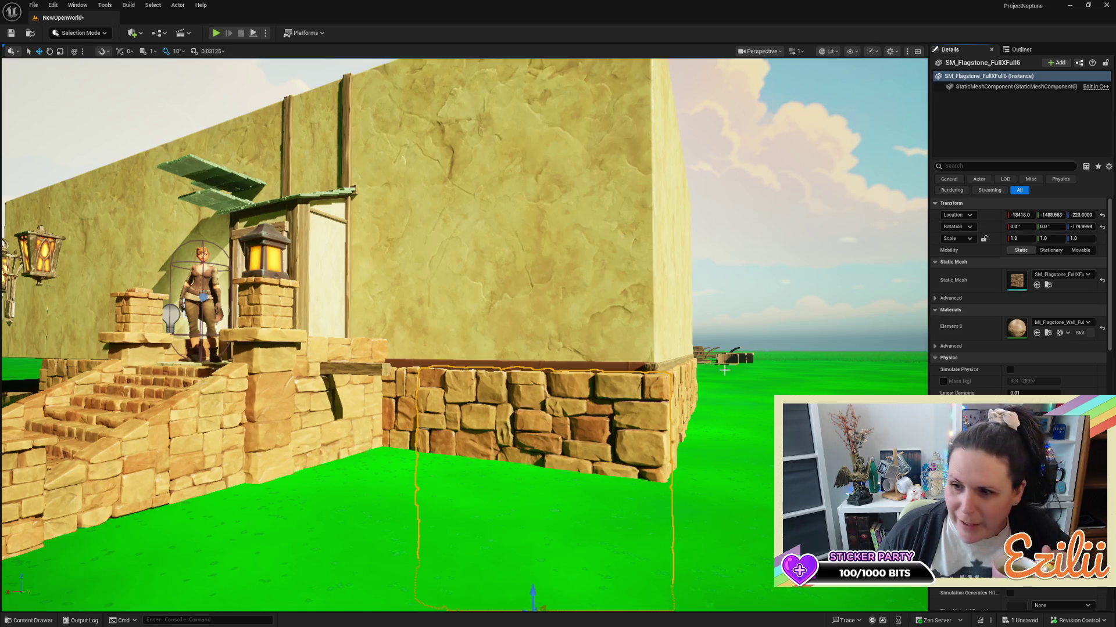
pyautogui.click(1090, 325)
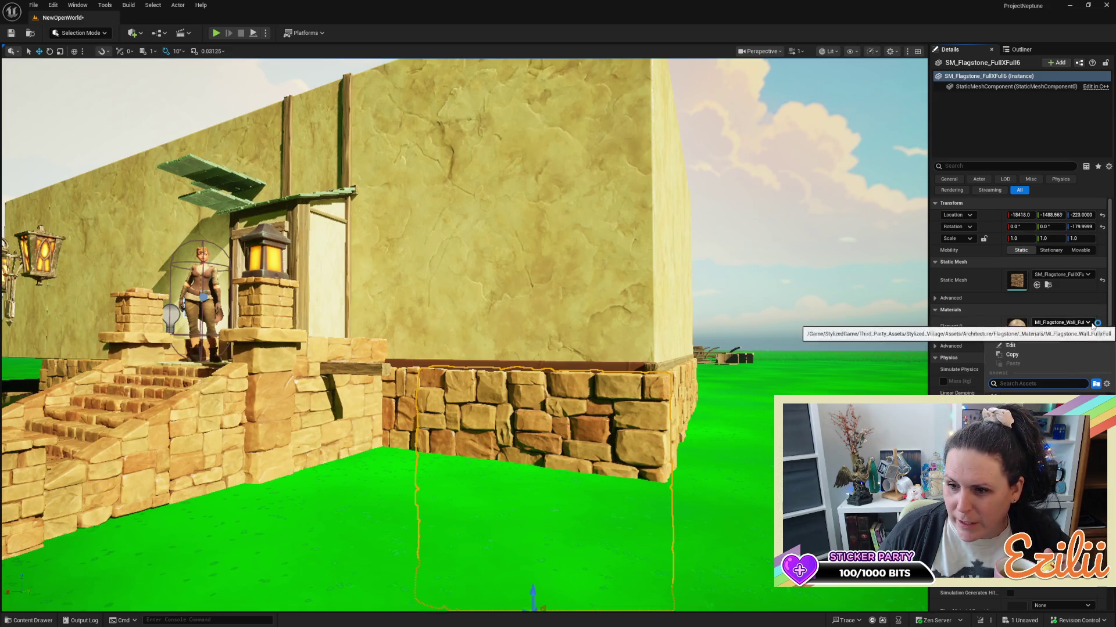
pyautogui.press('Escape')
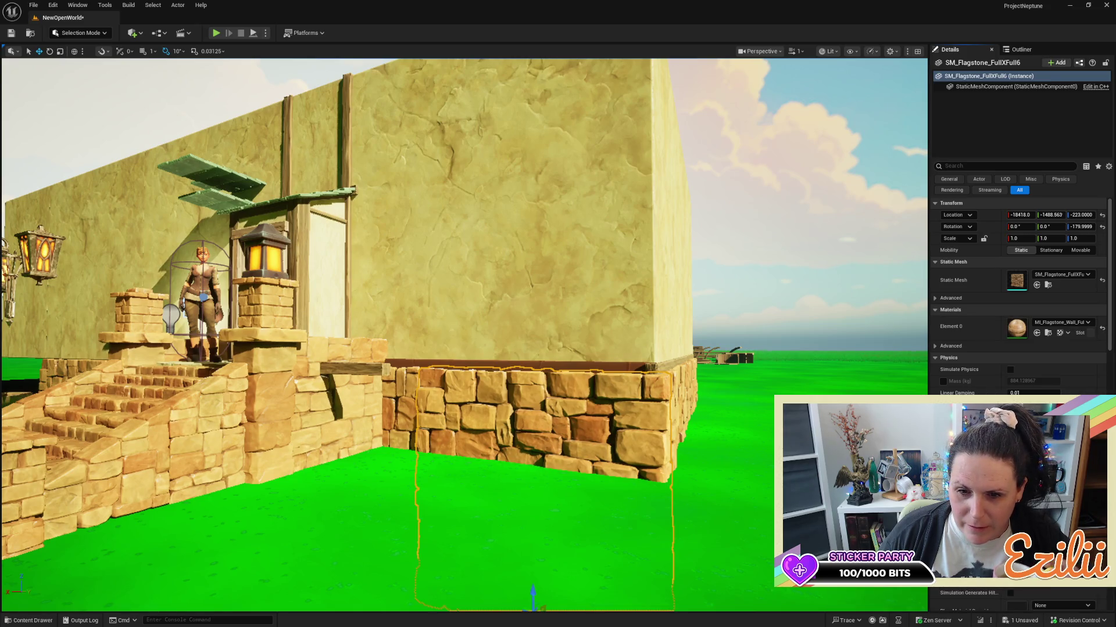
pyautogui.press('Right')
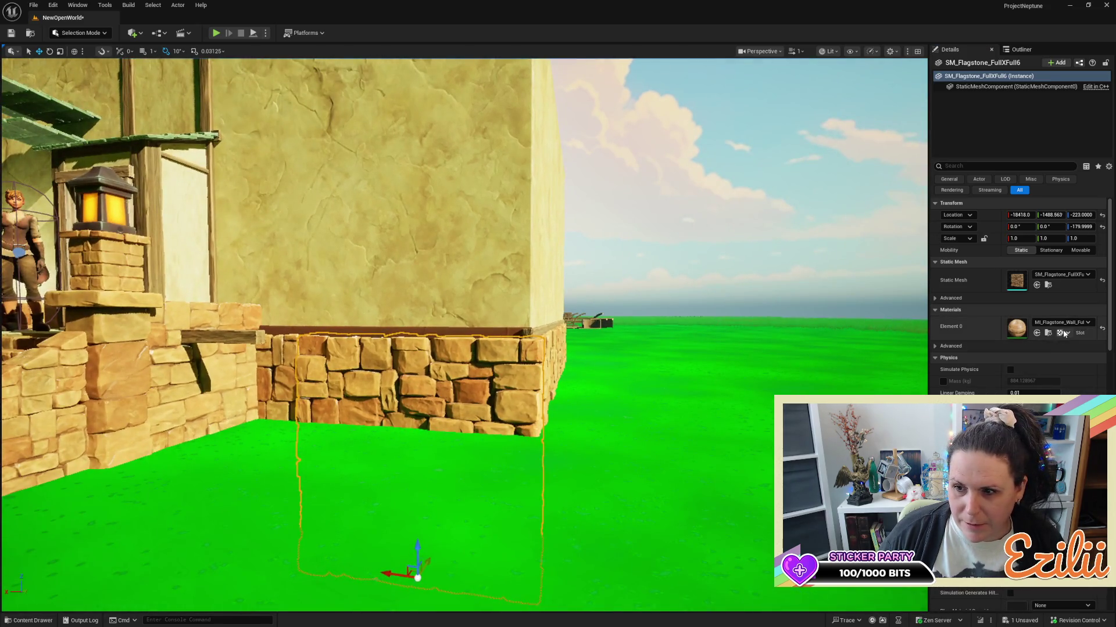
pyautogui.click(1048, 333)
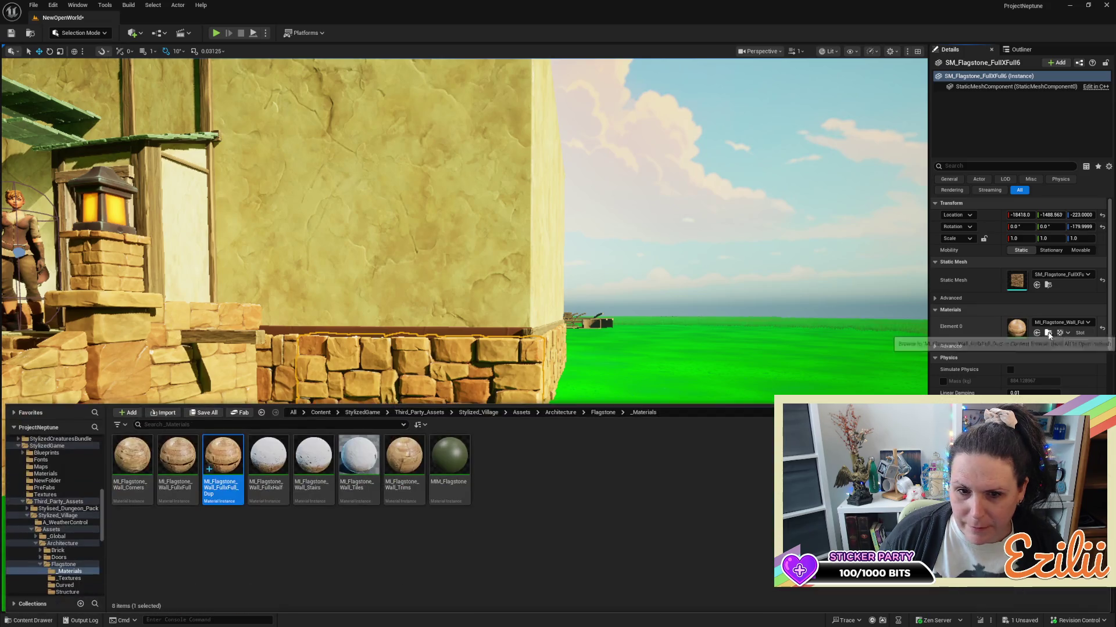
pyautogui.doubleClick(233, 461)
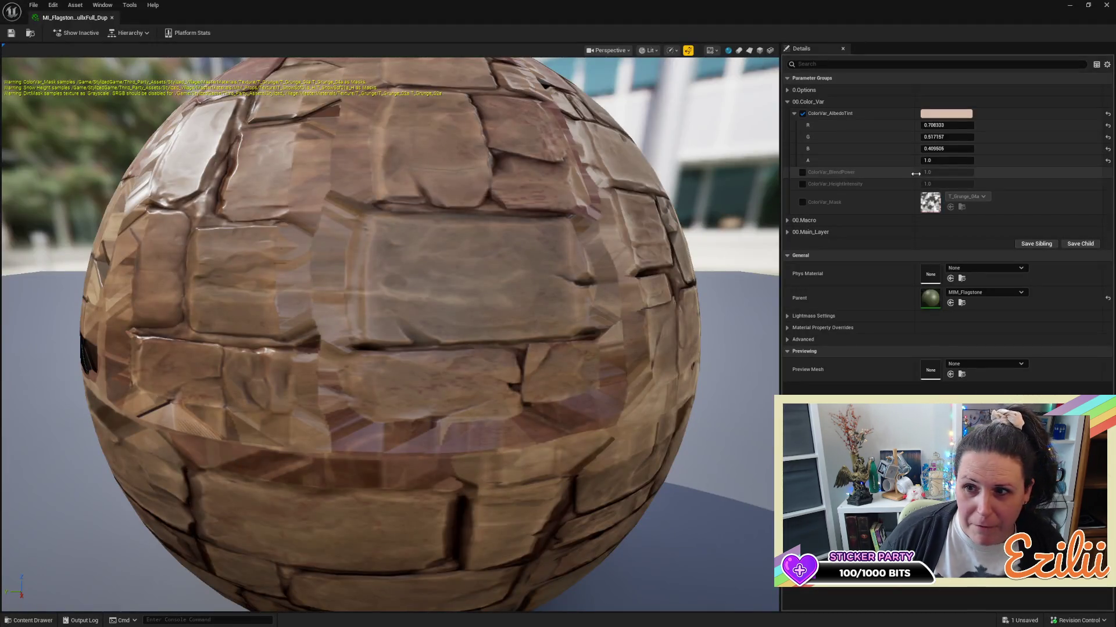
# Lower the AlbedoTint saturation to 0.286 (0.708/0.583/0.513), then save and close MI_Flagstone_Wall_FullxFull_Dup.
pyautogui.click(963, 114)
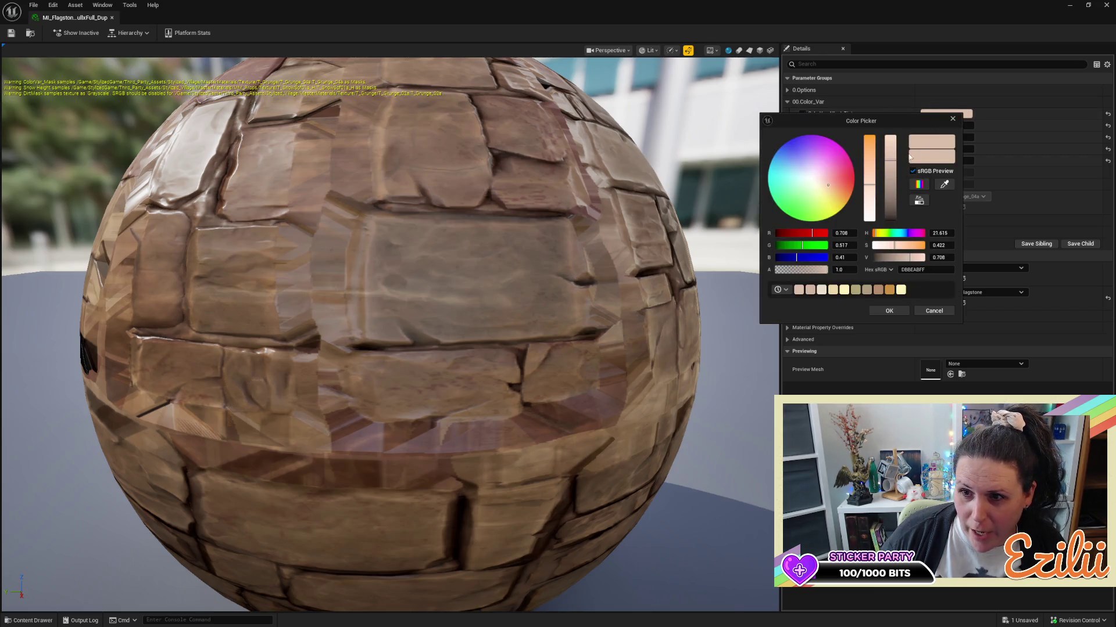
pyautogui.click(869, 190)
pyautogui.moveTo(869, 190); pyautogui.dragTo(869, 196)
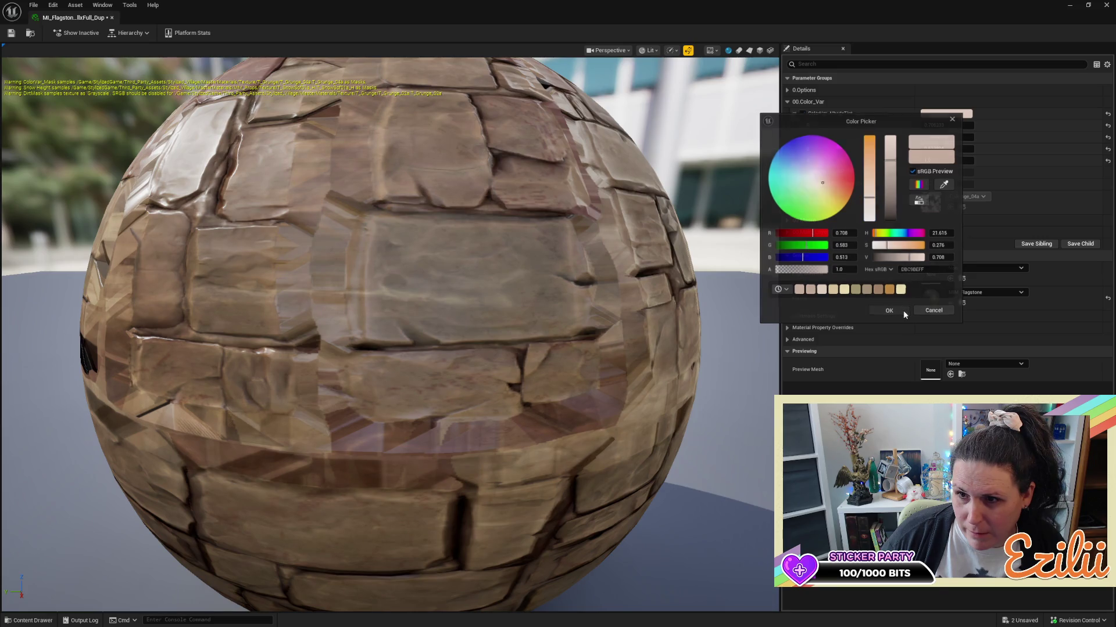
pyautogui.click(902, 310)
pyautogui.hotkey('ctrl', 's')
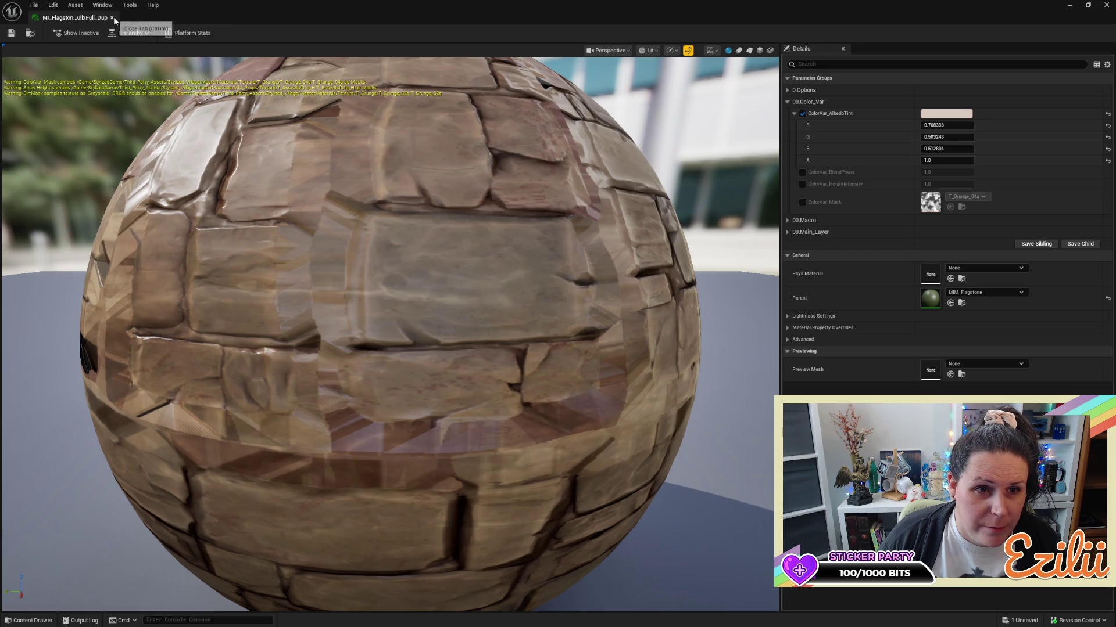
pyautogui.click(109, 18)
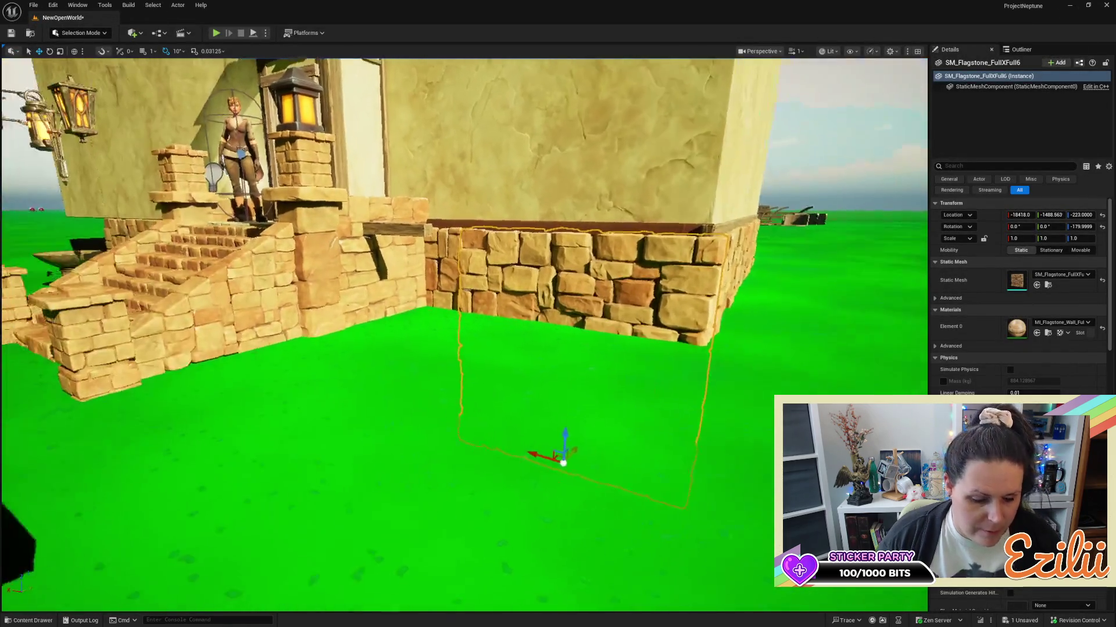
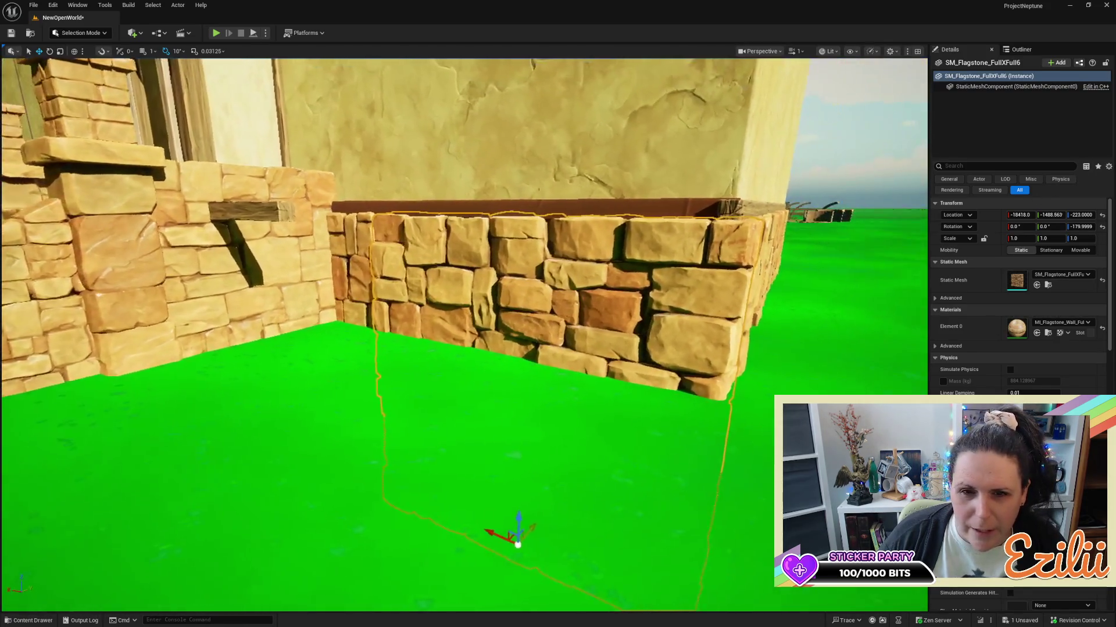
# Nudge SM_Flagstone_FullXFull6 along X and Y until flush with the plaster wall, then deselect.
pyautogui.scroll(-5, 806, 281)
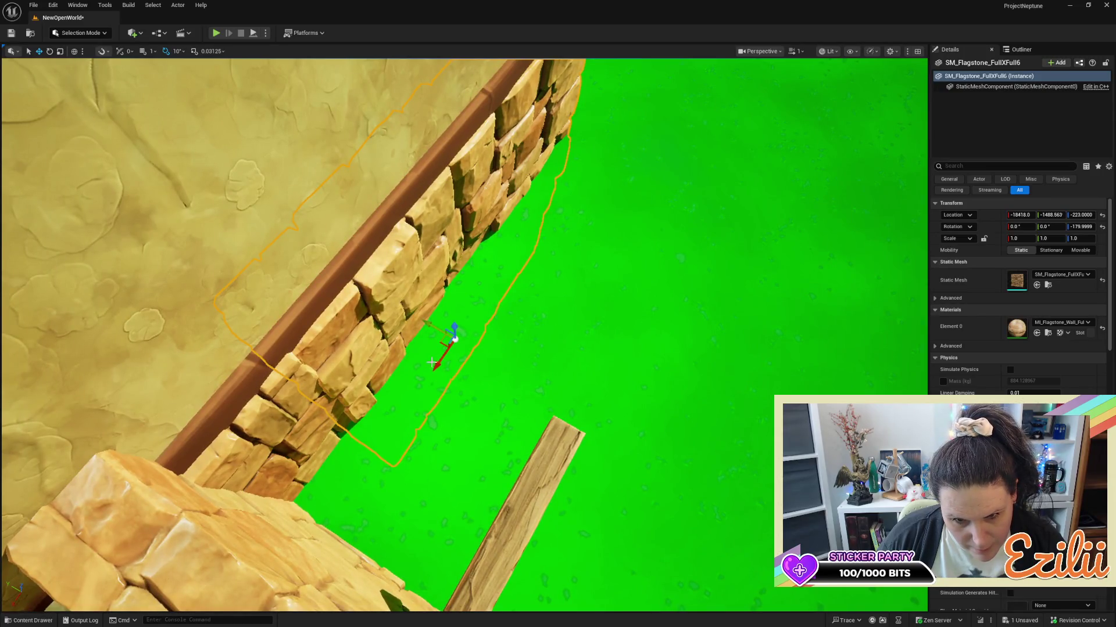
pyautogui.moveTo(434, 362); pyautogui.dragTo(436, 358)
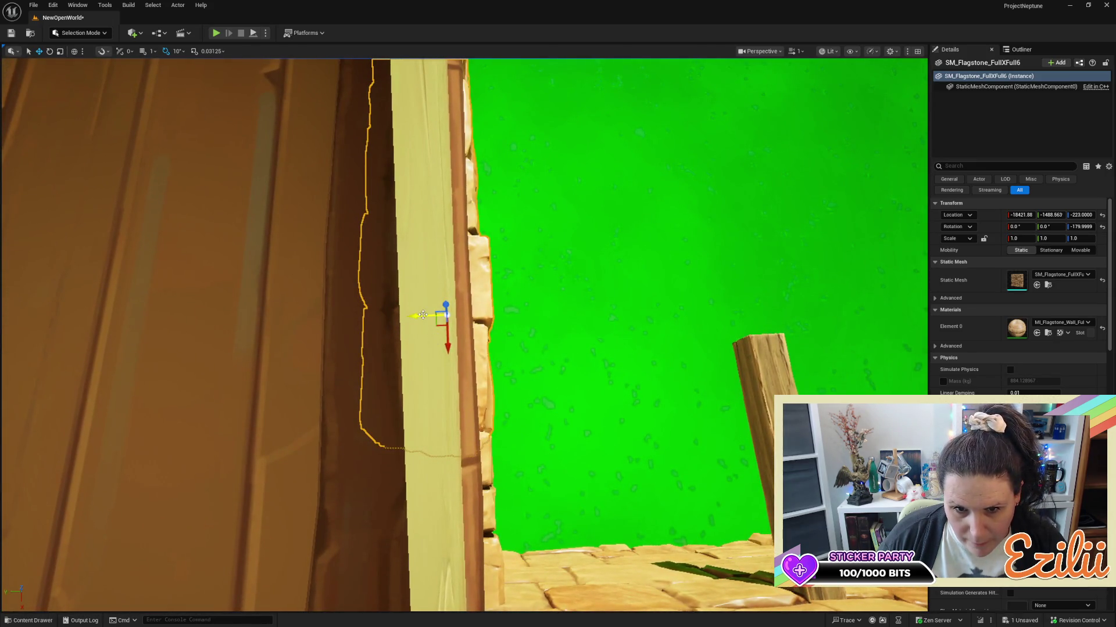
pyautogui.moveTo(422, 315); pyautogui.dragTo(421, 315)
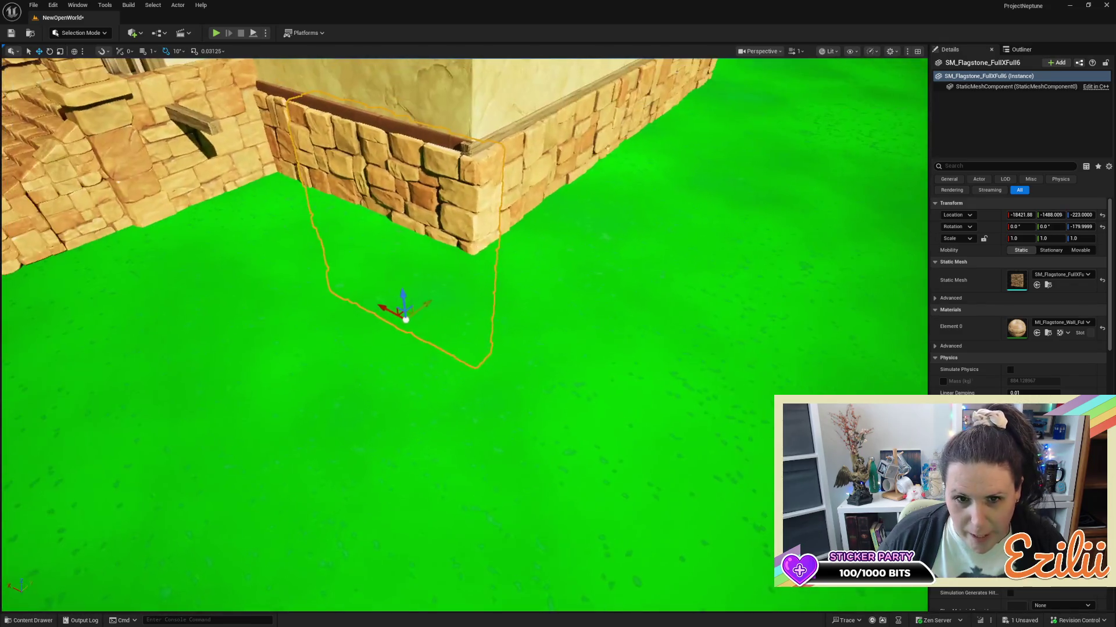
pyautogui.press('Escape')
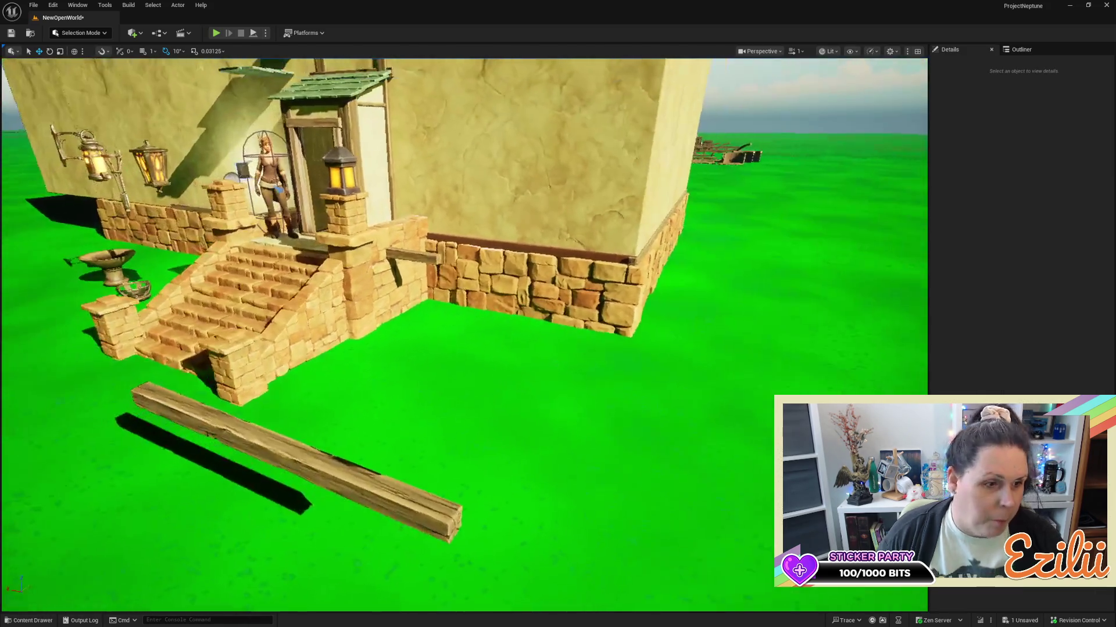
pyautogui.moveTo(677, 434); pyautogui.dragTo(677, 434)
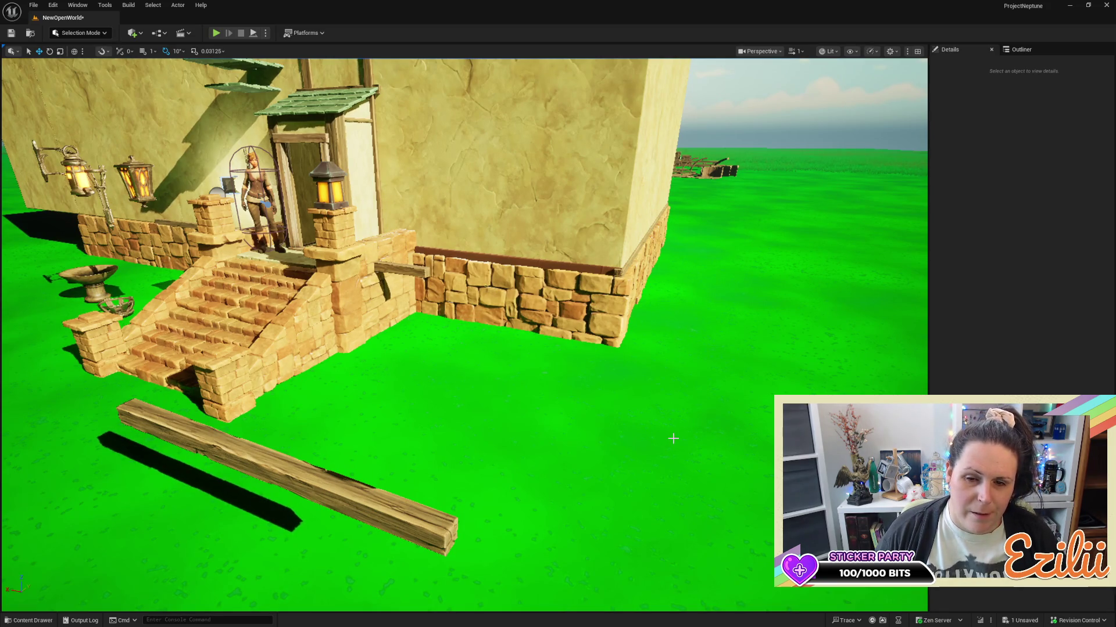
pyautogui.moveTo(626, 355); pyautogui.dragTo(627, 355)
# Assign ML_Flagstone_Wall_FullxFull_Dup as the Element 0 material of three flagstone wall pieces.
pyautogui.click(533, 311)
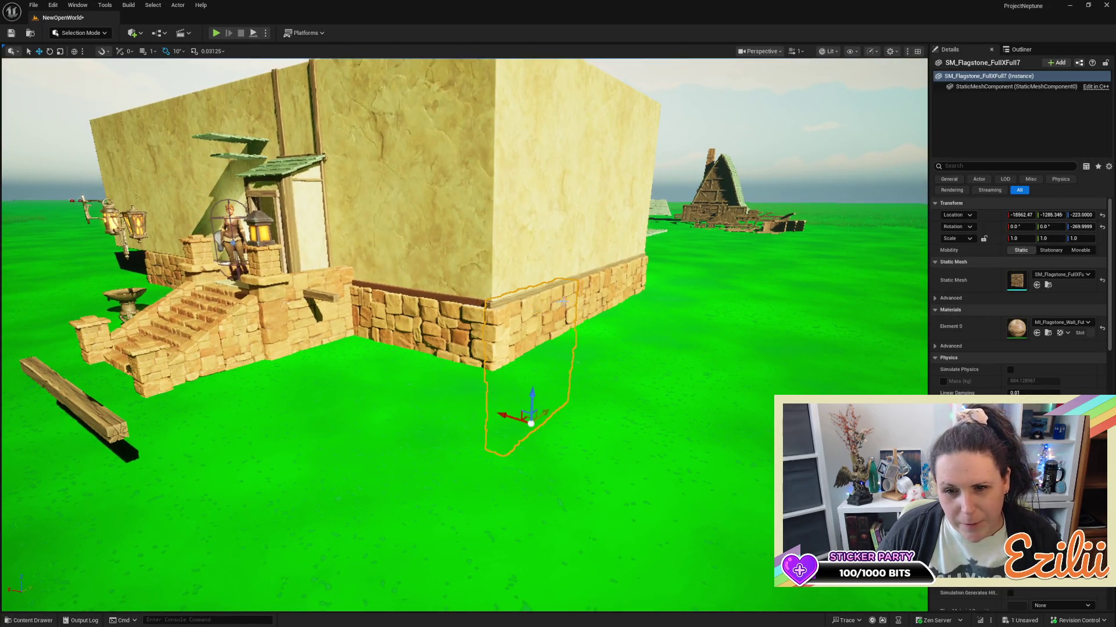
pyautogui.keyDown('ctrl'); pyautogui.click(598, 297); pyautogui.keyUp('ctrl')
pyautogui.keyDown('ctrl'); pyautogui.click(625, 287); pyautogui.keyUp('ctrl')
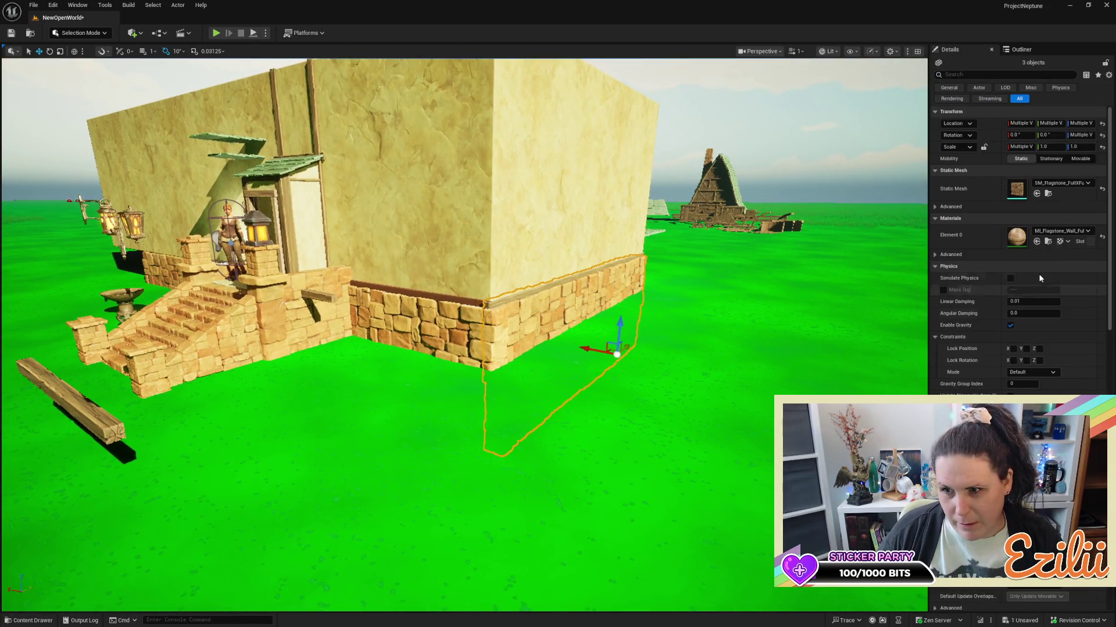
pyautogui.click(1088, 232)
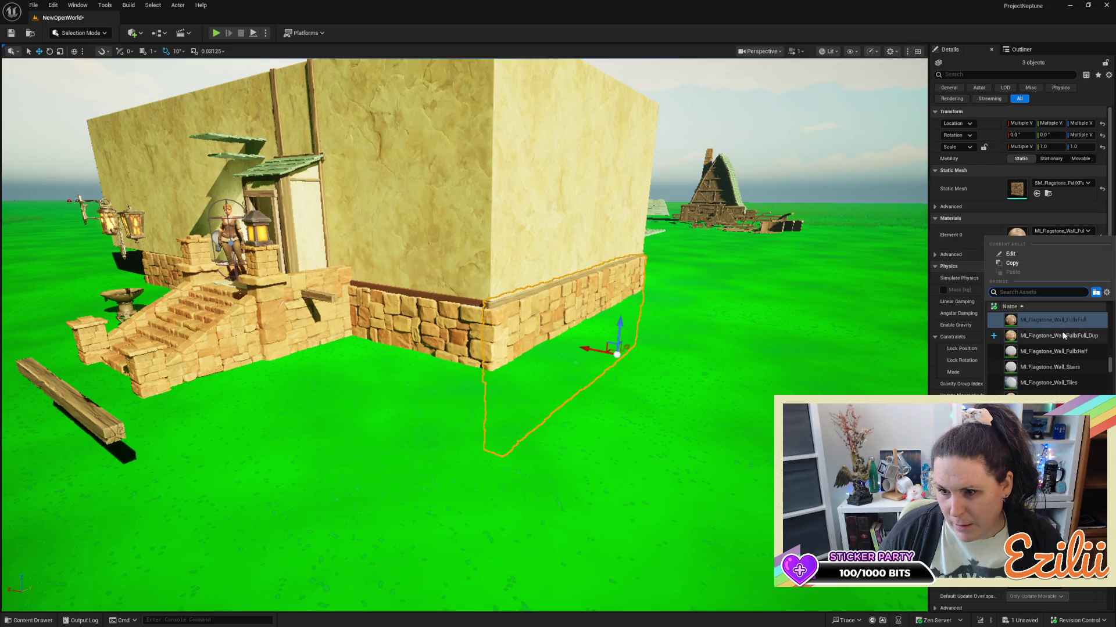
pyautogui.click(1063, 334)
pyautogui.press('Escape')
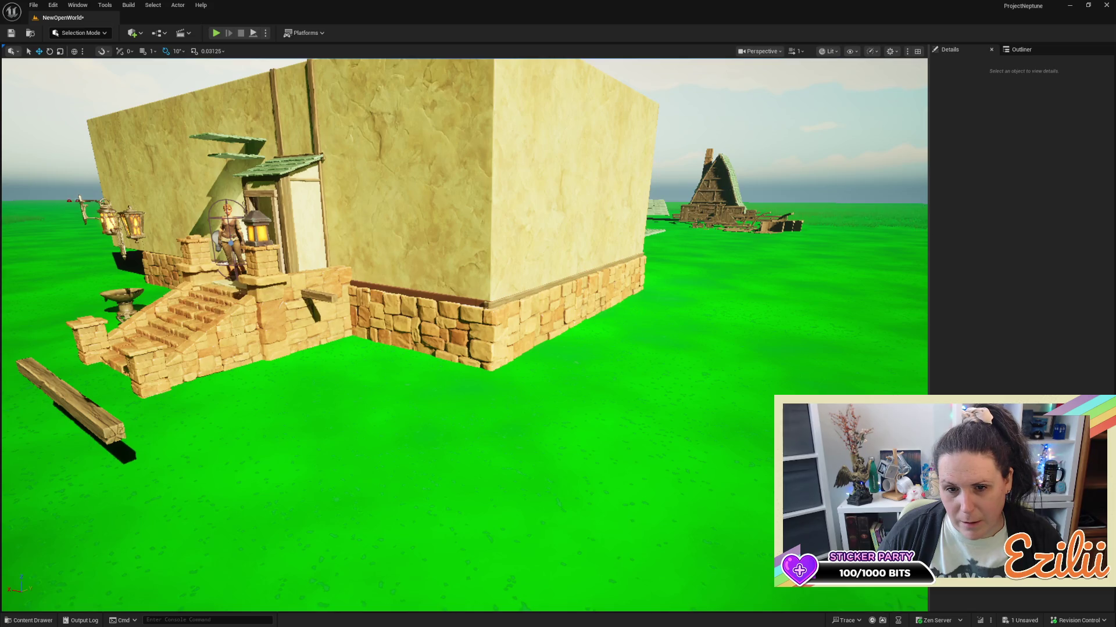
# Fly around to face the house front and select a flagstone base piece.
pyautogui.press('w')
pyautogui.press('s')
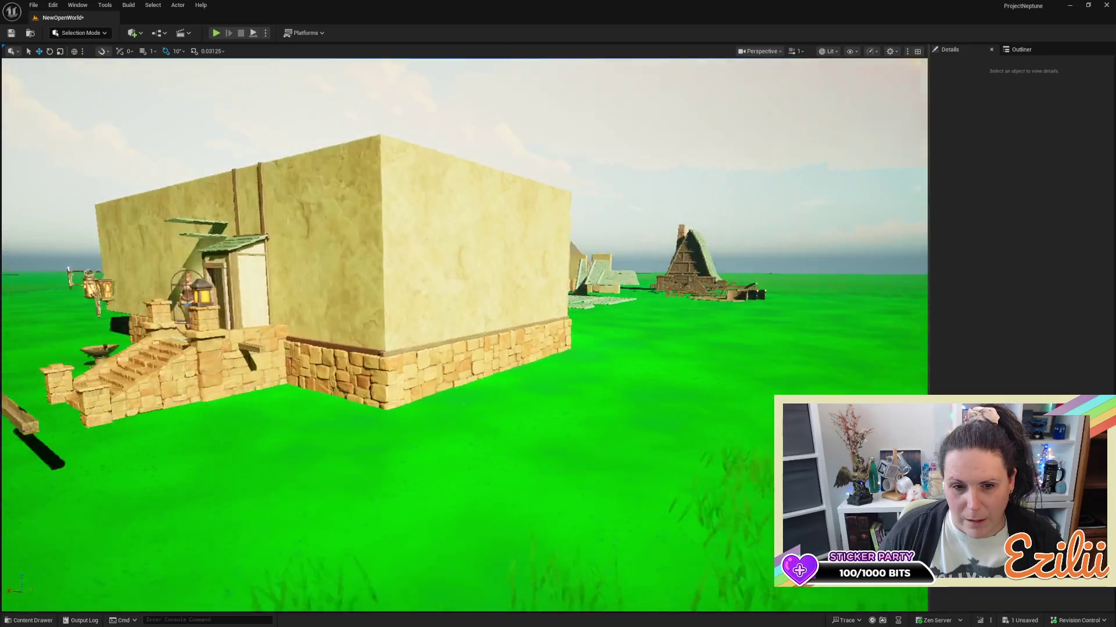
pyautogui.press('a')
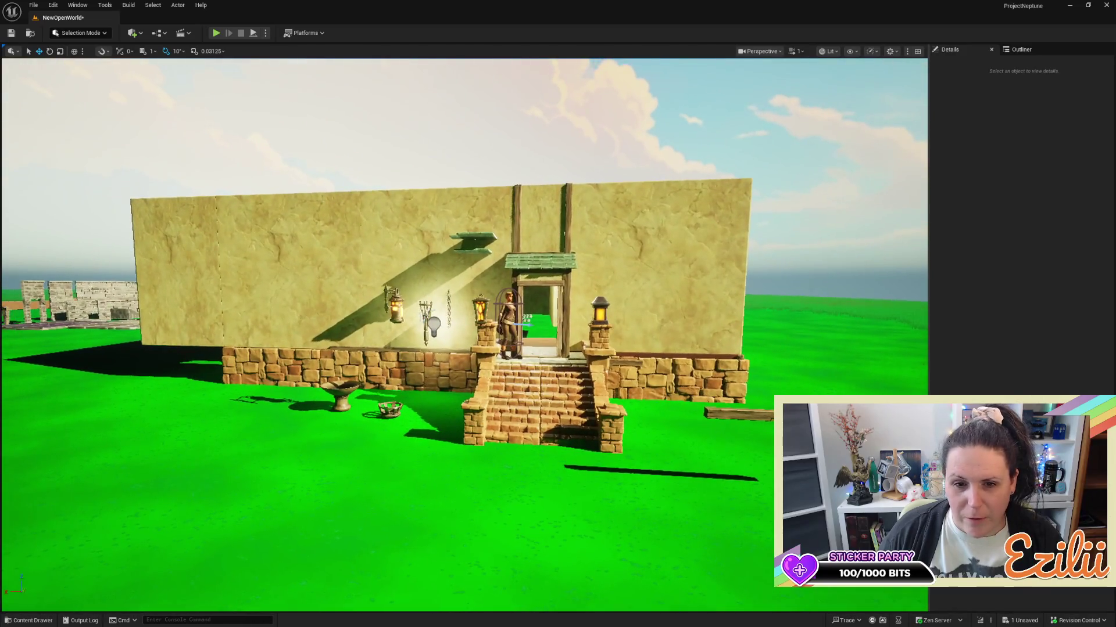
pyautogui.press('d')
pyautogui.press('d')
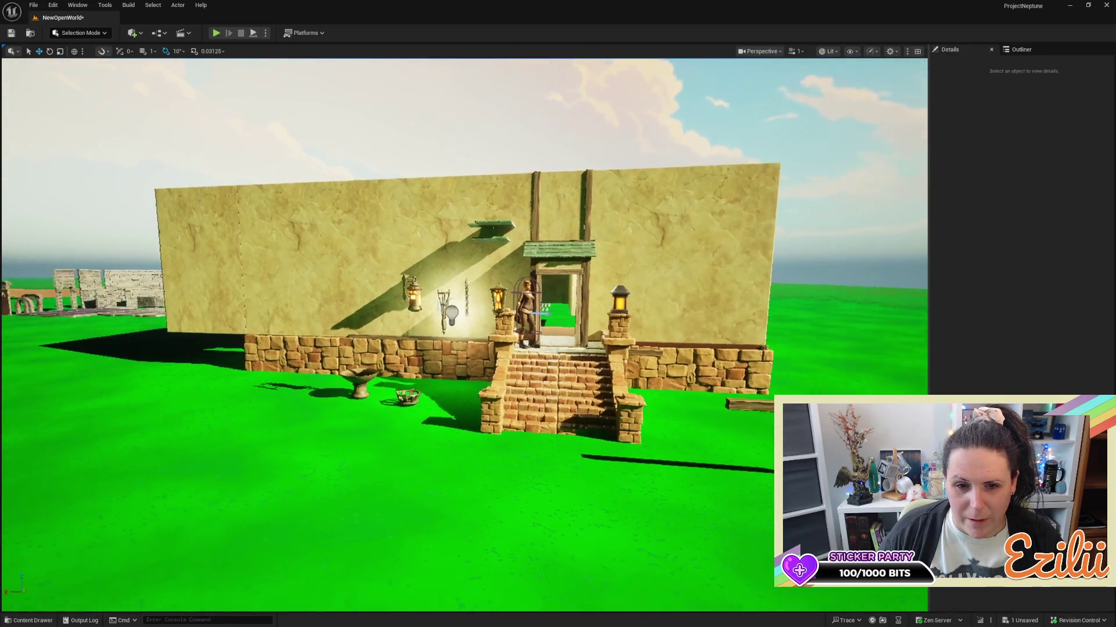
pyautogui.press('a')
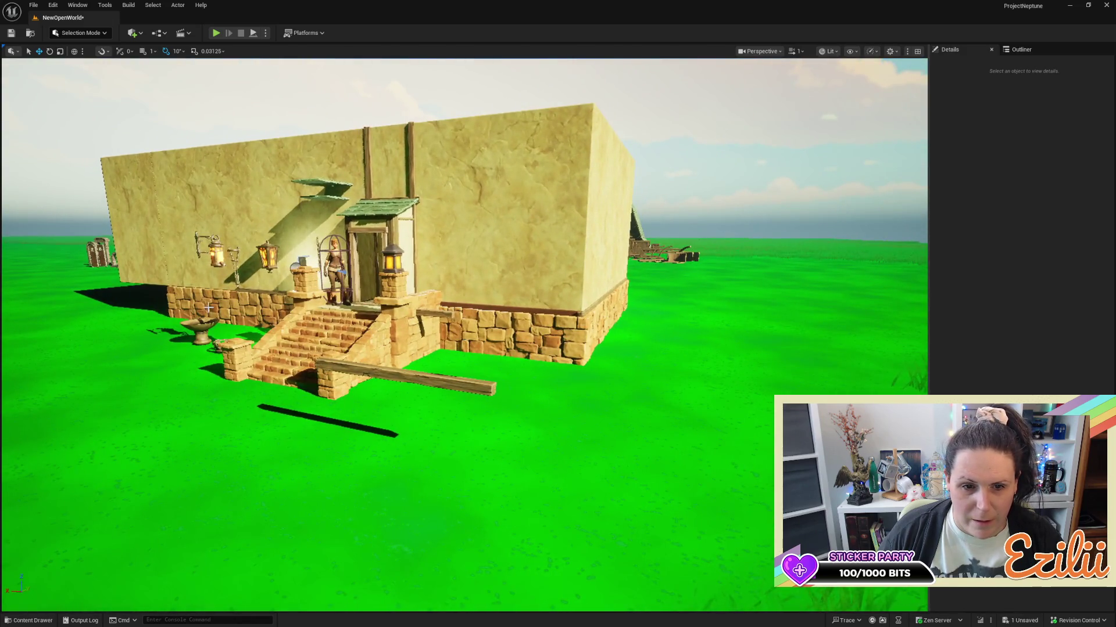
pyautogui.click(278, 304)
# Alt-drag copies of the flagstone wall pieces out onto the grass beside the house.
pyautogui.moveTo(256, 385); pyautogui.dragTo(671, 445)
pyautogui.click(531, 370)
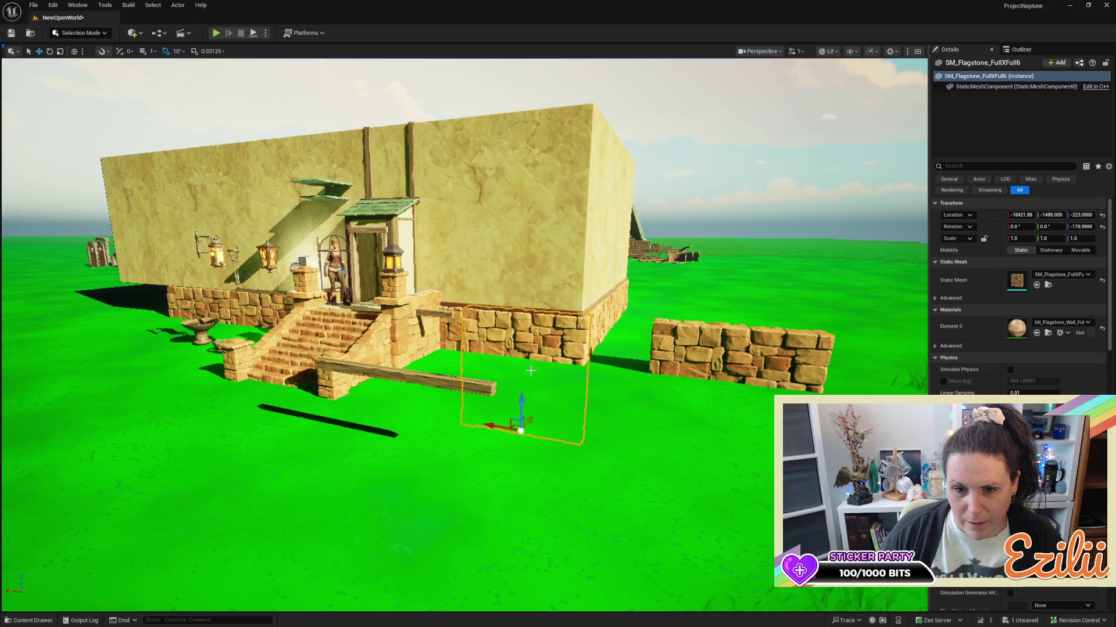
pyautogui.moveTo(498, 424)
pyautogui.mouseDown()
pyautogui.moveTo(709, 487)
pyautogui.moveTo(628, 407)
pyautogui.mouseUp()
# Rotate the perpendicular copy to -270 so it lines up parallel with the low wall.
pyautogui.press('e')
pyautogui.click(572, 459)
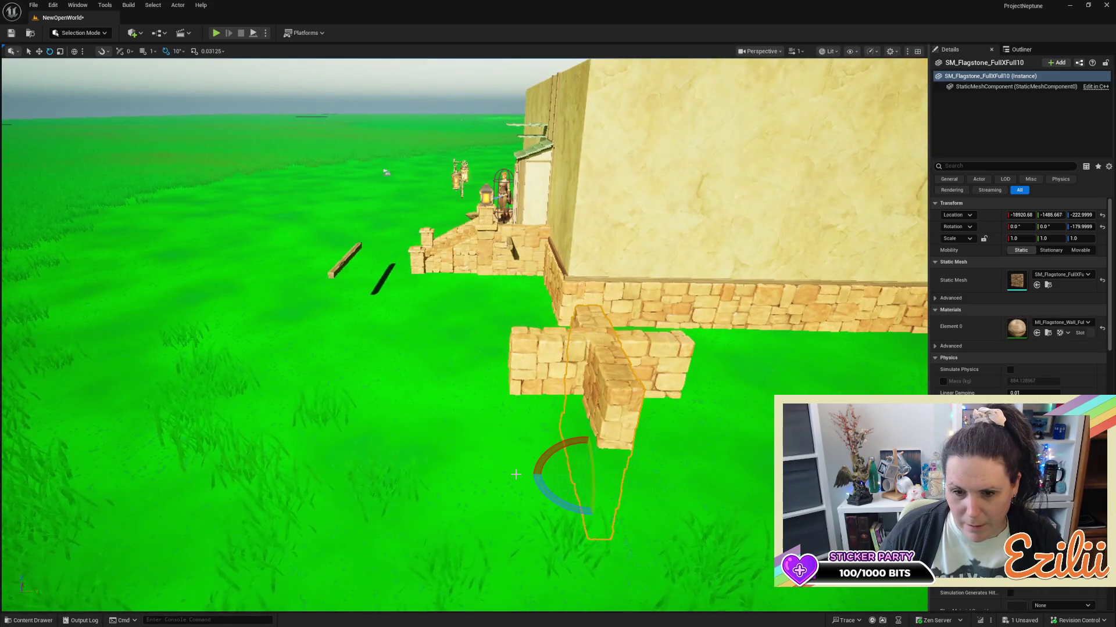
pyautogui.moveTo(544, 459)
pyautogui.mouseDown()
pyautogui.moveTo(526, 471)
pyautogui.moveTo(558, 500)
pyautogui.moveTo(546, 482)
pyautogui.moveTo(755, 483)
pyautogui.mouseUp()
pyautogui.press('w')
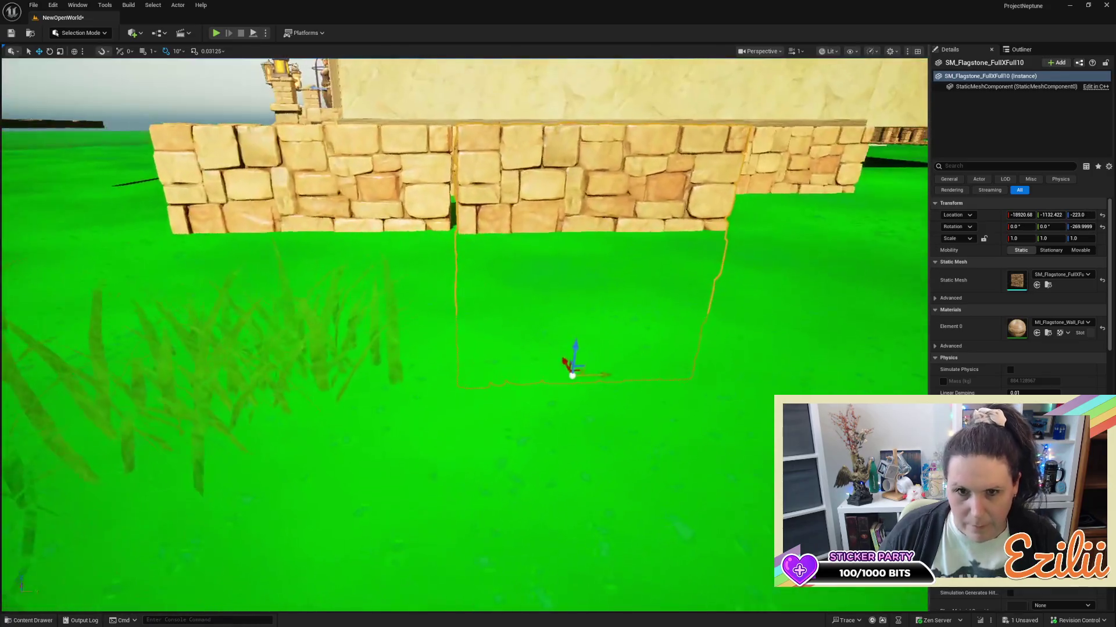
pyautogui.press('Escape')
pyautogui.moveTo(465, 325)
pyautogui.mouseDown()
pyautogui.moveTo(459, 410)
pyautogui.moveTo(459, 366)
pyautogui.moveTo(427, 407)
pyautogui.moveTo(160, 268)
pyautogui.moveTo(583, 338)
pyautogui.mouseUp()
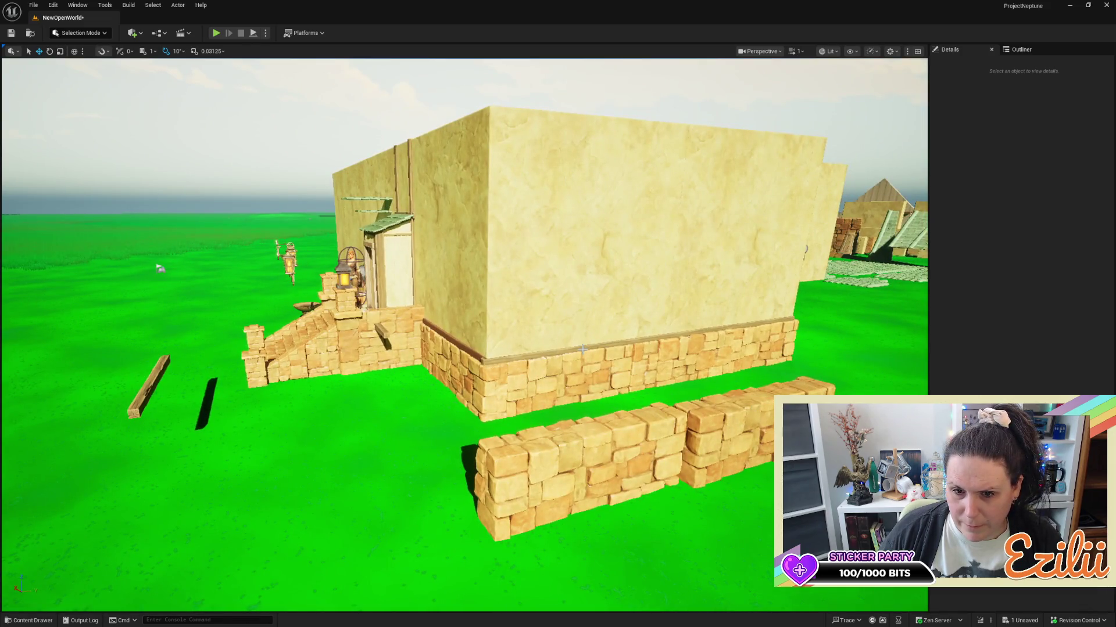
# Select SM_tavern_stair_interior_01 and try dragging it toward P_HUB_TAVERN in the Outliner.
pyautogui.click(583, 348)
pyautogui.click(461, 347)
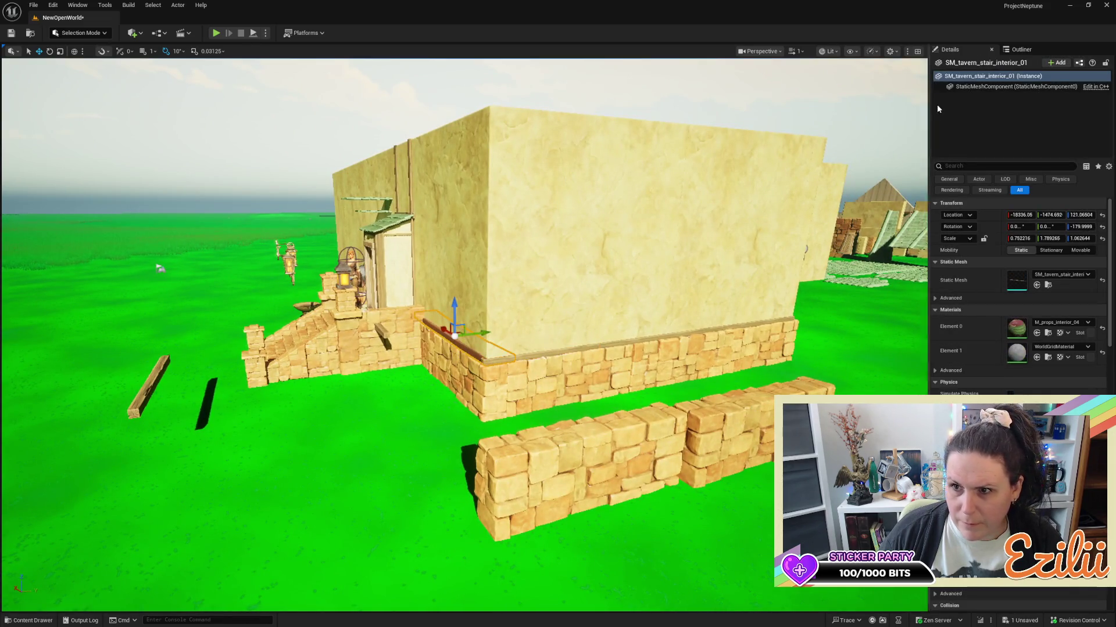
pyautogui.click(1020, 49)
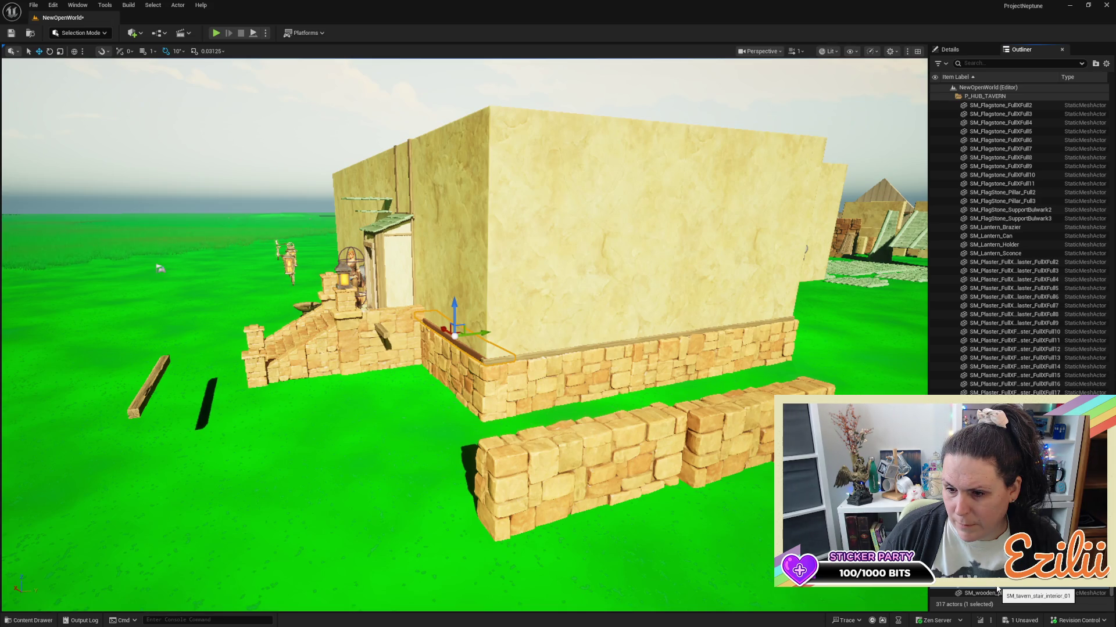
pyautogui.moveTo(1020, 115)
pyautogui.mouseDown()
pyautogui.moveTo(1014, 99)
pyautogui.moveTo(1005, 108)
pyautogui.mouseUp()
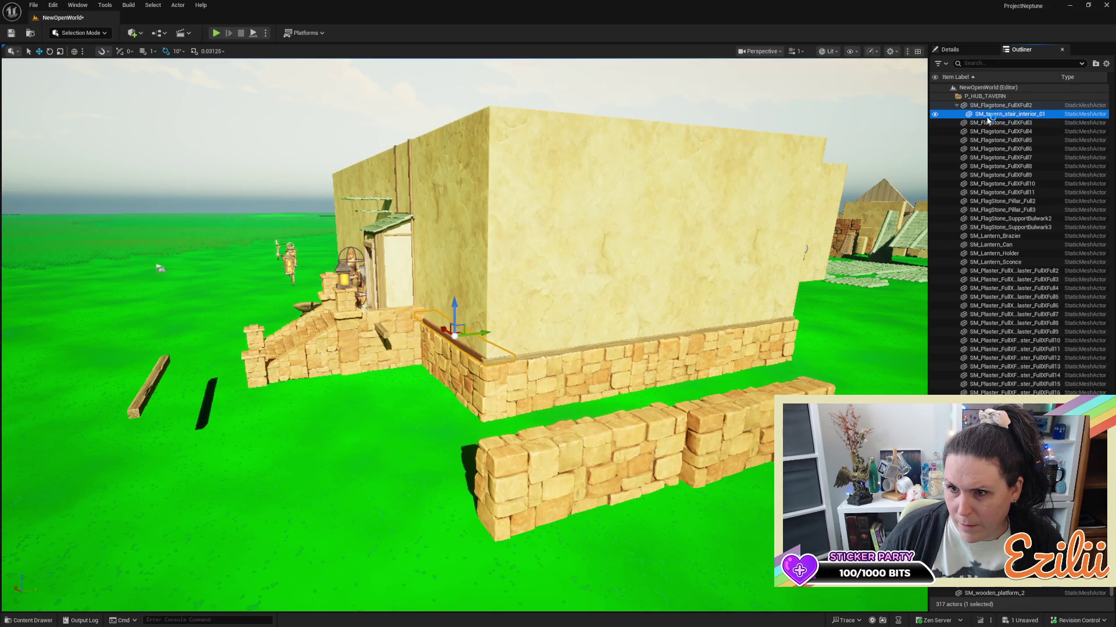
pyautogui.moveTo(982, 102); pyautogui.dragTo(982, 101)
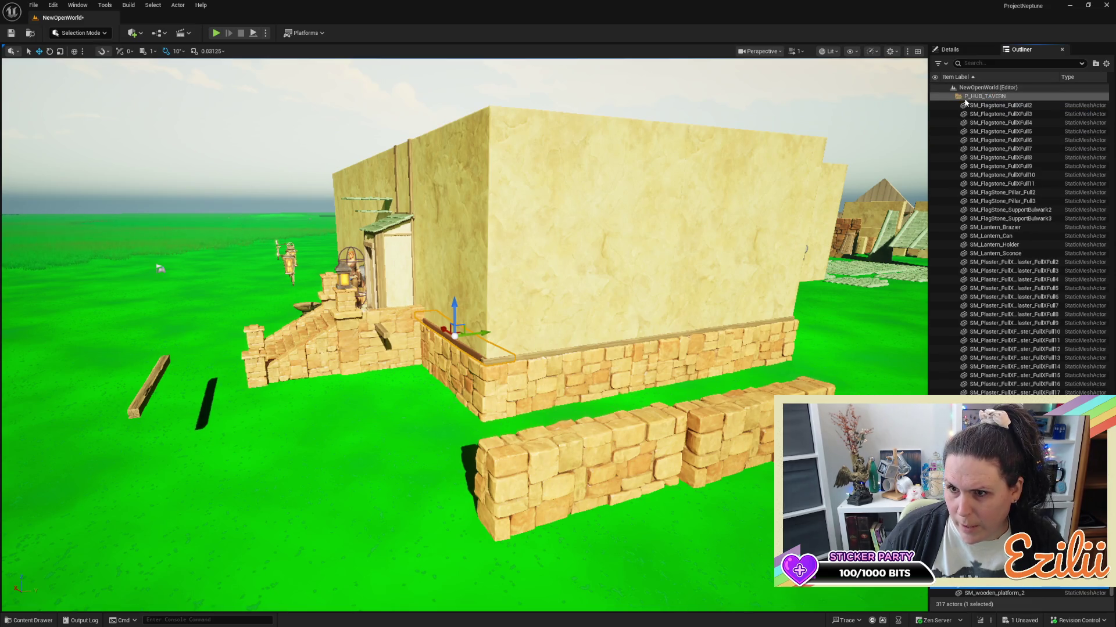
pyautogui.click(962, 99)
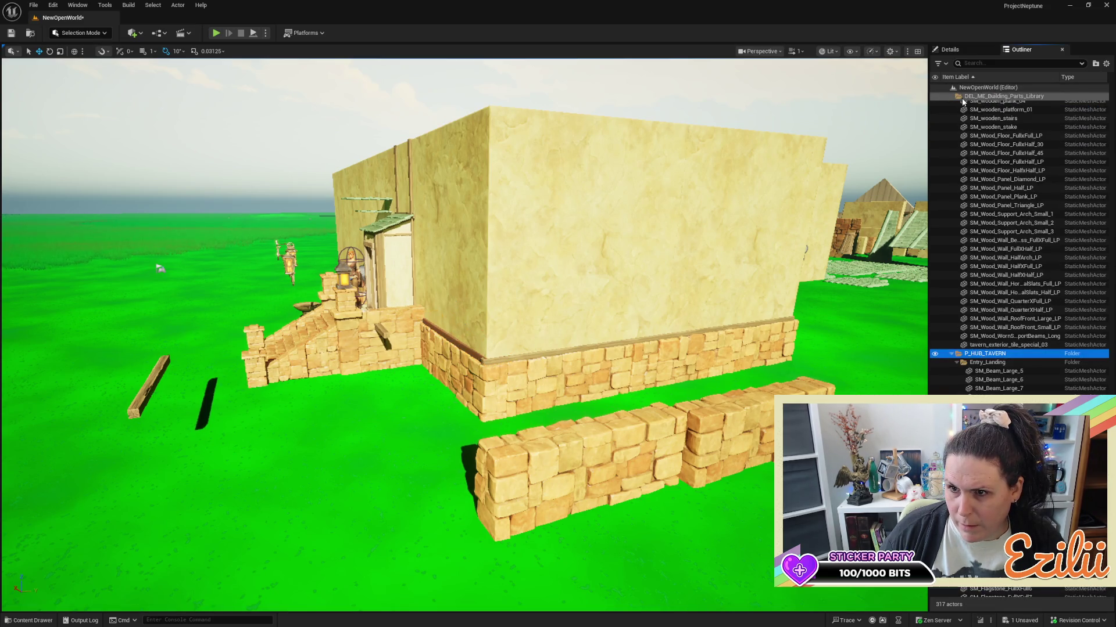
pyautogui.click(950, 354)
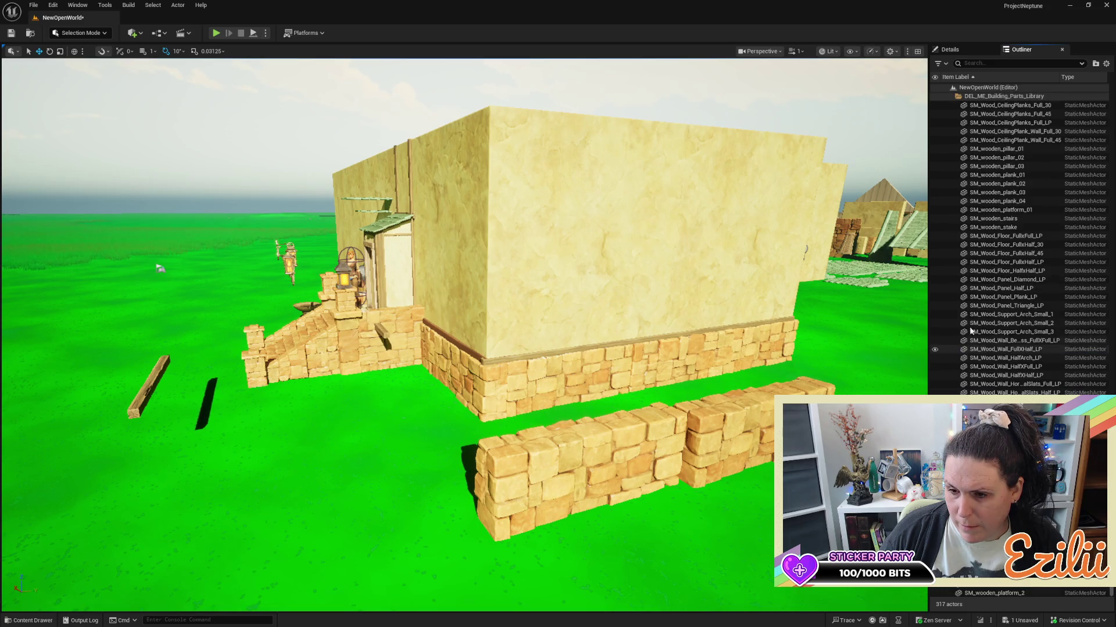
# Collapse DEL_ME_Building_Parts_Library, drop the stair mesh into P_HUB_TAVERN, and nudge the beam along Y.
pyautogui.click(959, 98)
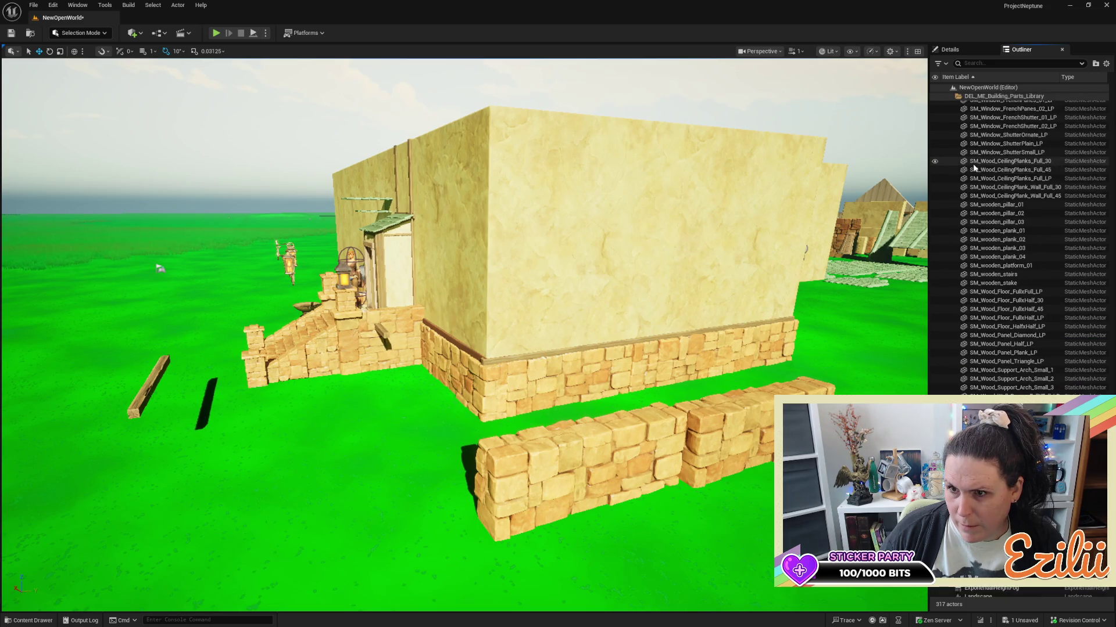
pyautogui.click(952, 96)
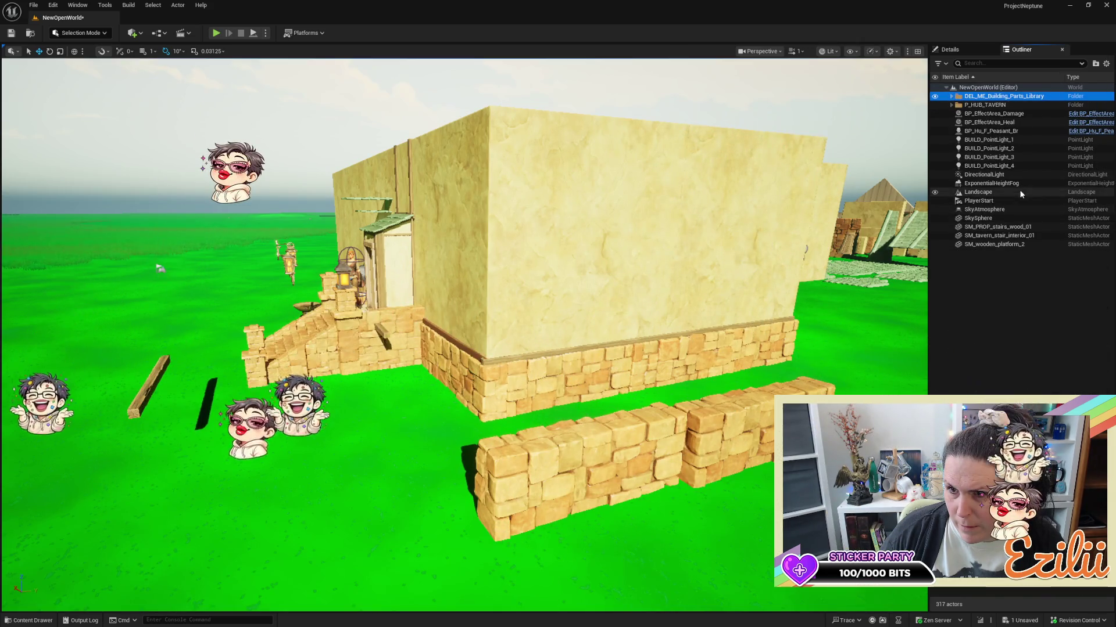
pyautogui.click(469, 351)
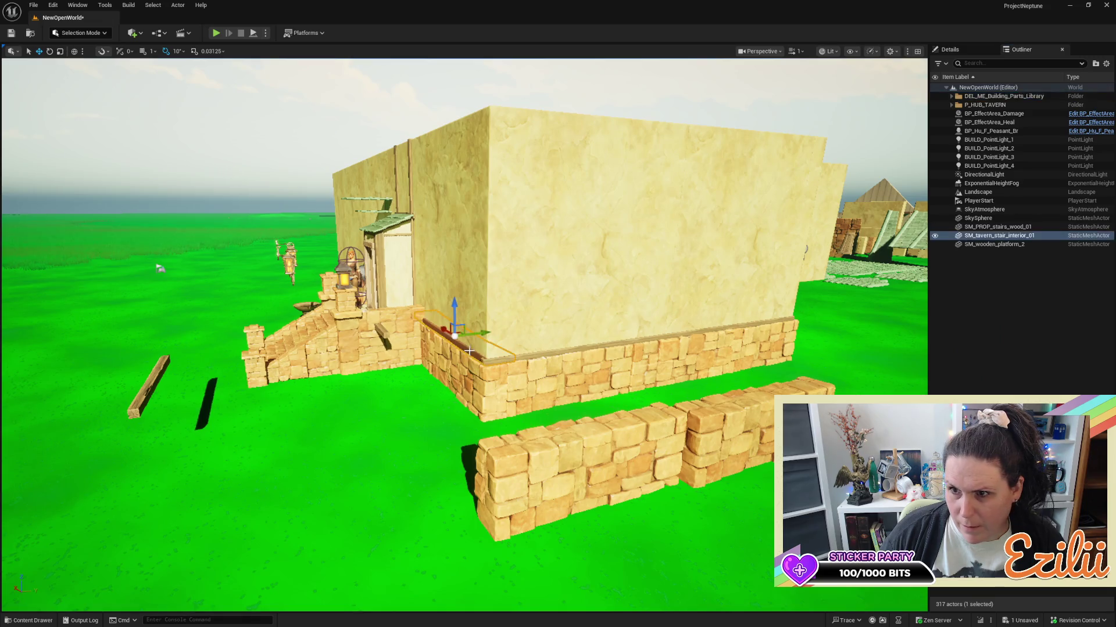
pyautogui.moveTo(1000, 238); pyautogui.dragTo(980, 108)
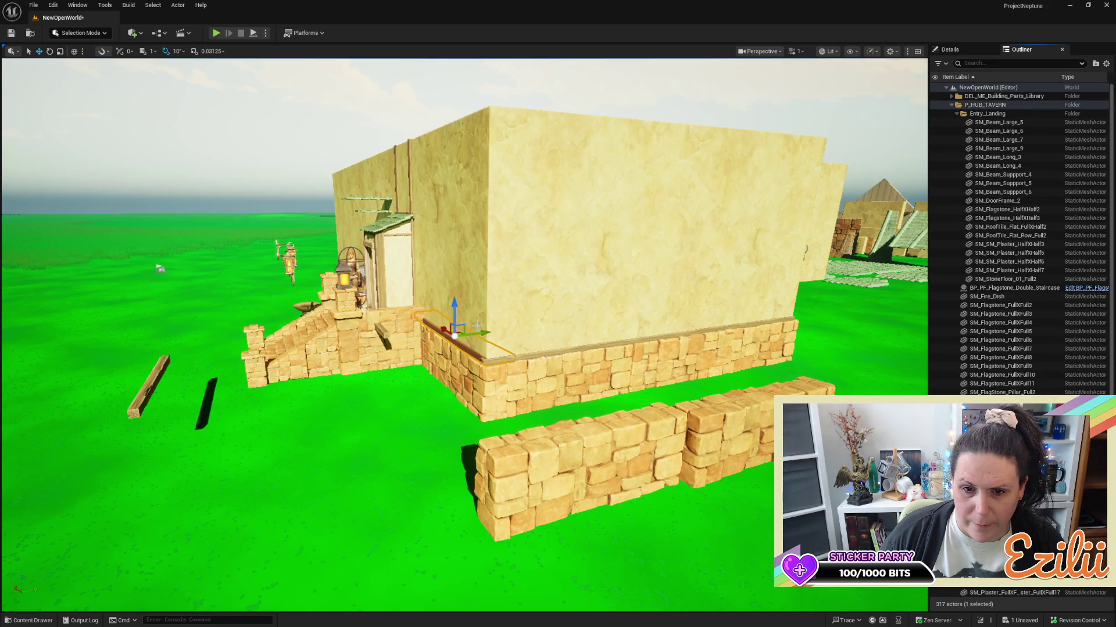
pyautogui.moveTo(477, 326); pyautogui.dragTo(482, 320)
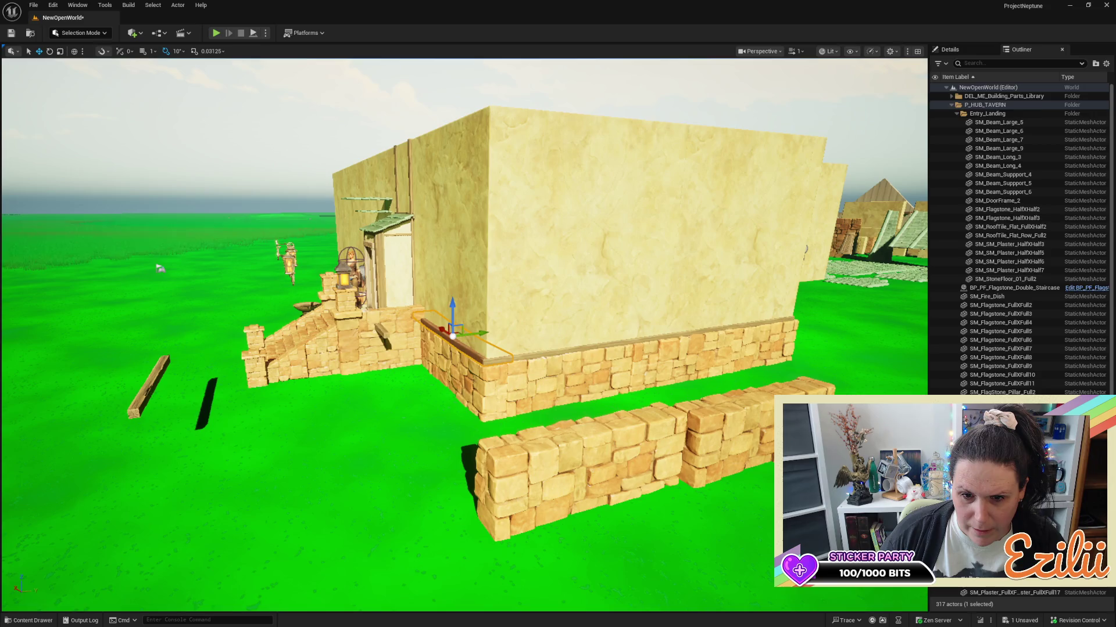
pyautogui.moveTo(160, 269); pyautogui.dragTo(145, 238)
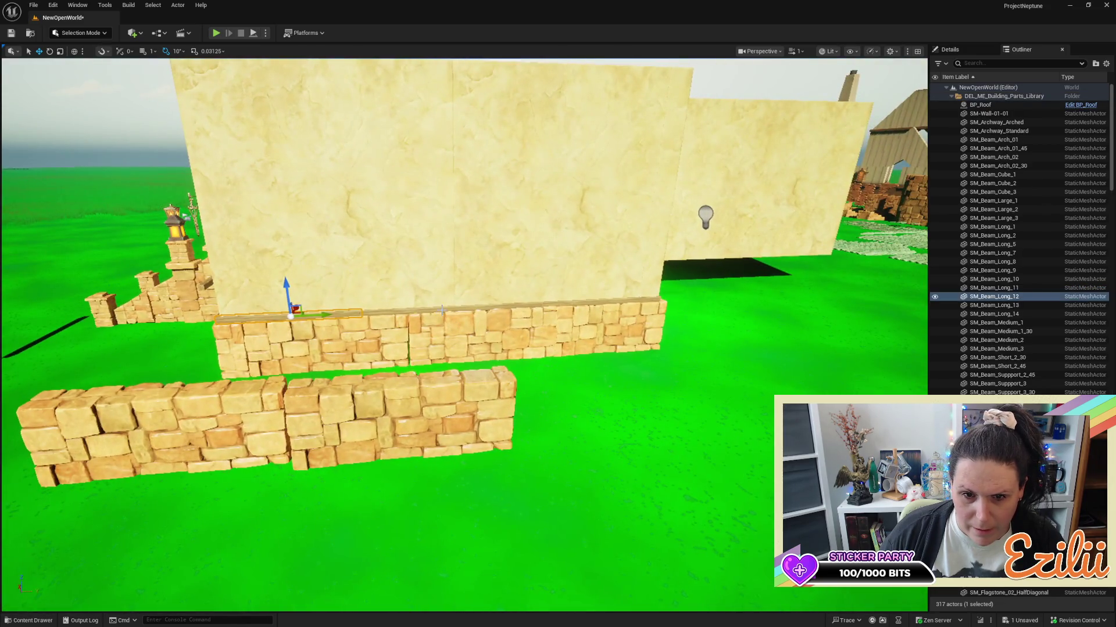
# Delete the three long beams resting on the stone base.
pyautogui.keyDown('ctrl'); pyautogui.click(513, 301); pyautogui.keyUp('ctrl')
pyautogui.keyDown('ctrl'); pyautogui.click(559, 308); pyautogui.keyUp('ctrl')
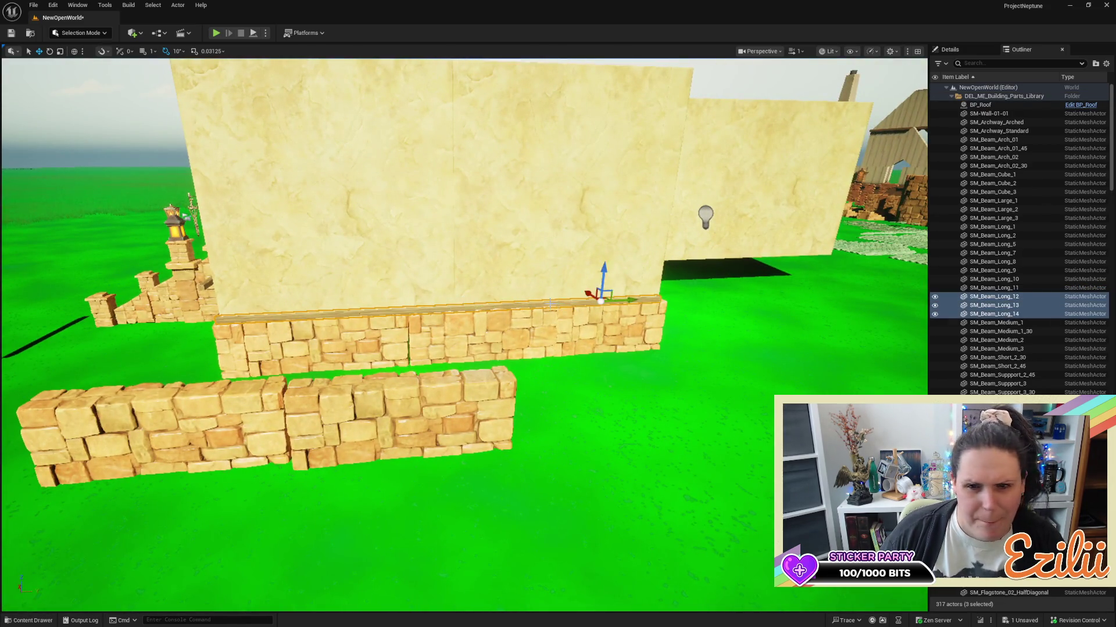
pyautogui.press('Delete')
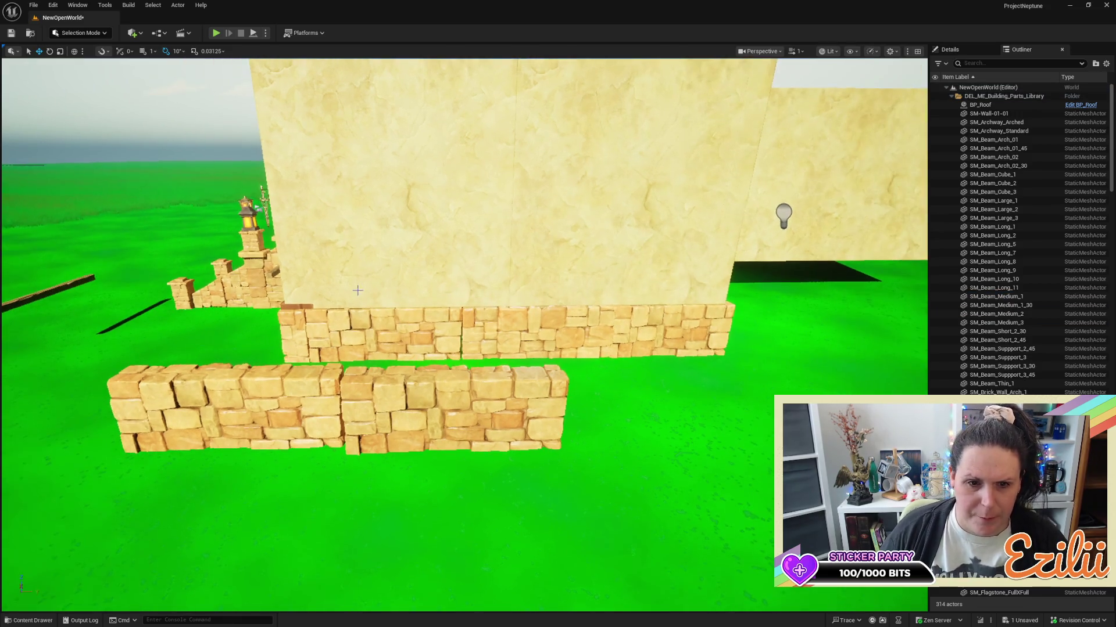
# Duplicate the base trim piece, rotate it -90° and slide it left along the ledge.
pyautogui.click(295, 310)
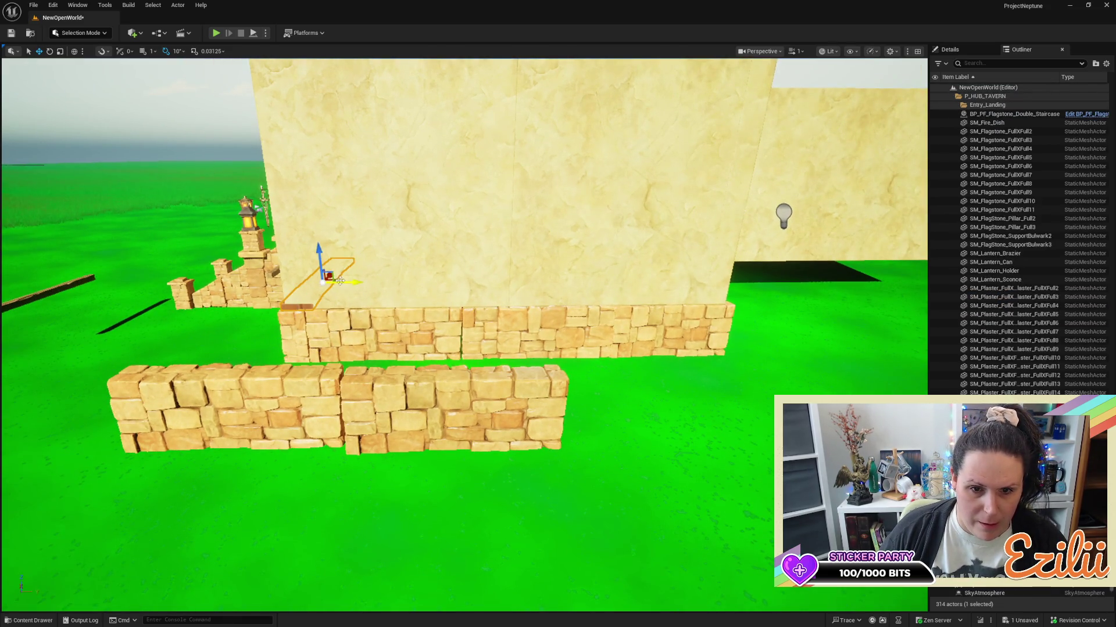
pyautogui.moveTo(343, 281)
pyautogui.keyDown('alt'); pyautogui.mouseDown()
pyautogui.moveTo(432, 274)
pyautogui.moveTo(401, 288)
pyautogui.moveTo(347, 285)
pyautogui.moveTo(622, 246)
pyautogui.moveTo(507, 262)
pyautogui.moveTo(519, 281)
pyautogui.moveTo(366, 281)
pyautogui.mouseUp(); pyautogui.keyUp('alt')
pyautogui.press('e')
pyautogui.press('w')
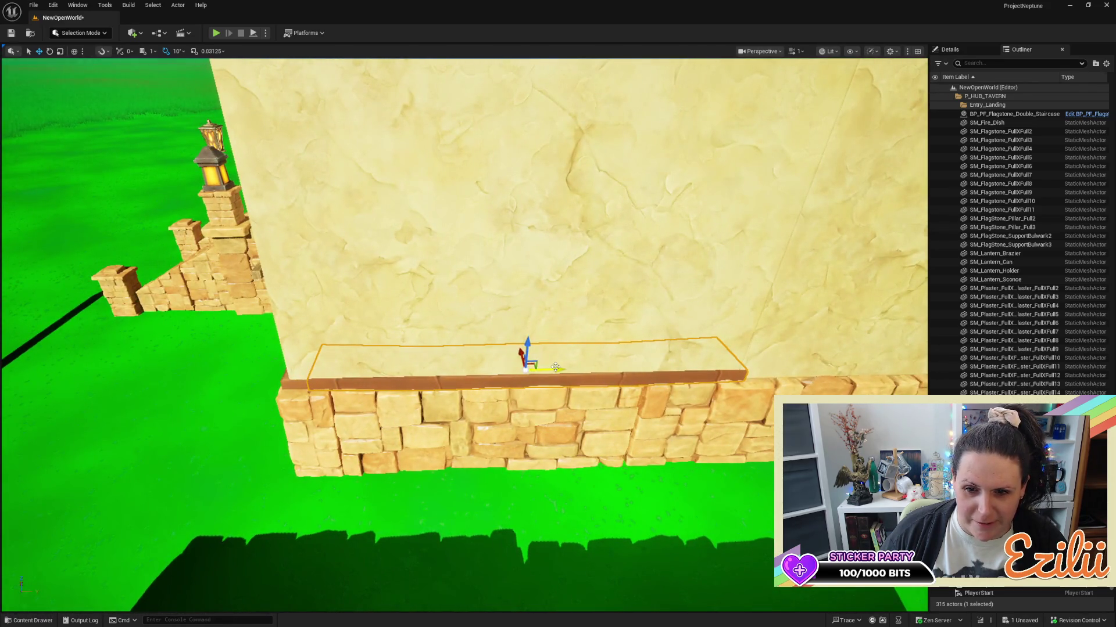
pyautogui.moveTo(551, 370)
pyautogui.mouseDown()
pyautogui.moveTo(528, 381)
pyautogui.moveTo(523, 366)
pyautogui.moveTo(569, 363)
pyautogui.moveTo(534, 378)
pyautogui.moveTo(570, 378)
pyautogui.moveTo(581, 418)
pyautogui.mouseUp()
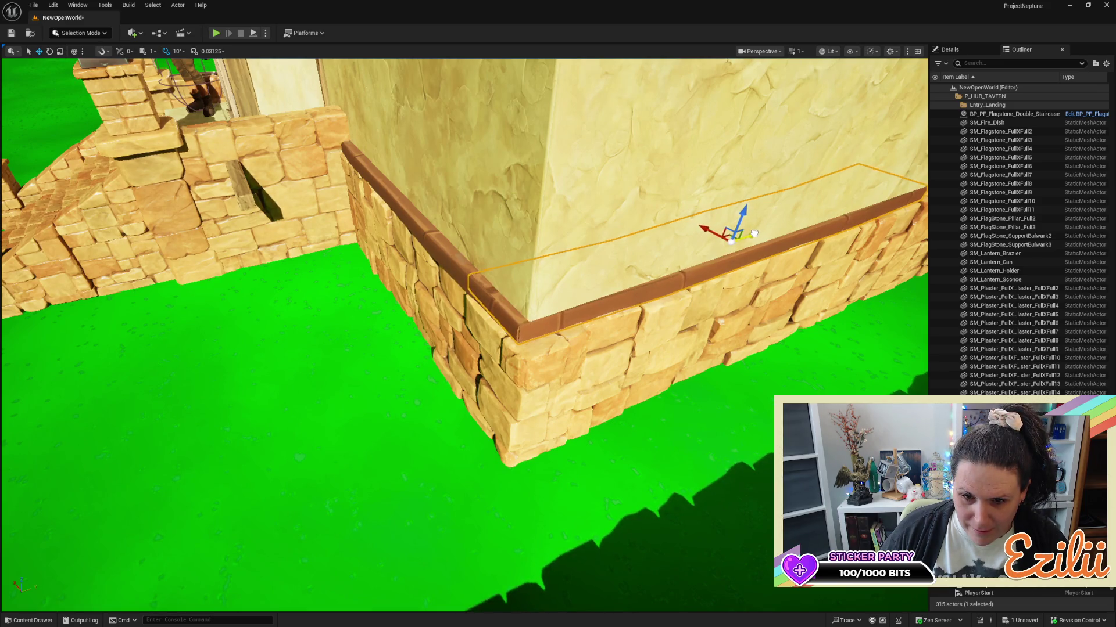
# Delete the stray wooden beam beside the stairs.
pyautogui.keyDown('alt'); pyautogui.moveTo(704, 277); pyautogui.dragTo(640, 259); pyautogui.keyUp('alt')
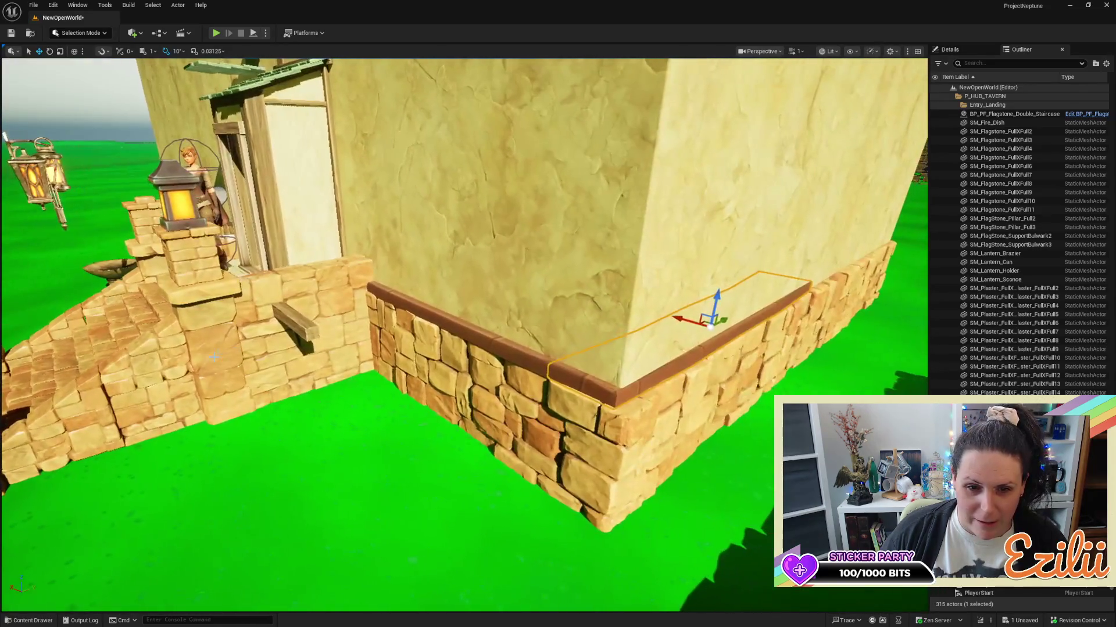
pyautogui.click(297, 326)
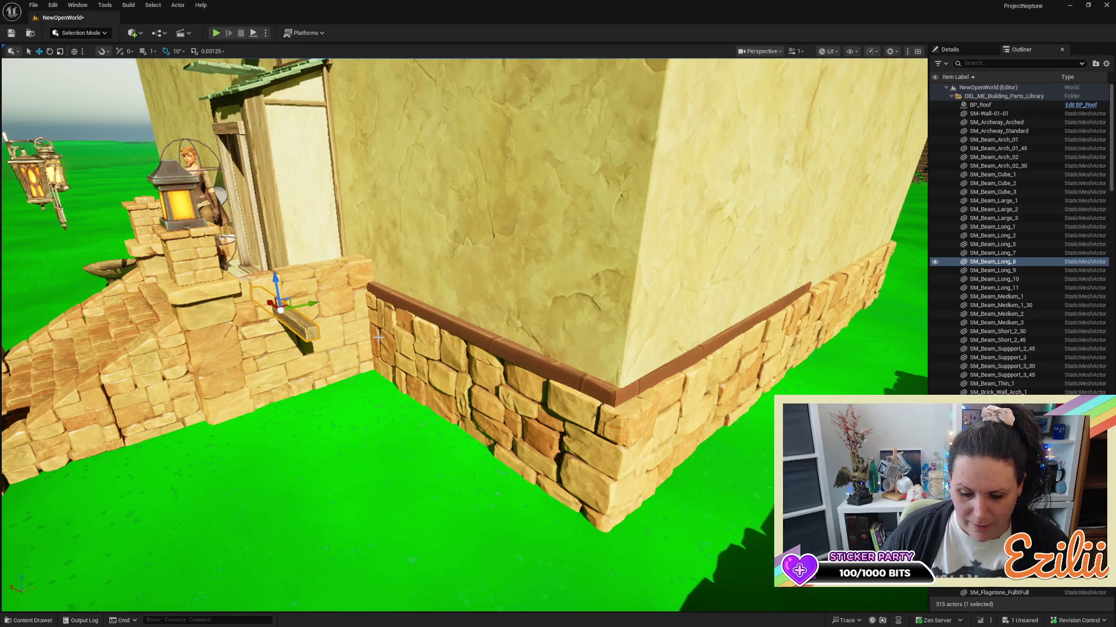
pyautogui.press('Delete')
pyautogui.moveTo(378, 337)
pyautogui.keyDown('alt'); pyautogui.mouseDown()
pyautogui.moveTo(256, 297)
pyautogui.moveTo(415, 273)
pyautogui.mouseUp(); pyautogui.keyUp('alt')
pyautogui.keyDown('alt'); pyautogui.moveTo(547, 266); pyautogui.dragTo(477, 258); pyautogui.keyUp('alt')
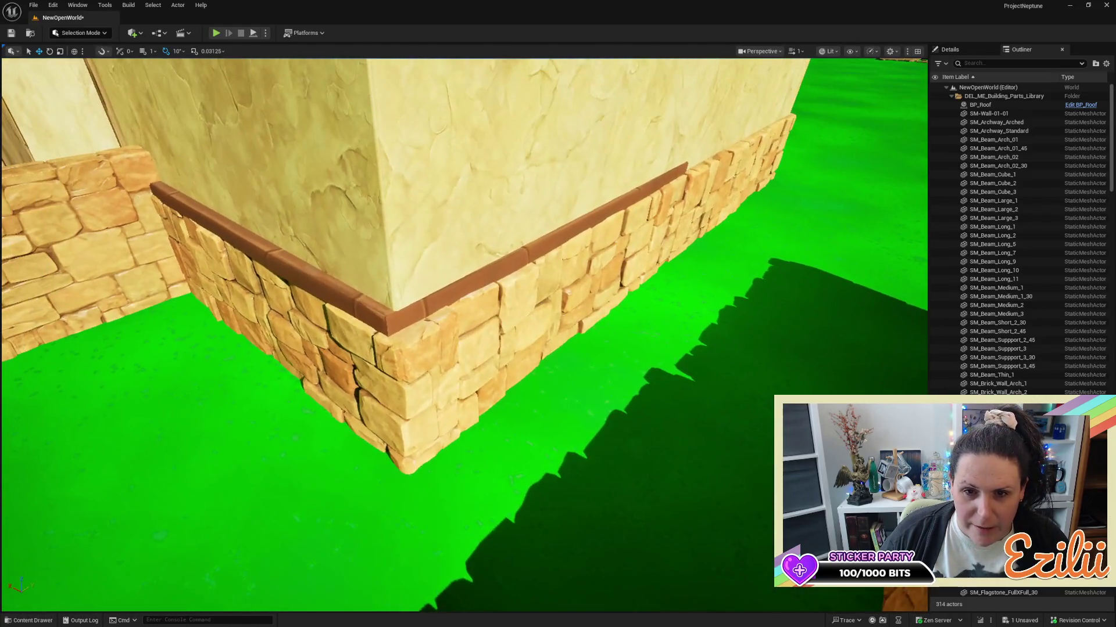
# Lower the trim strip slightly onto the ledge at the base corner.
pyautogui.click(592, 216)
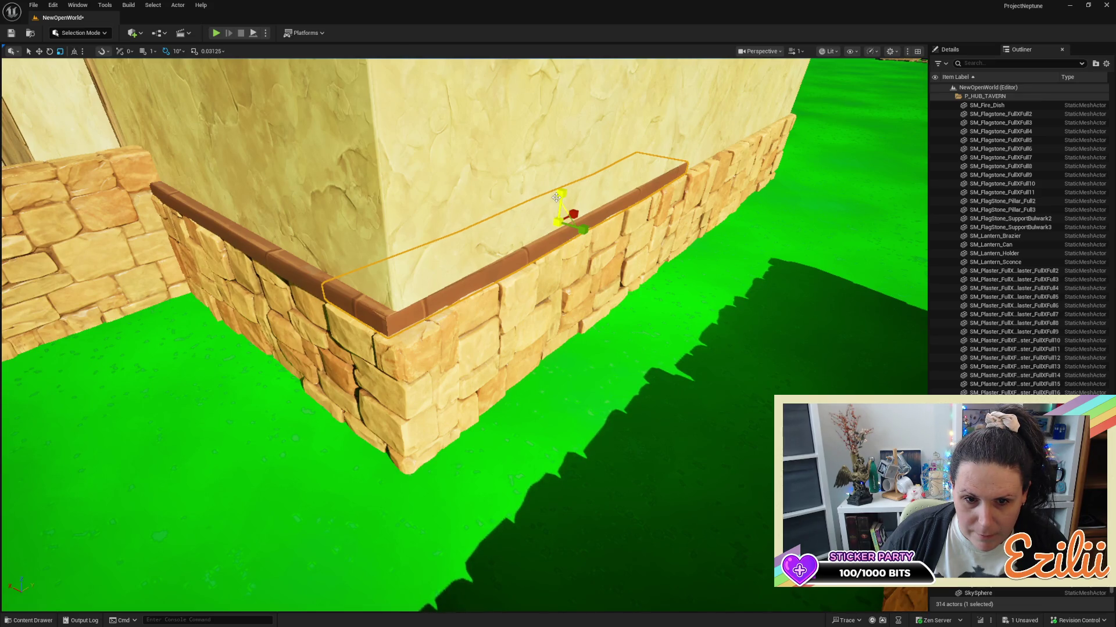
pyautogui.click(556, 198)
pyautogui.press('Escape')
pyautogui.moveTo(574, 309)
pyautogui.mouseDown()
pyautogui.moveTo(523, 306)
pyautogui.moveTo(574, 311)
pyautogui.mouseUp()
pyautogui.click(734, 348)
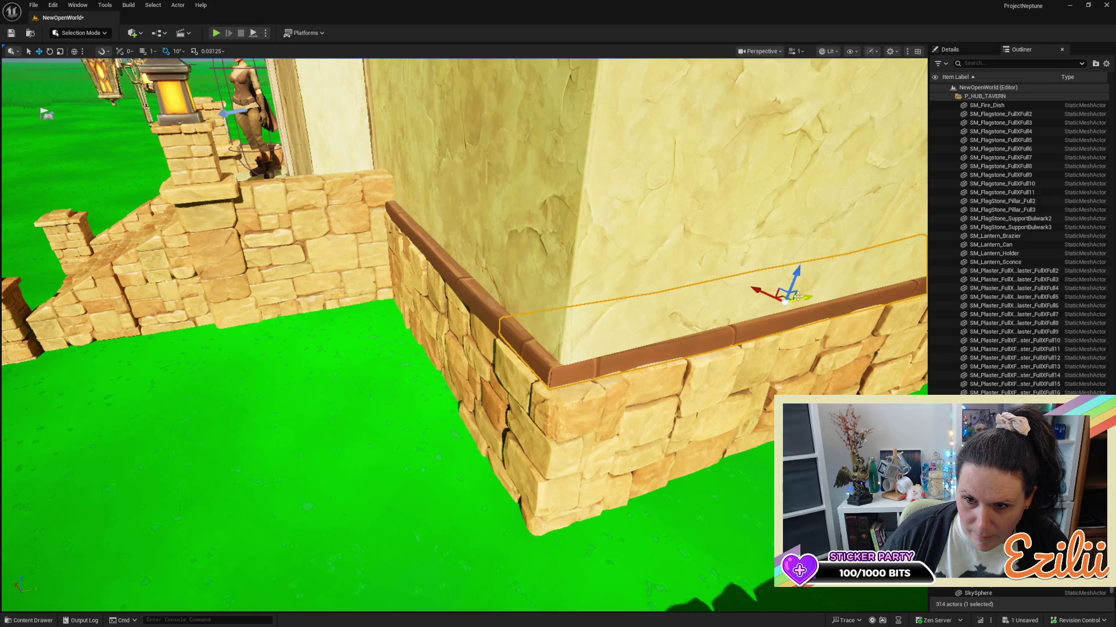
pyautogui.moveTo(764, 293); pyautogui.dragTo(734, 299)
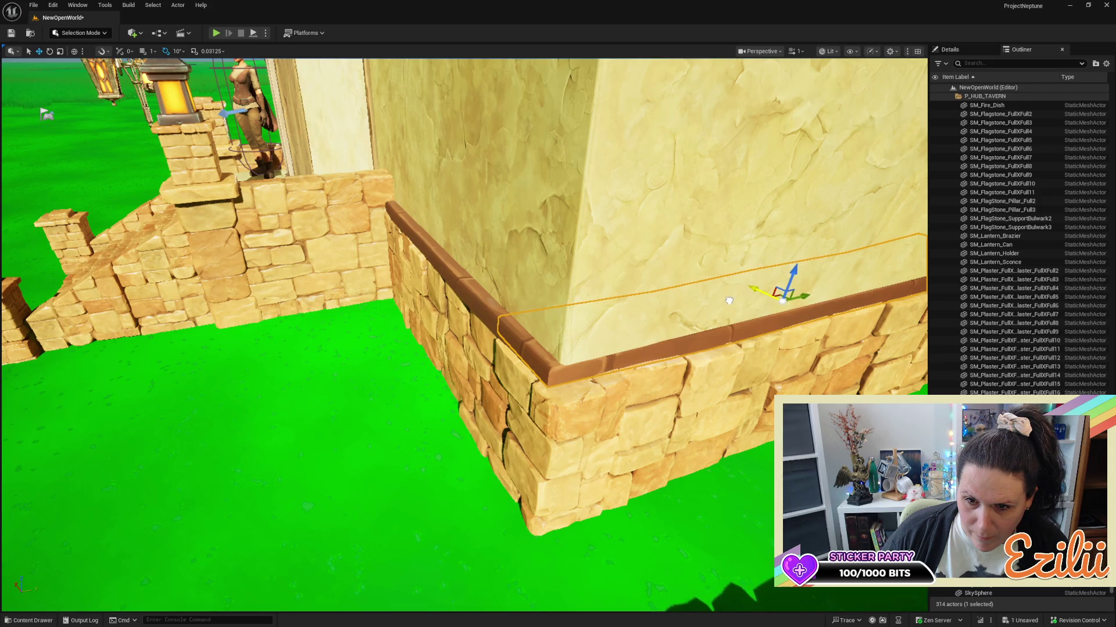
# Move the trim strip out from the wall to cap the corner, then review the wall.
pyautogui.press('f')
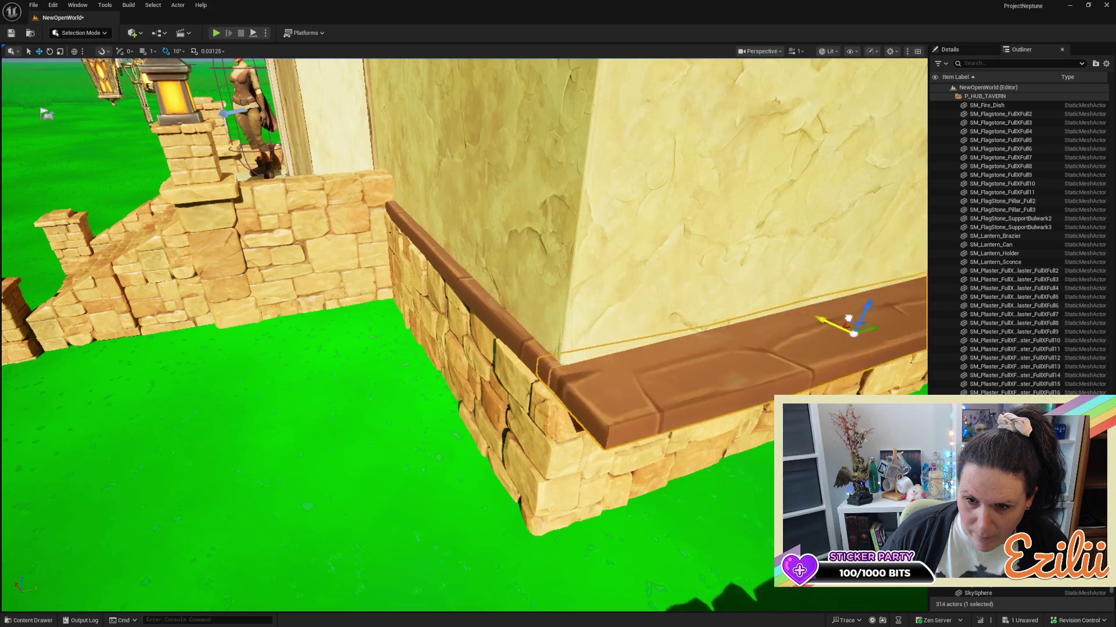
pyautogui.scroll(-5, 485, 332)
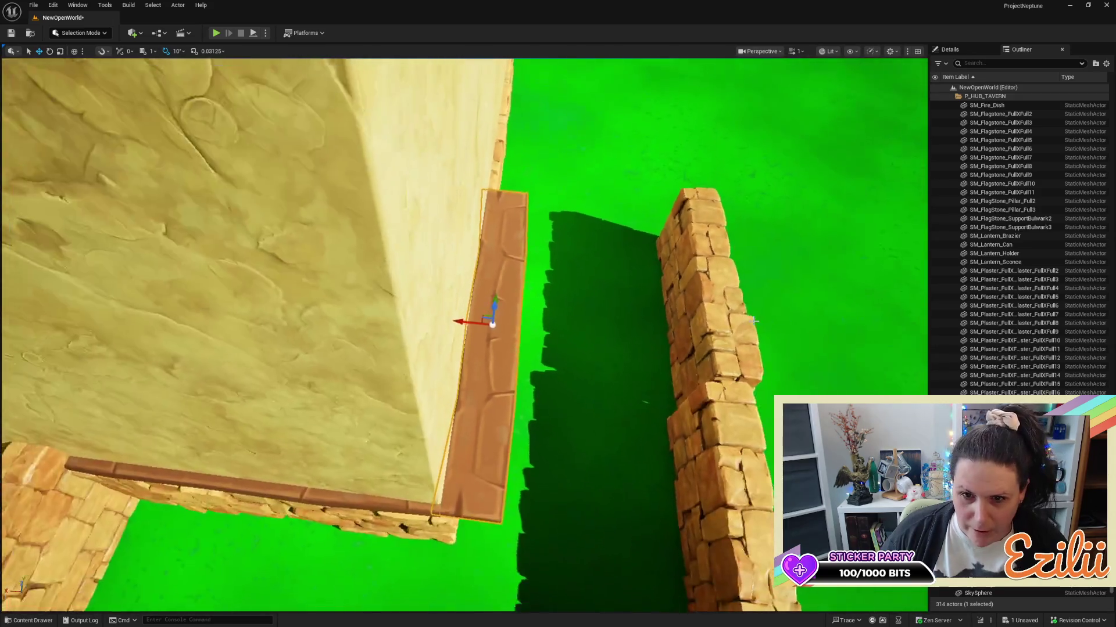
pyautogui.moveTo(466, 325)
pyautogui.mouseDown()
pyautogui.moveTo(484, 323)
pyautogui.moveTo(473, 334)
pyautogui.moveTo(505, 360)
pyautogui.moveTo(459, 327)
pyautogui.moveTo(427, 336)
pyautogui.mouseUp()
pyautogui.moveTo(708, 281); pyautogui.dragTo(707, 281)
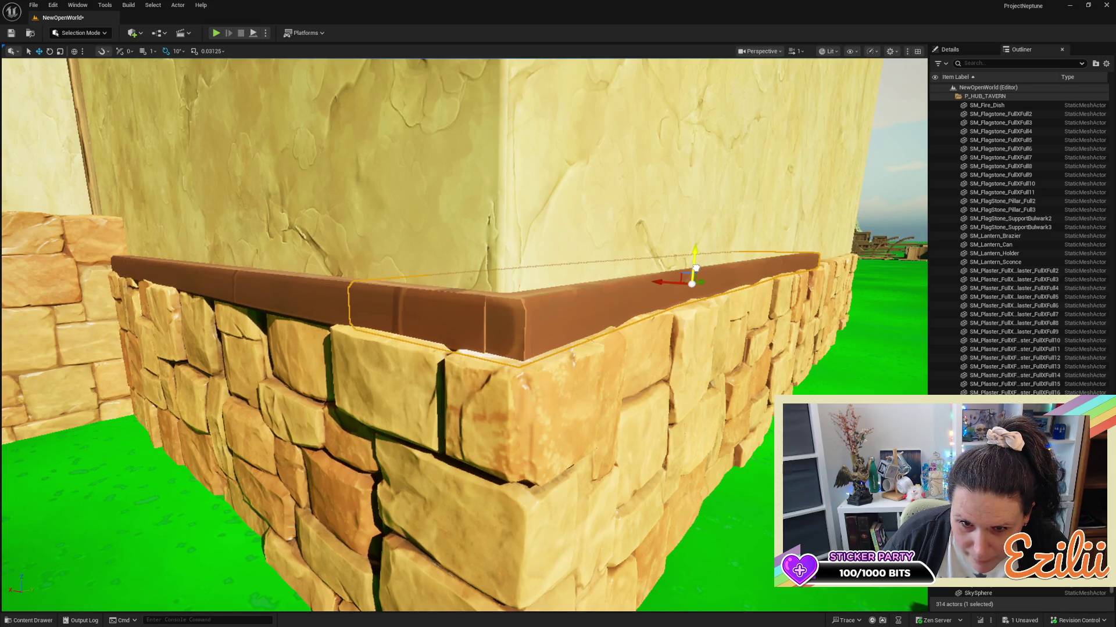
pyautogui.moveTo(695, 267); pyautogui.dragTo(696, 268)
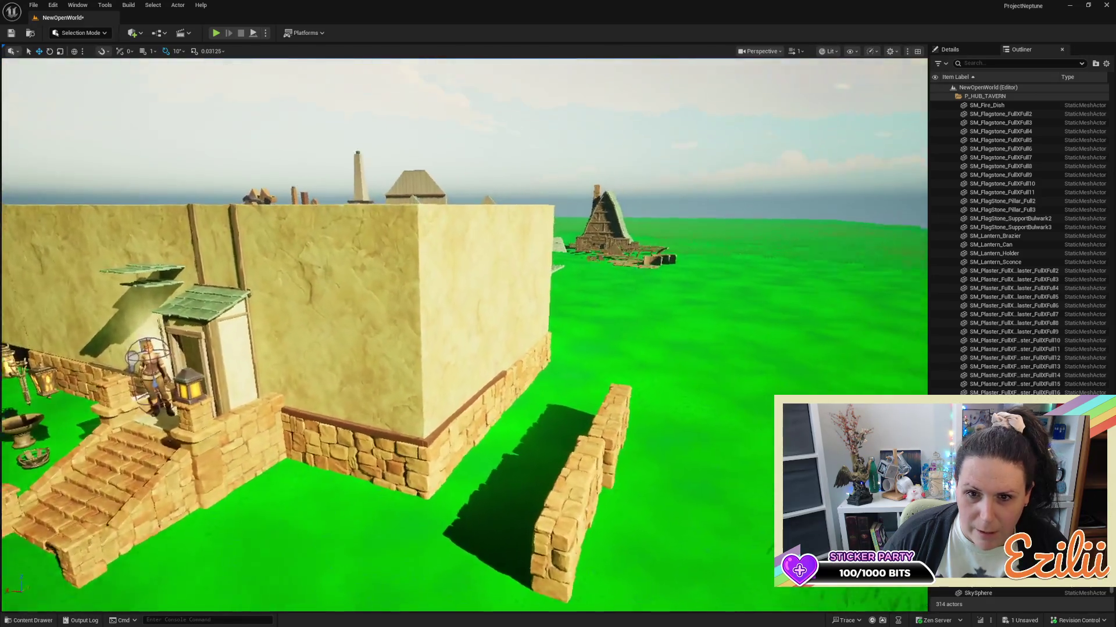
pyautogui.moveTo(696, 268); pyautogui.dragTo(696, 267)
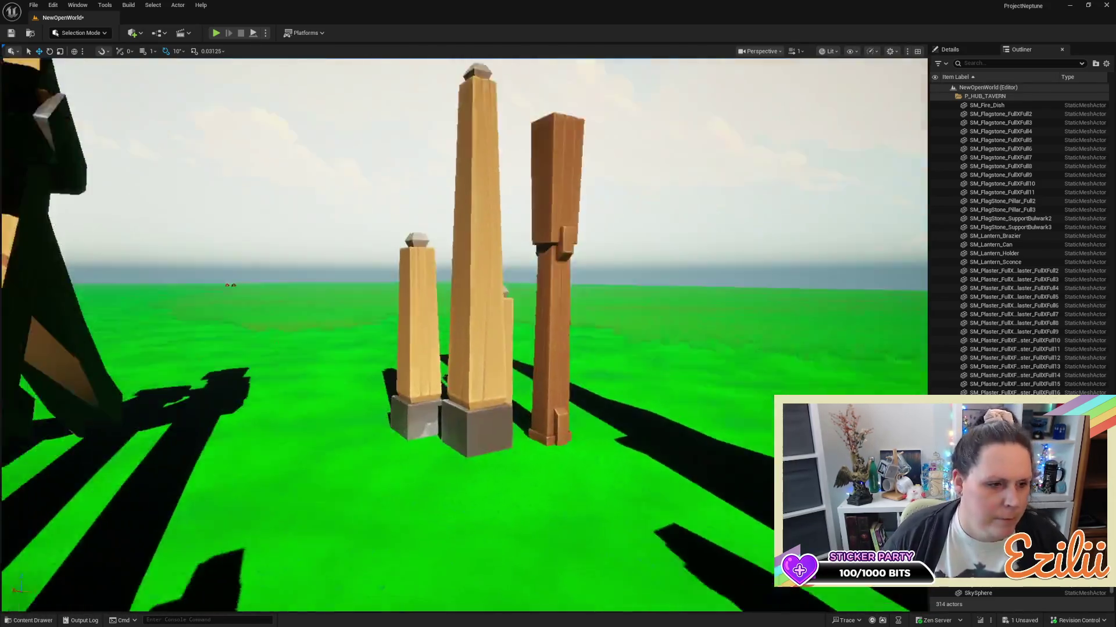
# Select SM_wooden_plank_02, frame it, and duplicate it with Ctrl+D.
pyautogui.moveTo(695, 268); pyautogui.dragTo(695, 268)
pyautogui.click(534, 471)
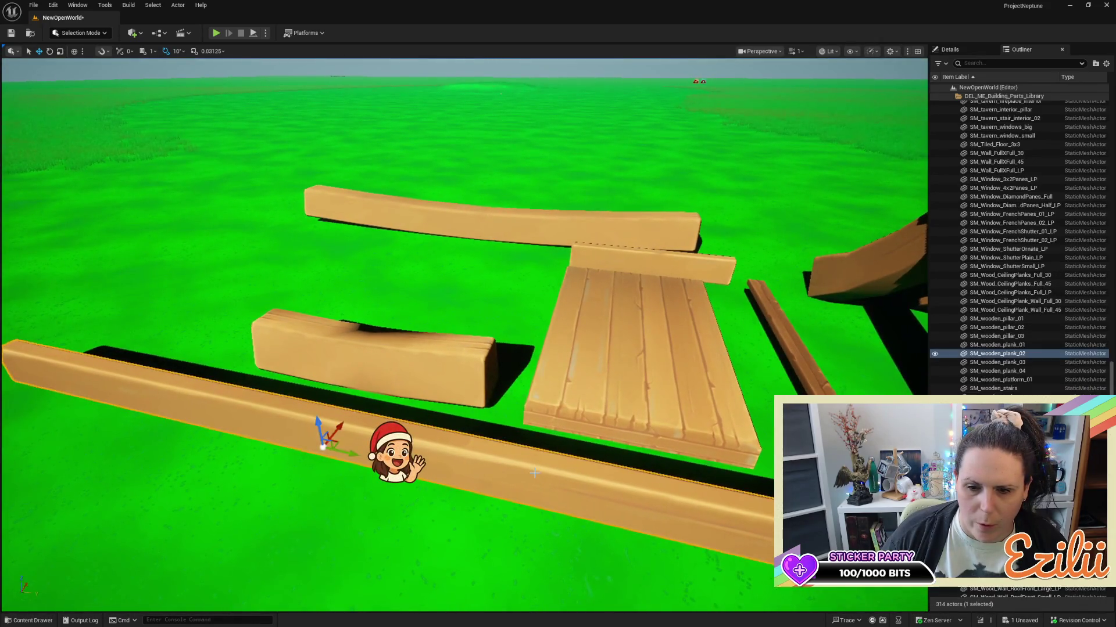
pyautogui.moveTo(534, 470); pyautogui.dragTo(534, 471)
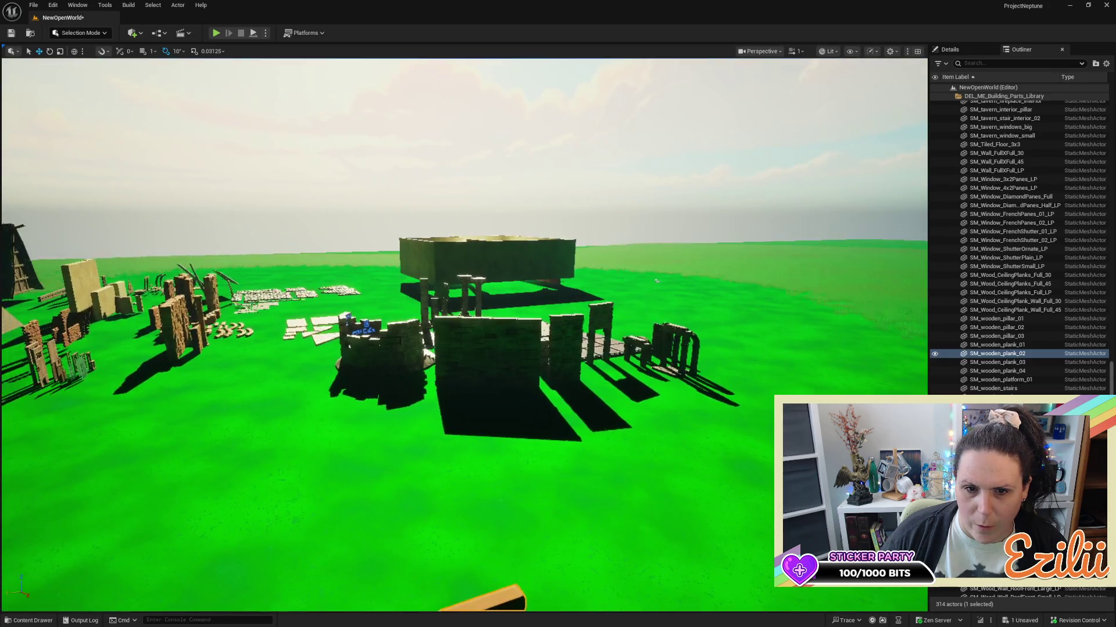
pyautogui.press('f')
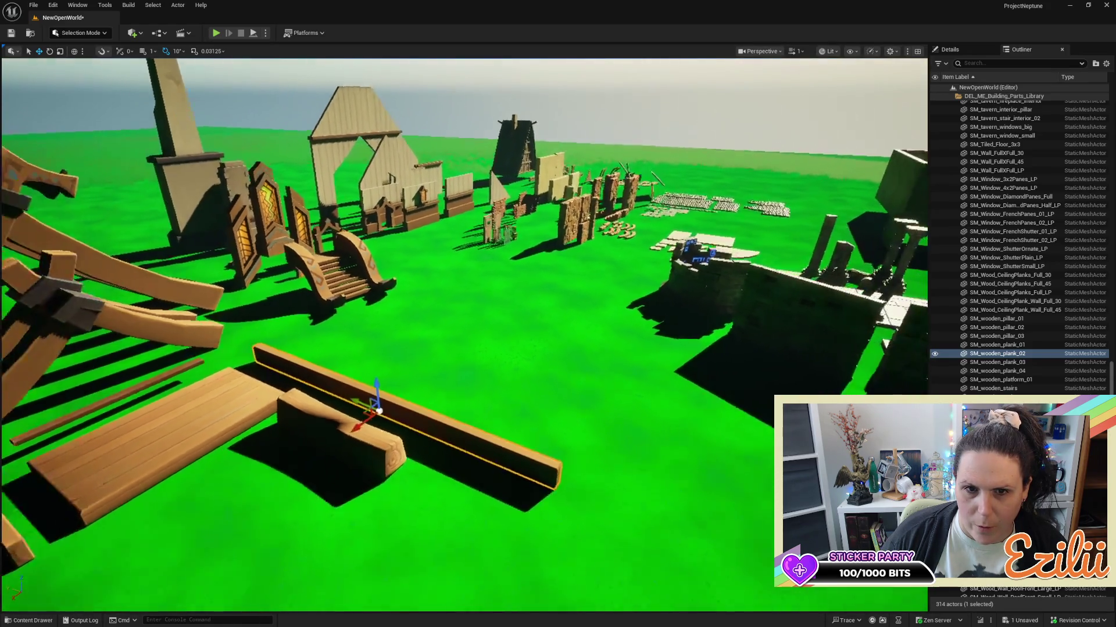
pyautogui.moveTo(517, 473); pyautogui.dragTo(516, 474)
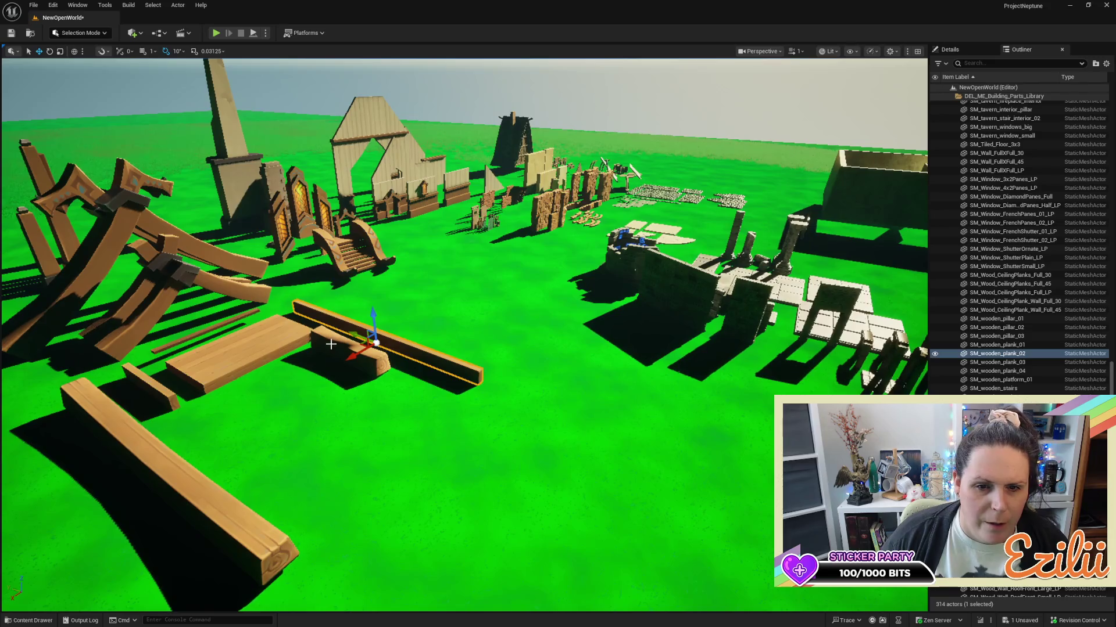
pyautogui.hotkey('ctrl', 'd')
# Move the plank copy toward the walled tavern and rotate it 90° to stand upright.
pyautogui.moveTo(358, 358); pyautogui.dragTo(357, 359)
pyautogui.moveTo(561, 335); pyautogui.dragTo(560, 335)
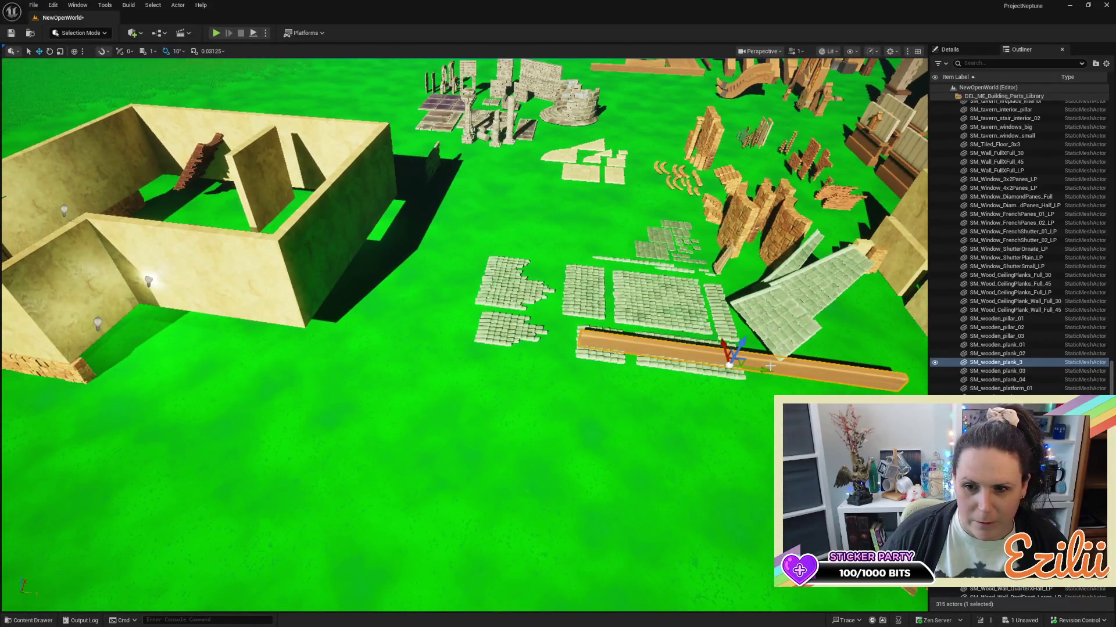
pyautogui.moveTo(260, 333)
pyautogui.mouseDown()
pyautogui.moveTo(234, 225)
pyautogui.moveTo(424, 355)
pyautogui.mouseUp()
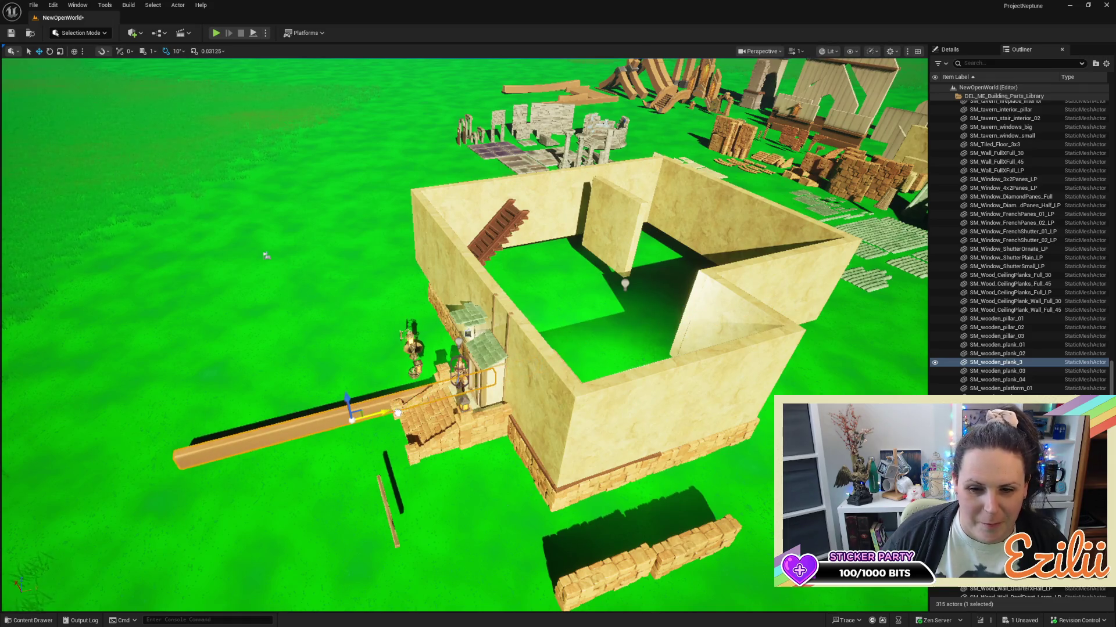
pyautogui.moveTo(356, 413)
pyautogui.mouseDown()
pyautogui.moveTo(456, 435)
pyautogui.moveTo(672, 448)
pyautogui.moveTo(453, 260)
pyautogui.moveTo(462, 237)
pyautogui.moveTo(420, 231)
pyautogui.mouseUp()
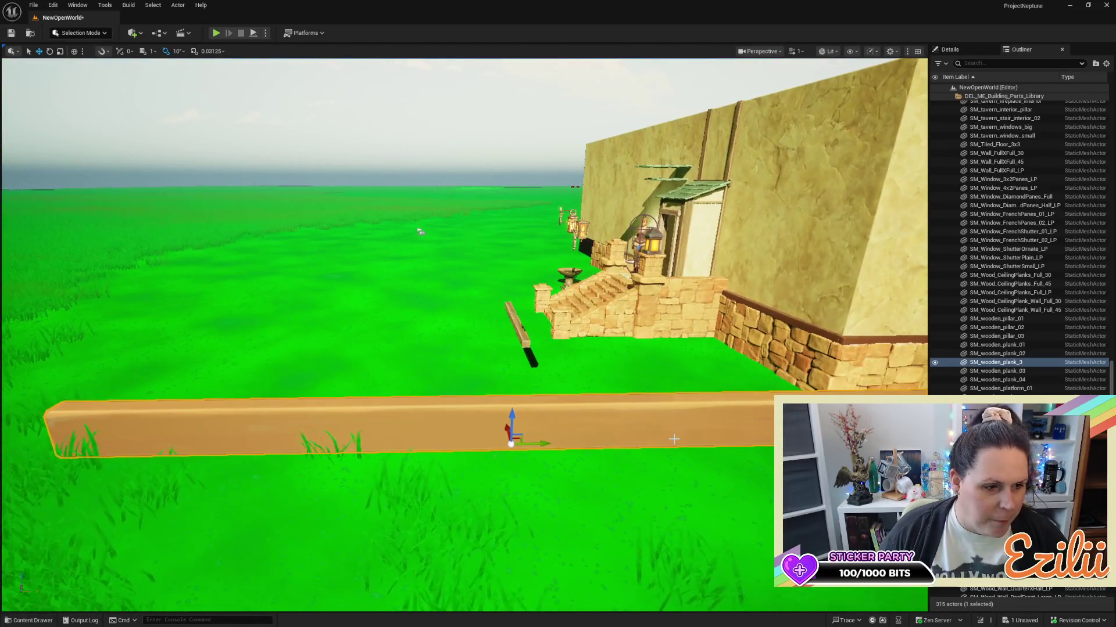
pyautogui.press('e')
pyautogui.moveTo(516, 408)
pyautogui.mouseDown()
pyautogui.moveTo(531, 391)
pyautogui.moveTo(573, 436)
pyautogui.moveTo(562, 445)
pyautogui.moveTo(572, 430)
pyautogui.mouseUp()
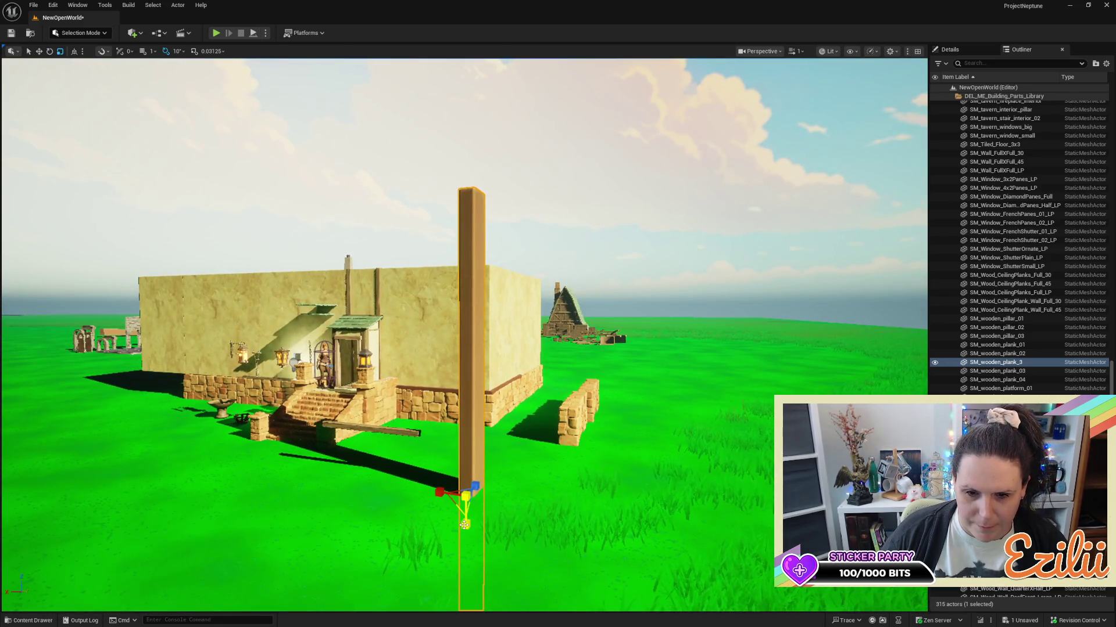
# Stretch the upright plank taller and move it against the house wall.
pyautogui.moveTo(465, 525); pyautogui.dragTo(465, 531)
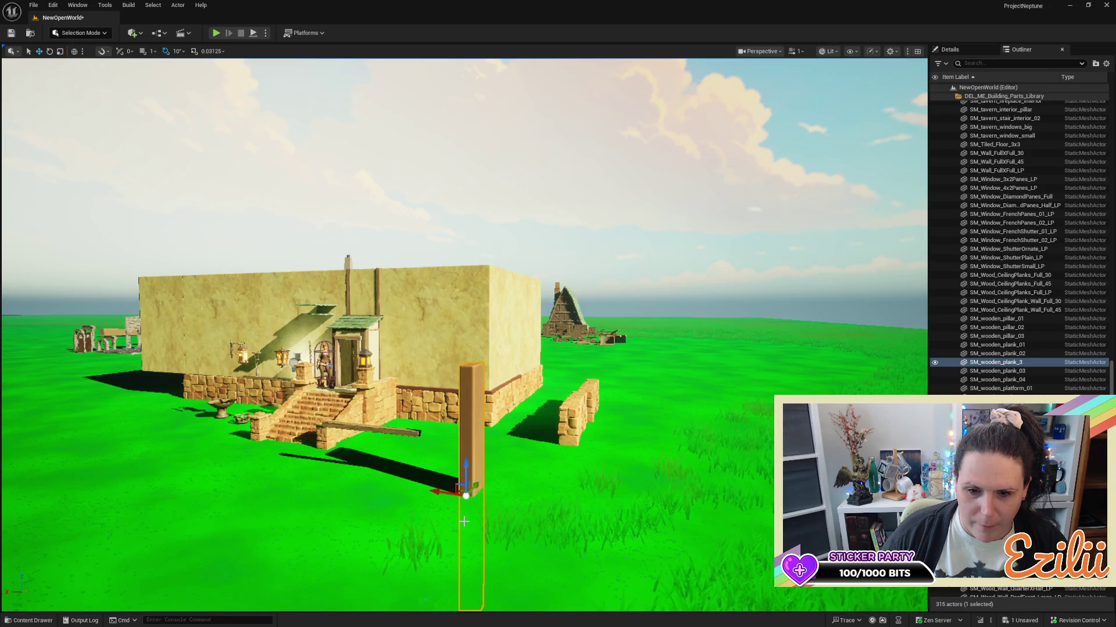
pyautogui.moveTo(465, 473); pyautogui.dragTo(465, 430)
pyautogui.moveTo(442, 372)
pyautogui.mouseDown()
pyautogui.moveTo(427, 304)
pyautogui.moveTo(394, 292)
pyautogui.moveTo(767, 296)
pyautogui.moveTo(726, 303)
pyautogui.mouseUp()
pyautogui.moveTo(488, 302)
pyautogui.mouseDown()
pyautogui.moveTo(488, 259)
pyautogui.moveTo(494, 267)
pyautogui.moveTo(373, 279)
pyautogui.moveTo(375, 288)
pyautogui.moveTo(381, 280)
pyautogui.moveTo(295, 158)
pyautogui.moveTo(310, 158)
pyautogui.mouseUp()
pyautogui.moveTo(612, 224)
pyautogui.mouseDown()
pyautogui.moveTo(627, 219)
pyautogui.moveTo(511, 224)
pyautogui.moveTo(620, 230)
pyautogui.moveTo(620, 220)
pyautogui.mouseUp()
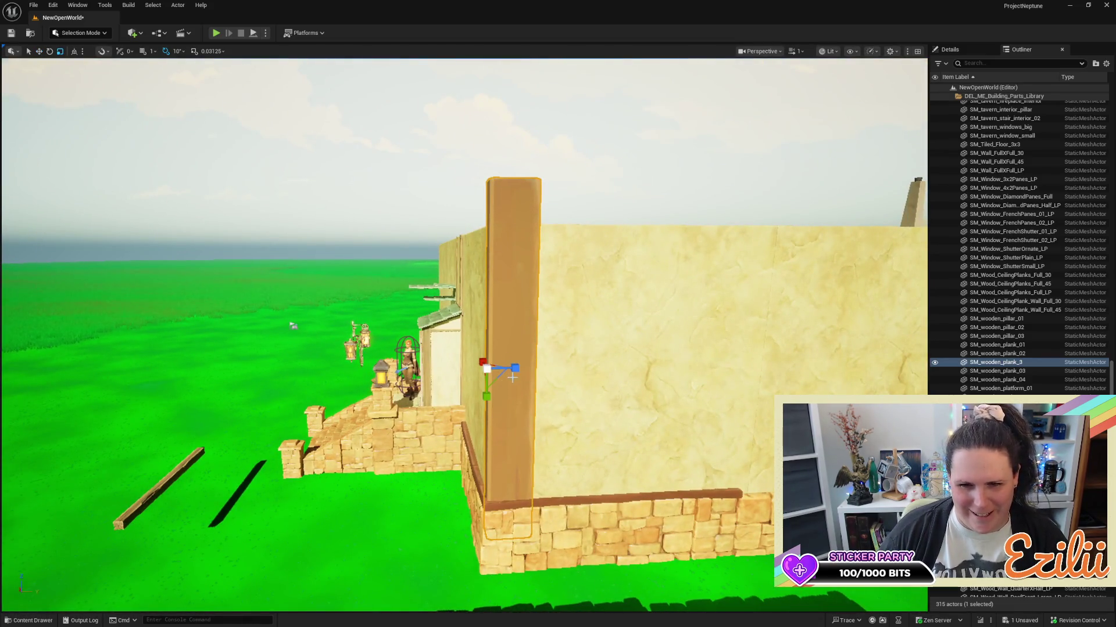
pyautogui.moveTo(517, 369)
pyautogui.mouseDown()
pyautogui.moveTo(496, 370)
pyautogui.moveTo(497, 325)
pyautogui.moveTo(498, 401)
pyautogui.mouseUp()
# Nudge the plank in and out until it sits flush on the wall corner.
pyautogui.moveTo(542, 367)
pyautogui.mouseDown()
pyautogui.moveTo(523, 342)
pyautogui.moveTo(543, 367)
pyautogui.mouseUp()
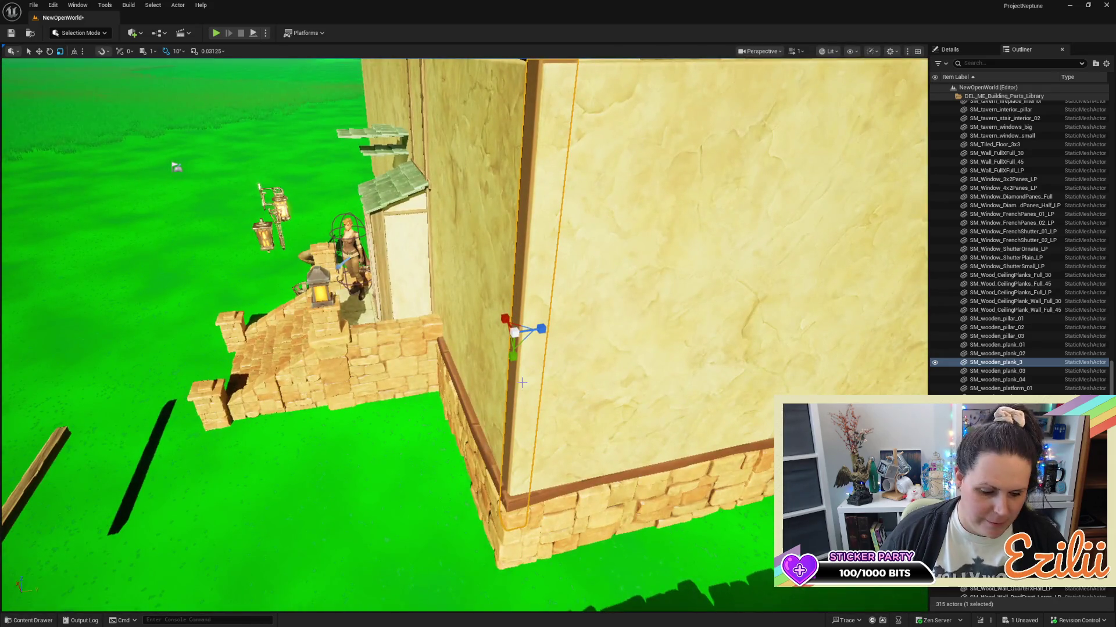
pyautogui.moveTo(542, 329); pyautogui.dragTo(546, 330)
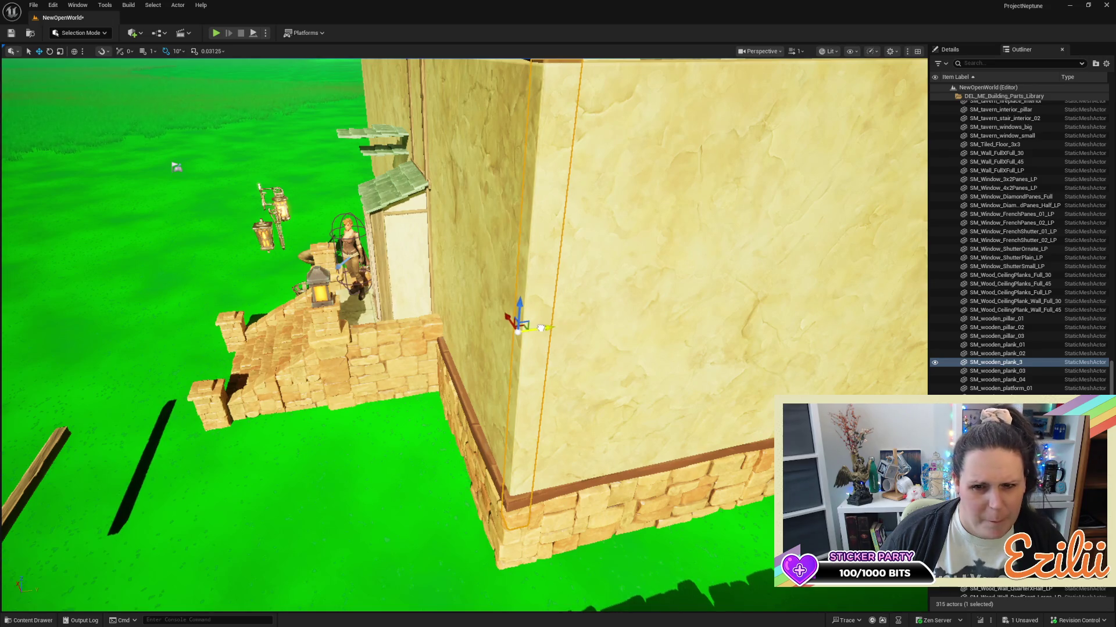
pyautogui.moveTo(540, 329); pyautogui.dragTo(538, 332)
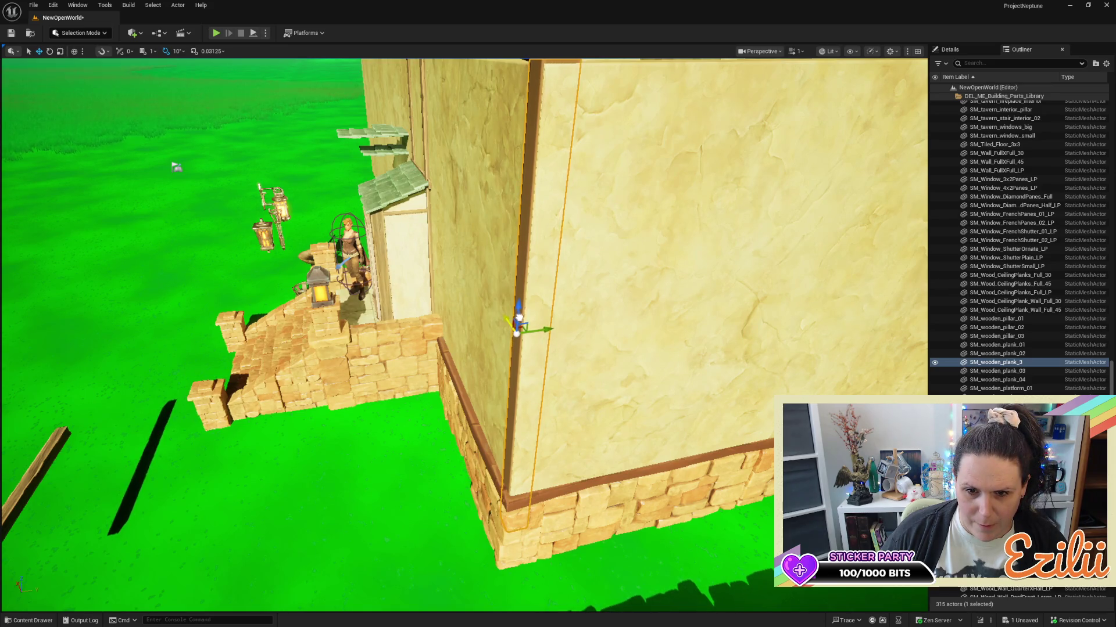
pyautogui.moveTo(518, 316); pyautogui.dragTo(522, 317)
# Widen the vertical plank and shift it left onto the corner above the flagstone base.
pyautogui.moveTo(617, 333); pyautogui.dragTo(499, 326)
pyautogui.scroll(6, 643, 337)
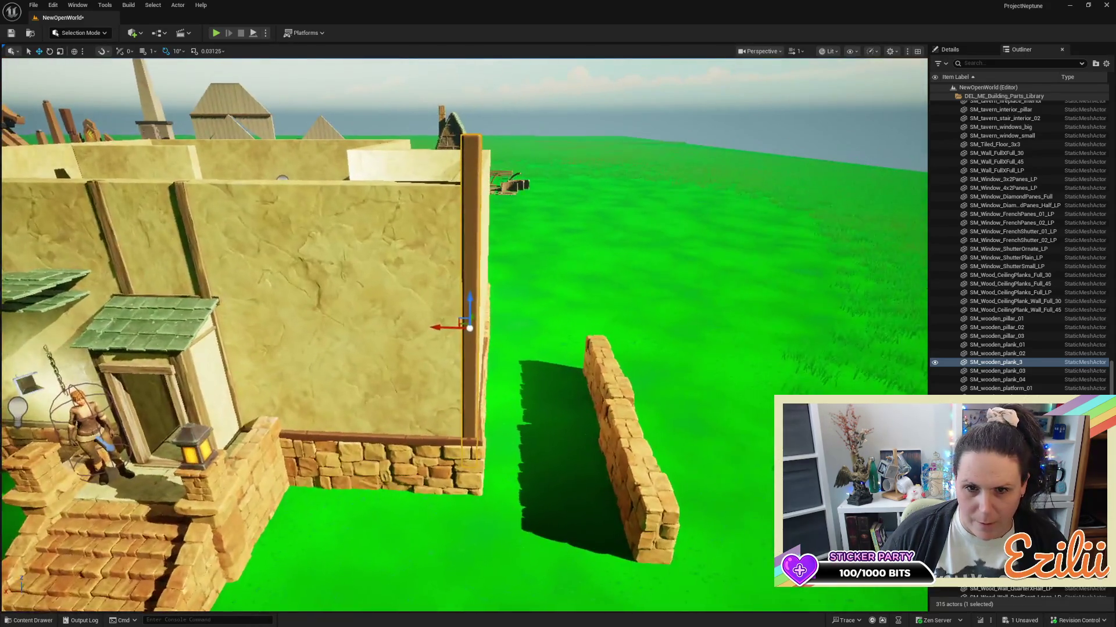
pyautogui.press('e')
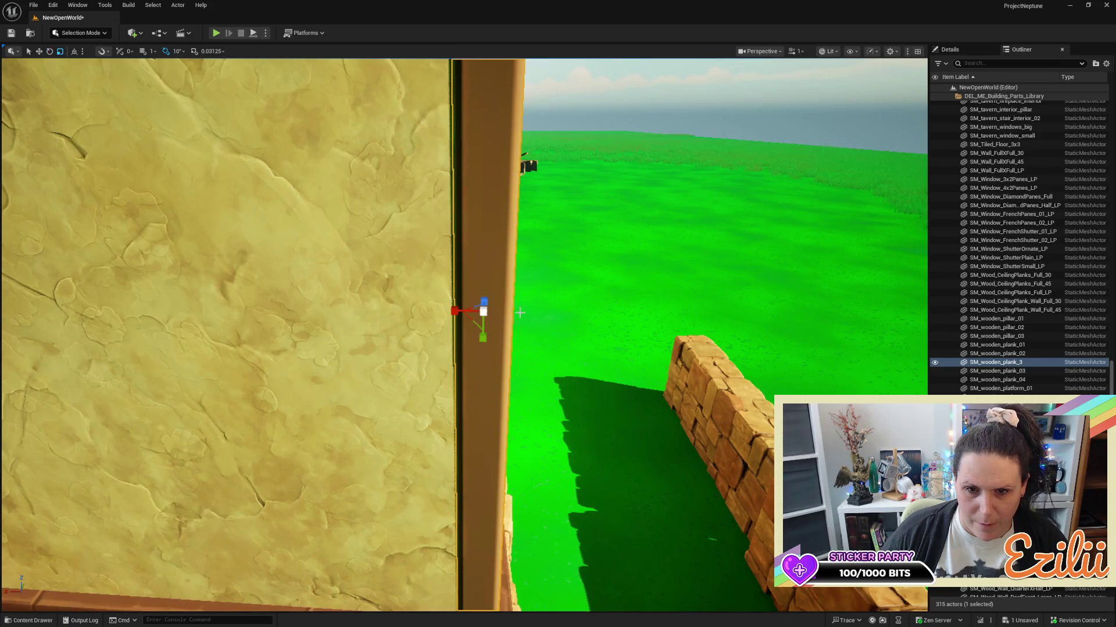
pyautogui.moveTo(454, 311)
pyautogui.mouseDown()
pyautogui.moveTo(412, 312)
pyautogui.moveTo(445, 312)
pyautogui.mouseUp()
pyautogui.scroll(-10, 464, 335)
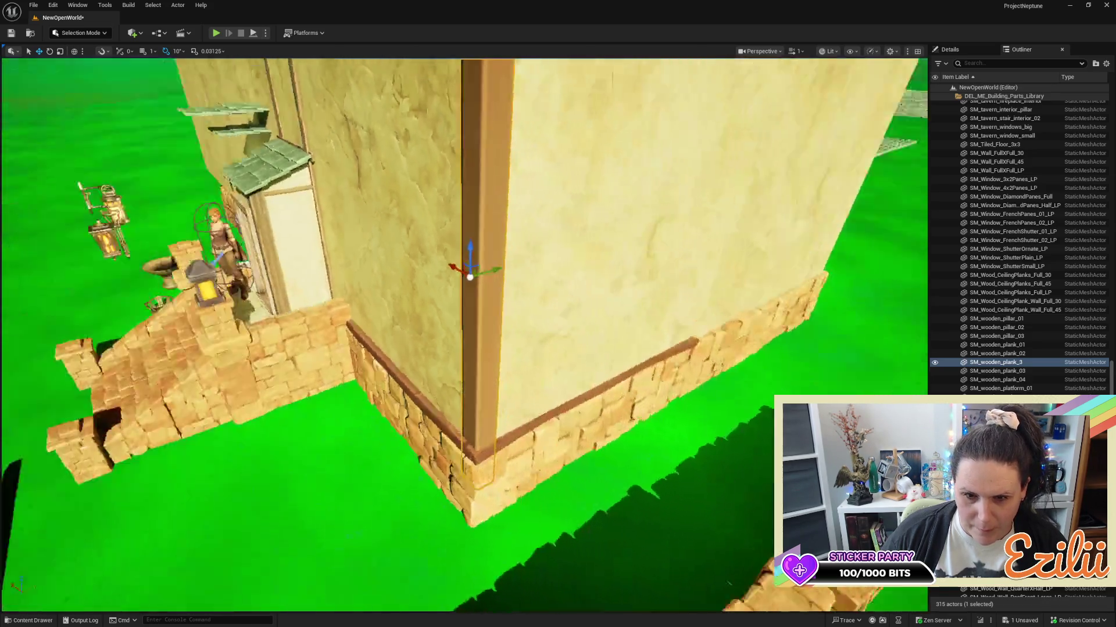
pyautogui.scroll(10, 464, 335)
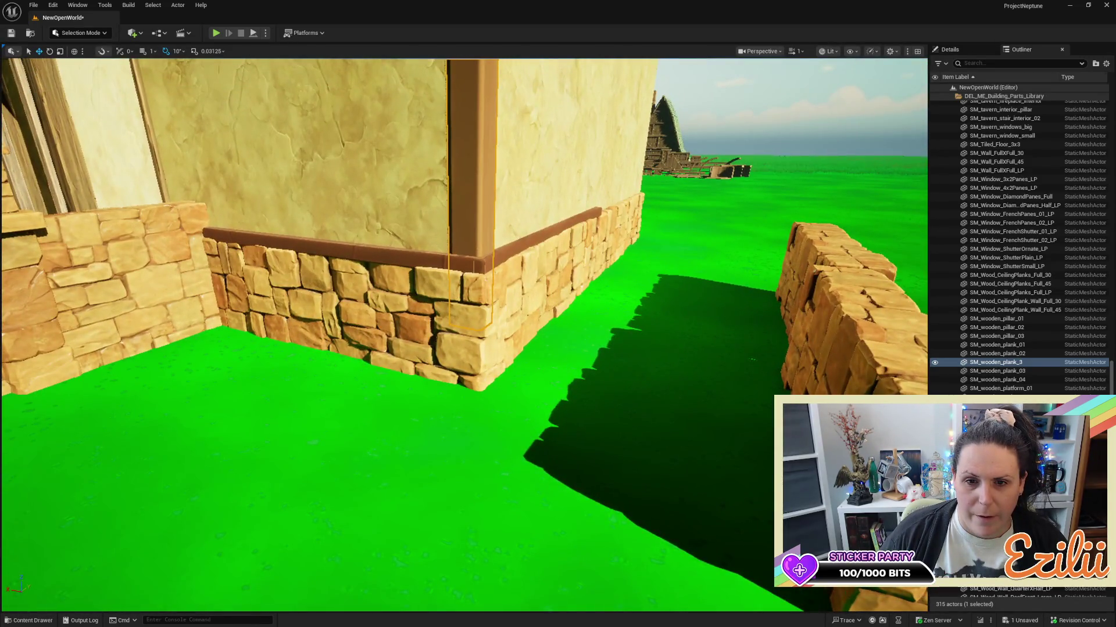
pyautogui.moveTo(470, 273)
pyautogui.mouseDown()
pyautogui.moveTo(575, 265)
pyautogui.moveTo(674, 311)
pyautogui.mouseUp()
pyautogui.moveTo(459, 259); pyautogui.dragTo(650, 271)
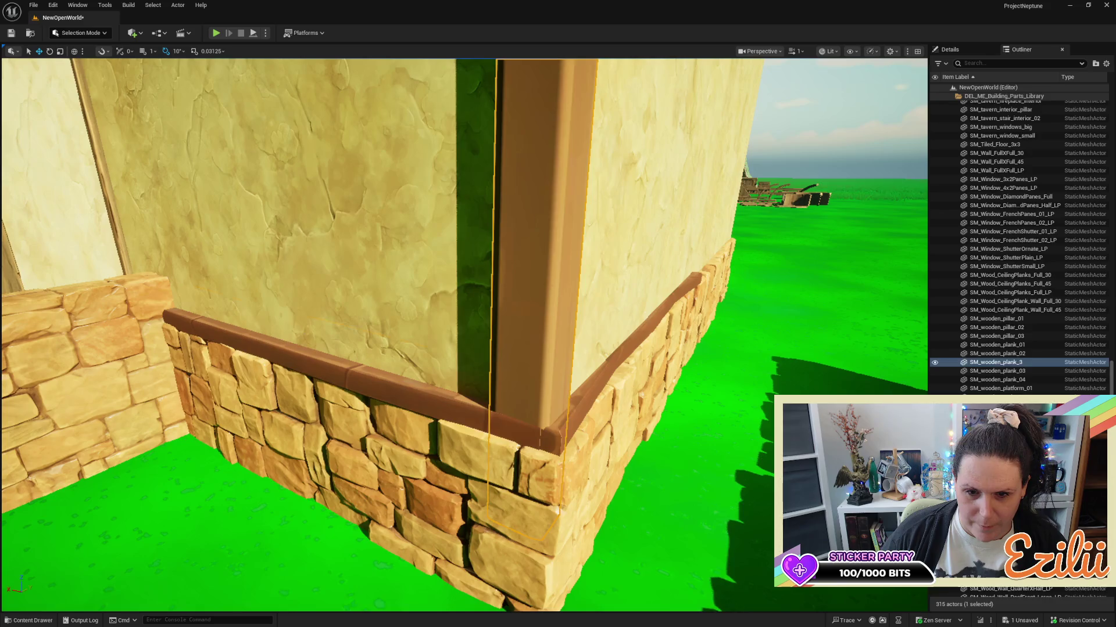
# Rotate the brown trim on the stone base -180° around Z.
pyautogui.click(528, 368)
pyautogui.click(578, 380)
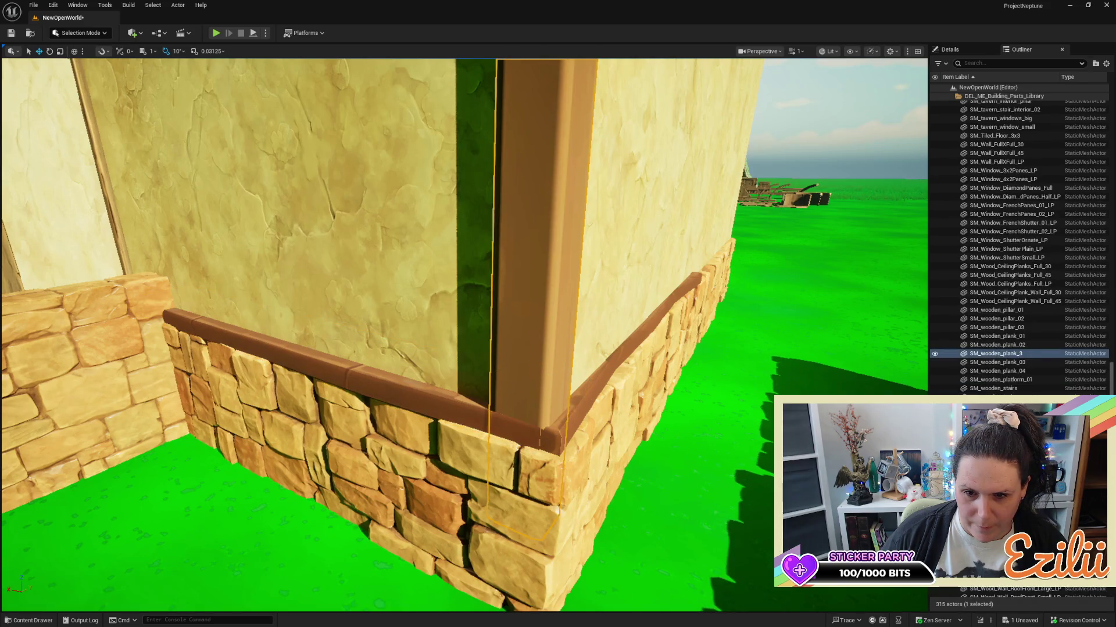
pyautogui.click(600, 372)
pyautogui.moveTo(590, 321); pyautogui.dragTo(586, 322)
pyautogui.press('e')
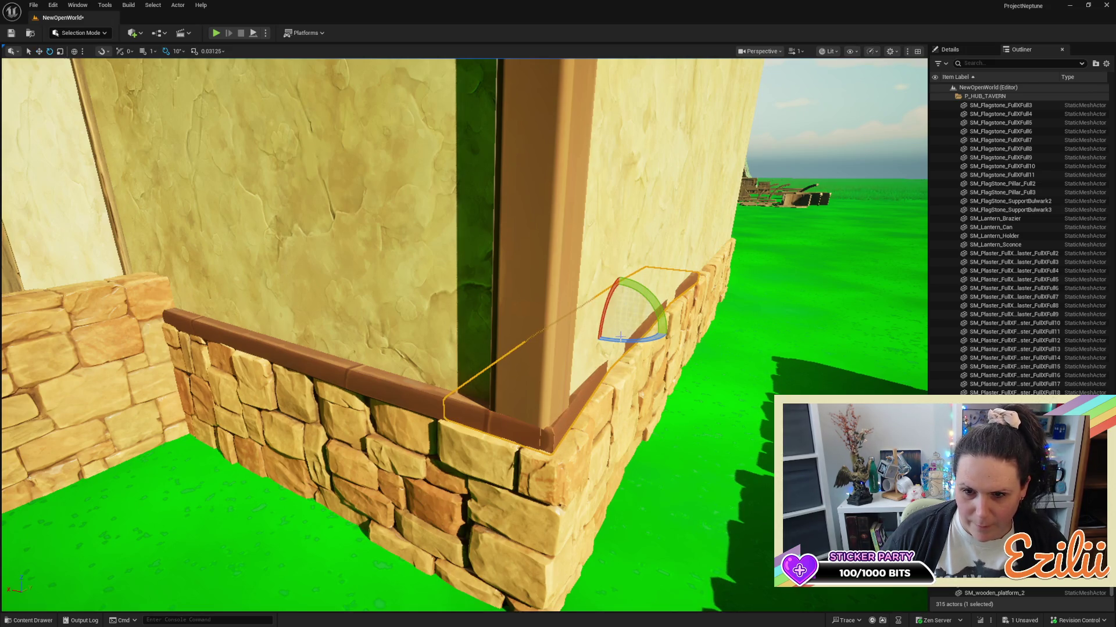
pyautogui.click(620, 339)
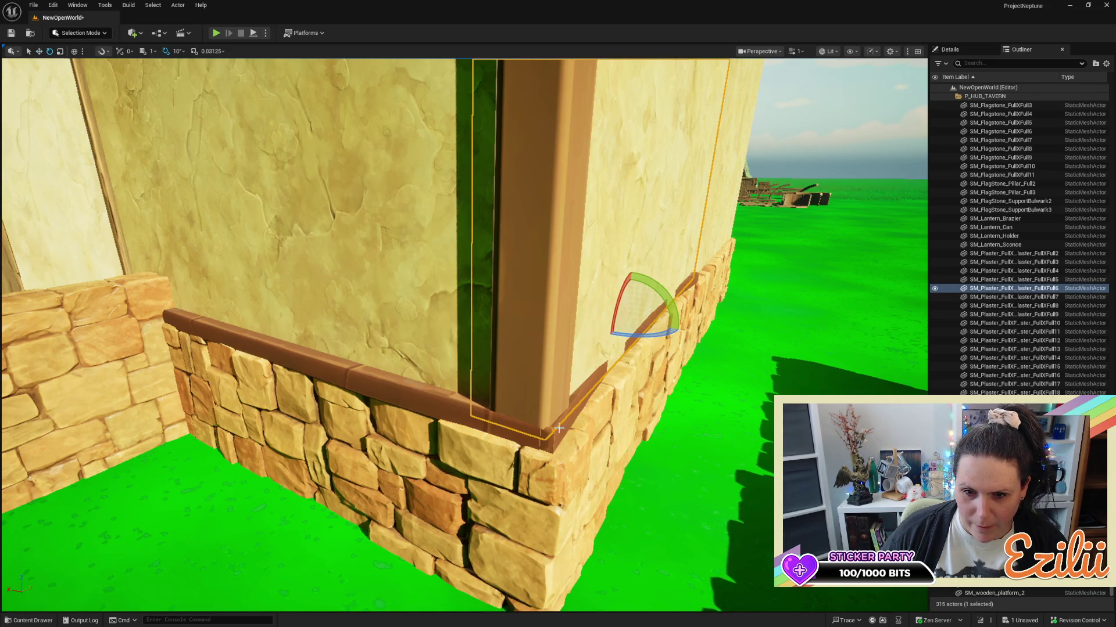
pyautogui.click(549, 443)
pyautogui.moveTo(618, 344); pyautogui.dragTo(667, 337)
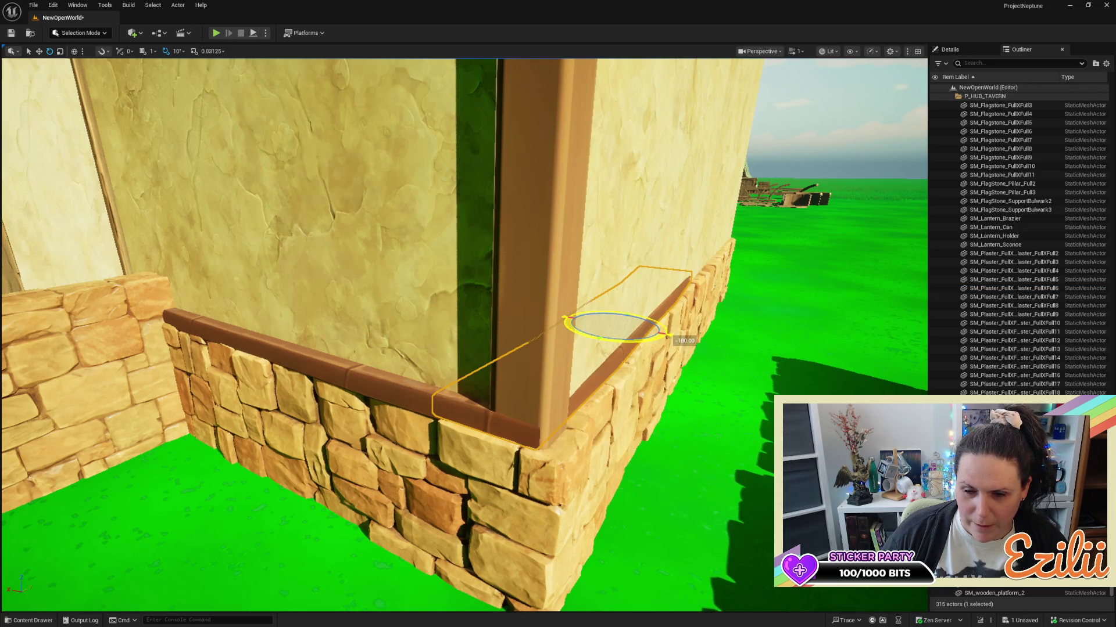
pyautogui.press('w')
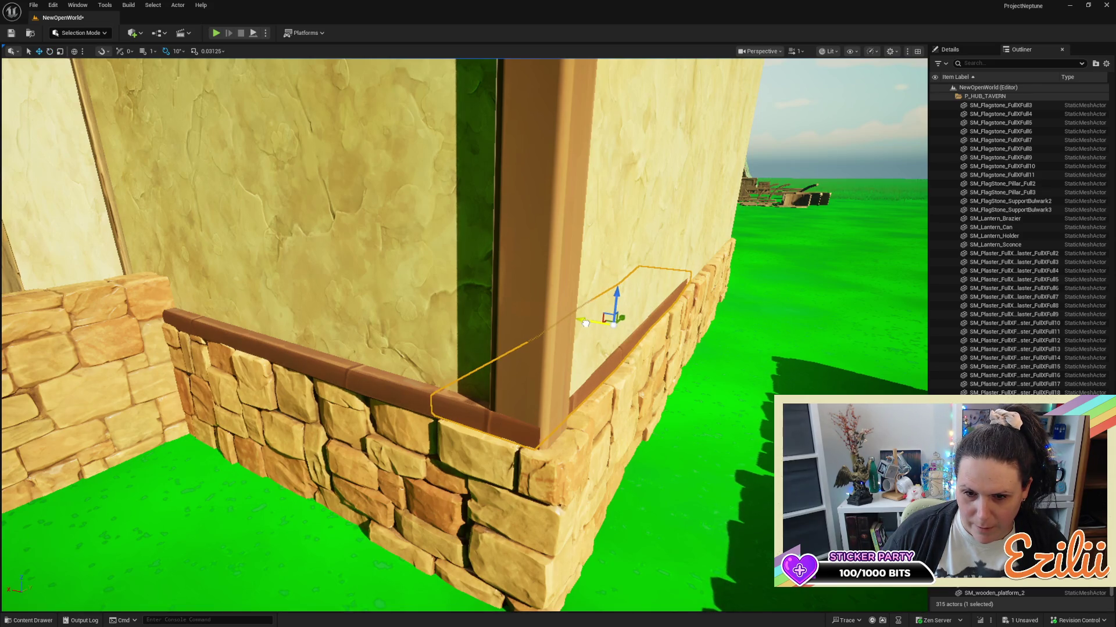
# Slide the left and right trim pieces along their walls to meet at the corner post.
pyautogui.click(352, 370)
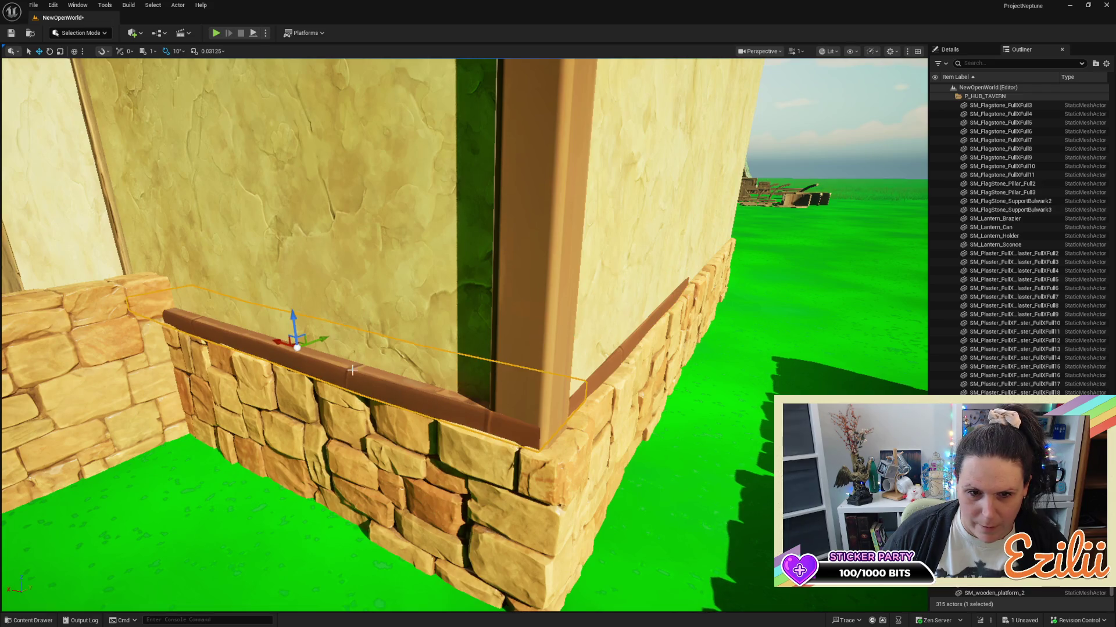
pyautogui.moveTo(329, 343); pyautogui.dragTo(329, 339)
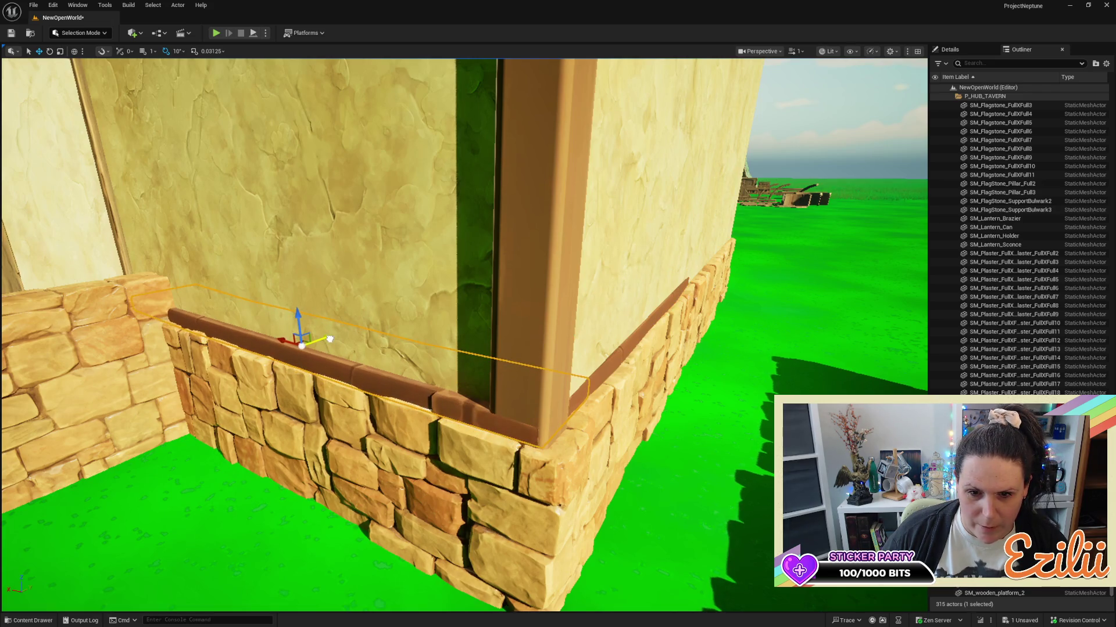
pyautogui.click(611, 365)
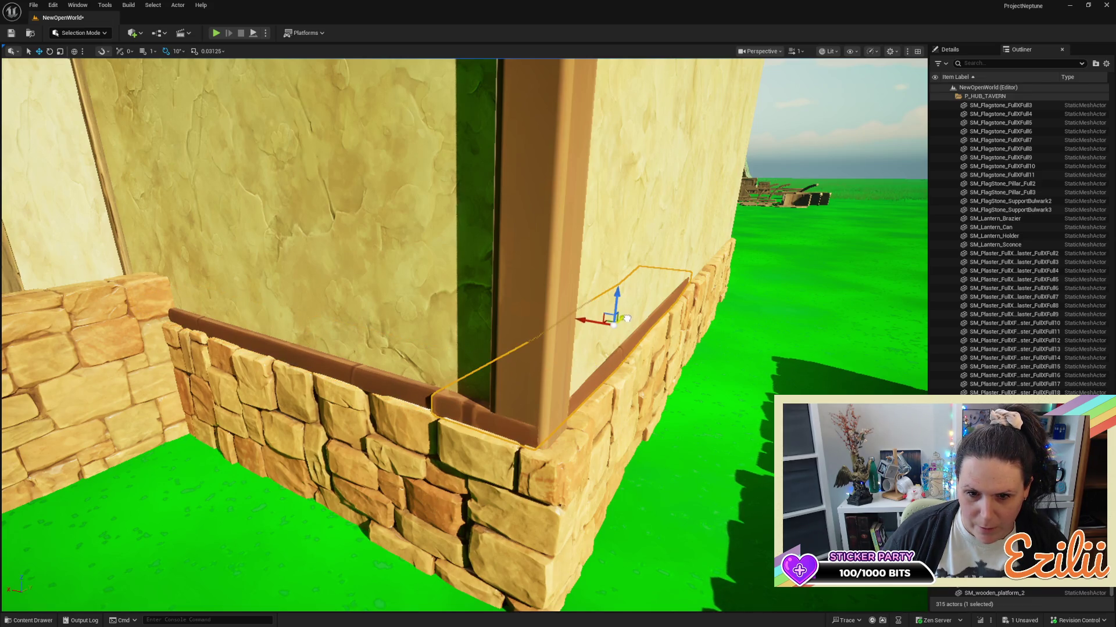
pyautogui.moveTo(623, 318); pyautogui.dragTo(627, 318)
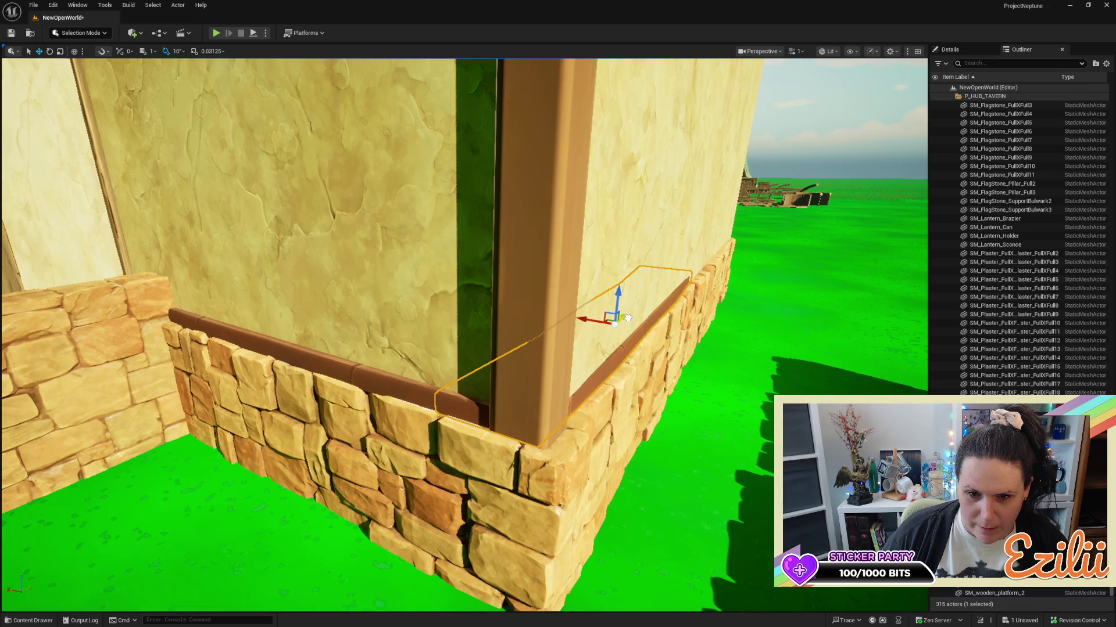
pyautogui.scroll(-10, 617, 320)
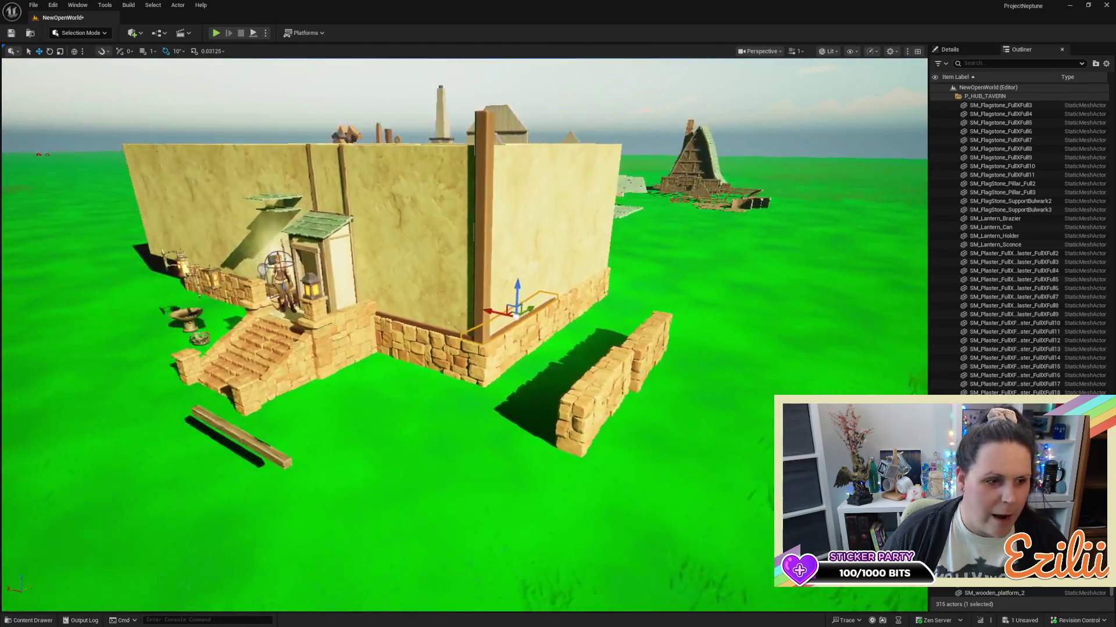
# Scale SM_wooden_plank_3 down on Z to shorten the corner post, then focus on it.
pyautogui.scroll(-5, 616, 324)
pyautogui.scroll(5, 615, 324)
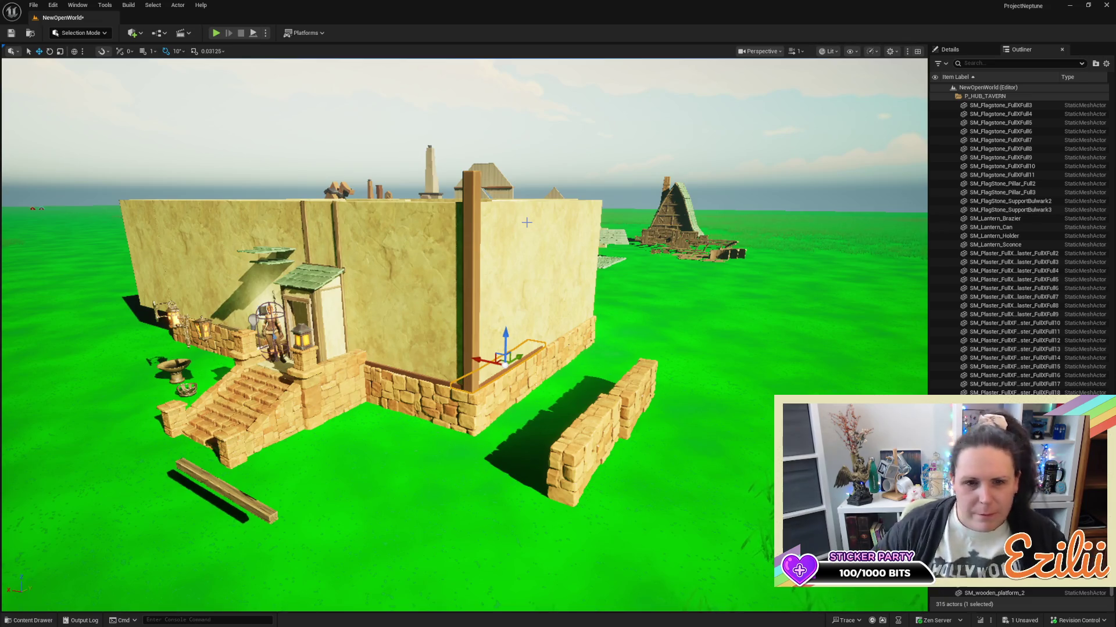
pyautogui.click(473, 276)
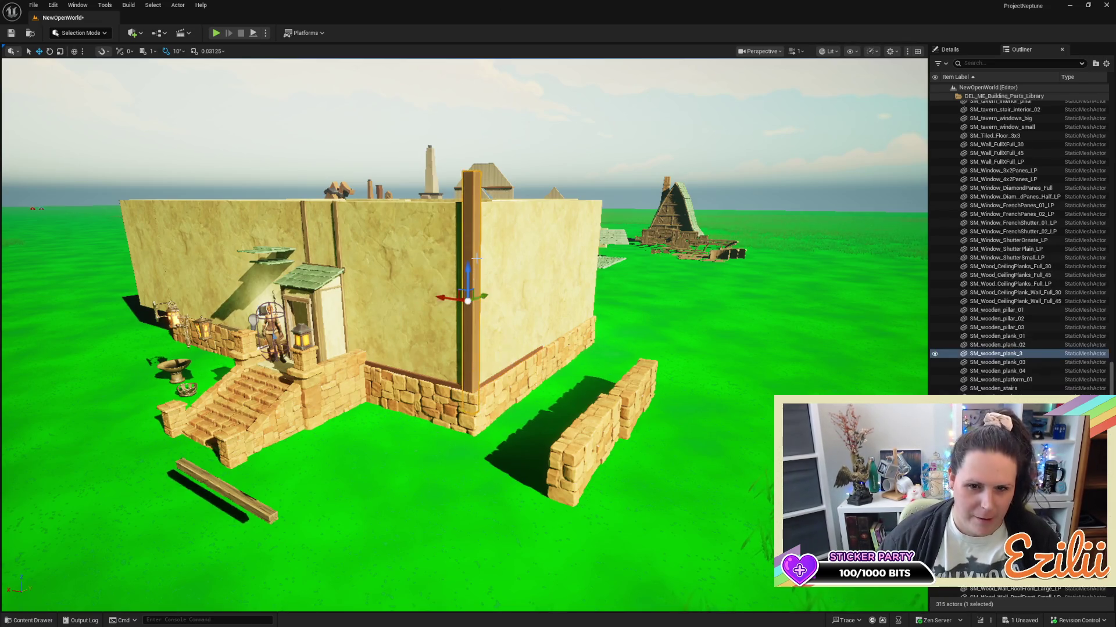
pyautogui.press('r')
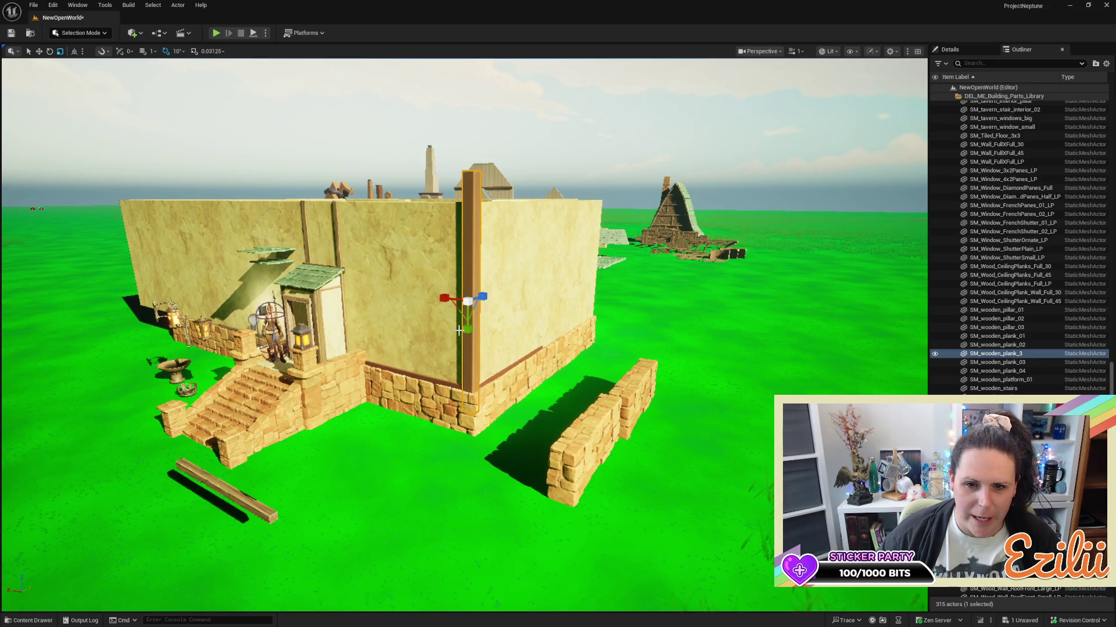
pyautogui.moveTo(470, 328); pyautogui.dragTo(470, 358)
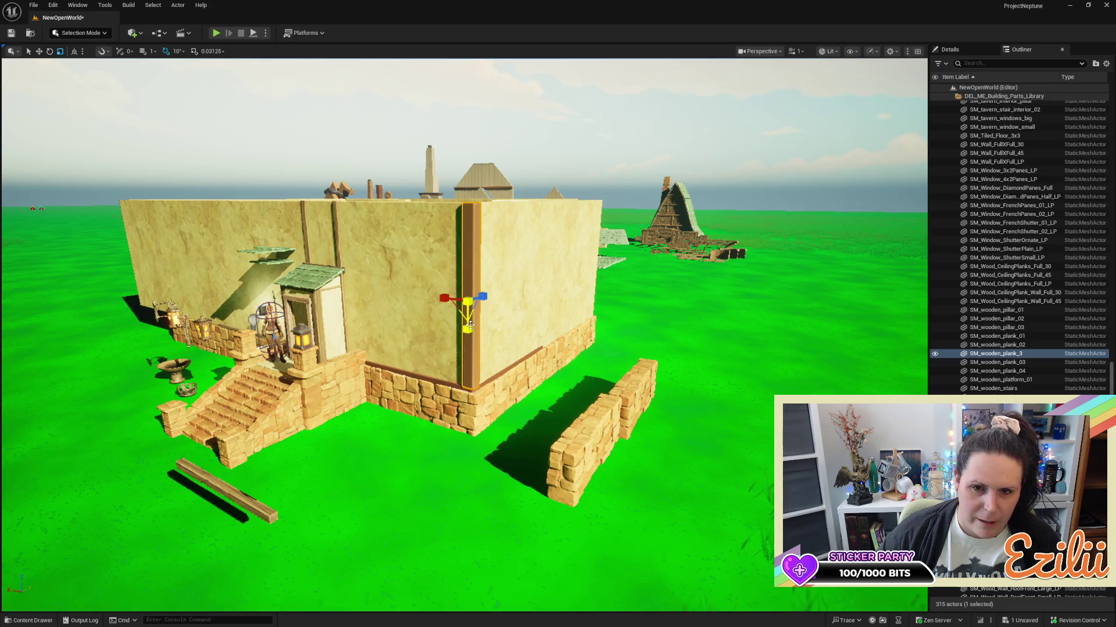
pyautogui.press('w')
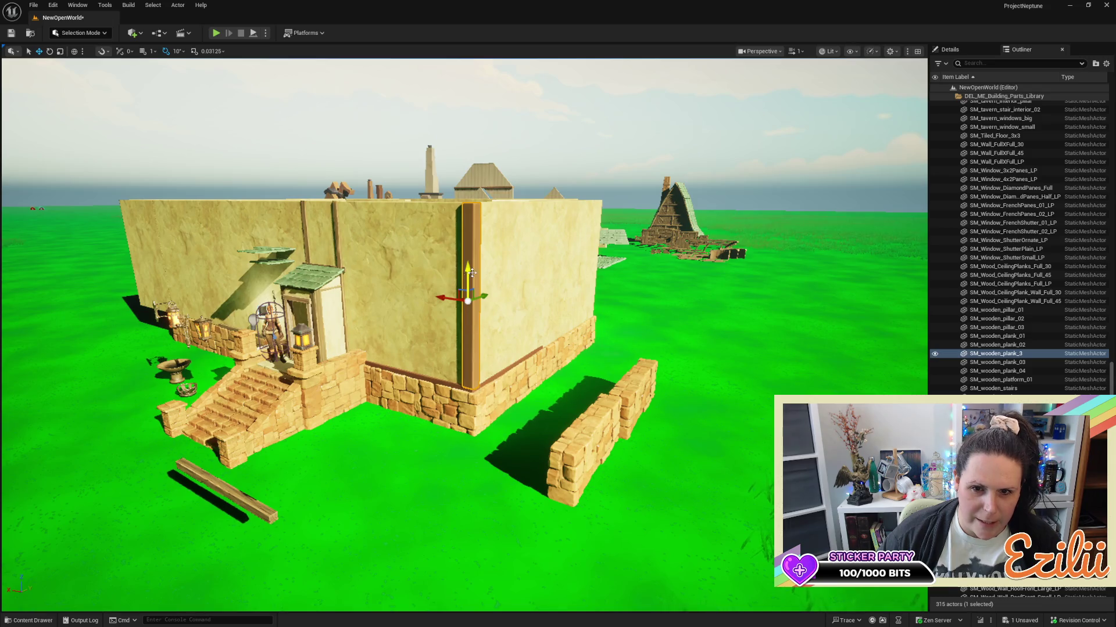
pyautogui.press('f')
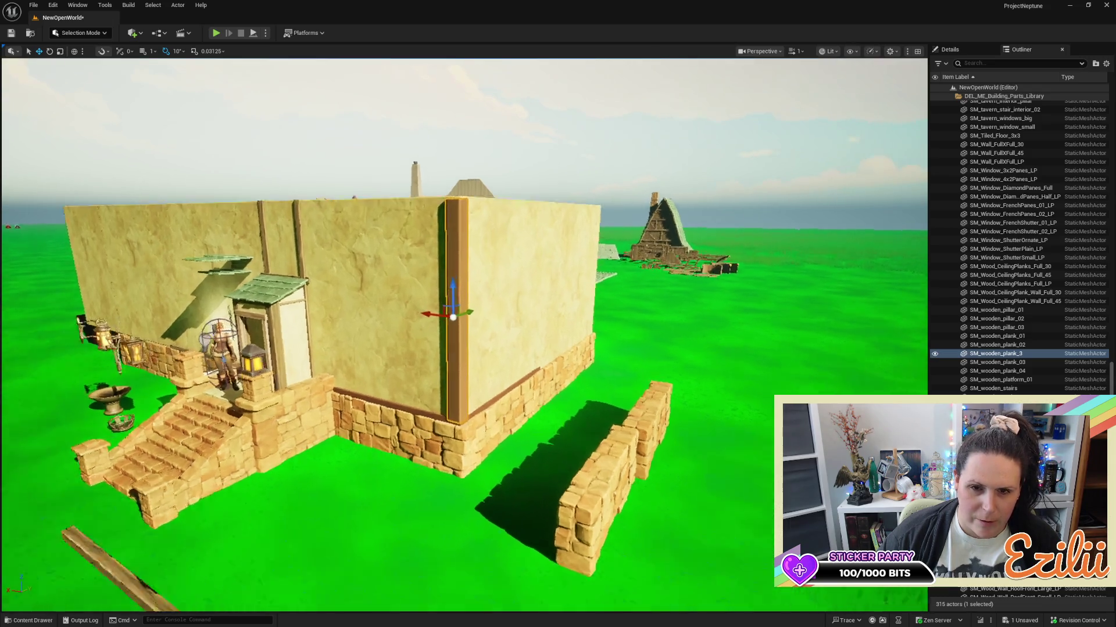
pyautogui.moveTo(443, 302); pyautogui.dragTo(227, 302)
# Fly over to the back wall and select the trim plank atop the stone base.
pyautogui.press('r')
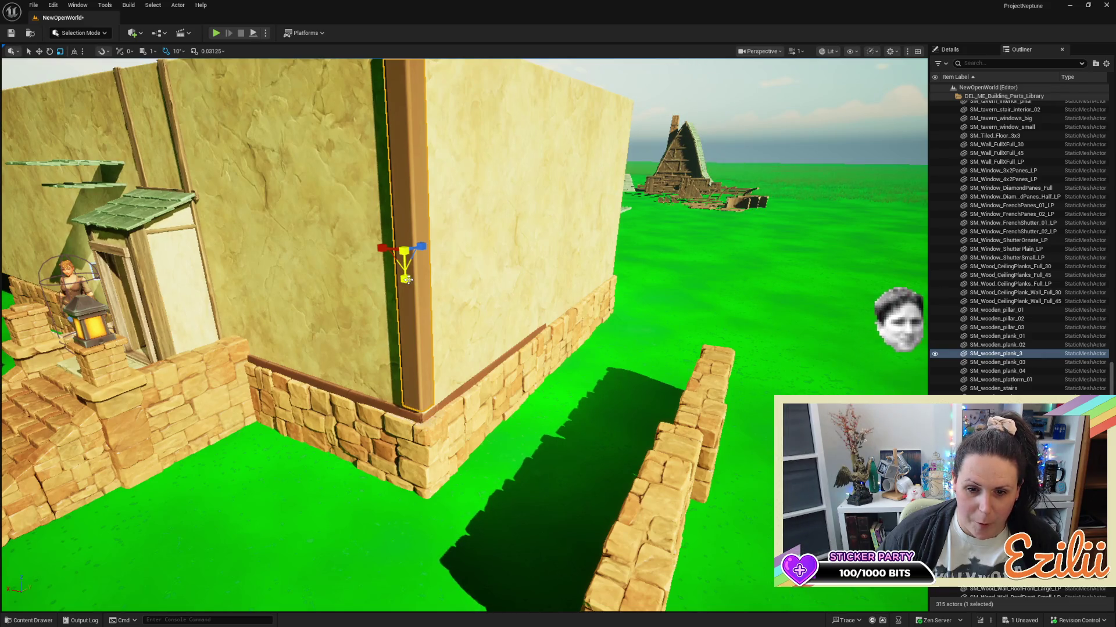
pyautogui.scroll(2, 407, 280)
pyautogui.scroll(-5, 490, 293)
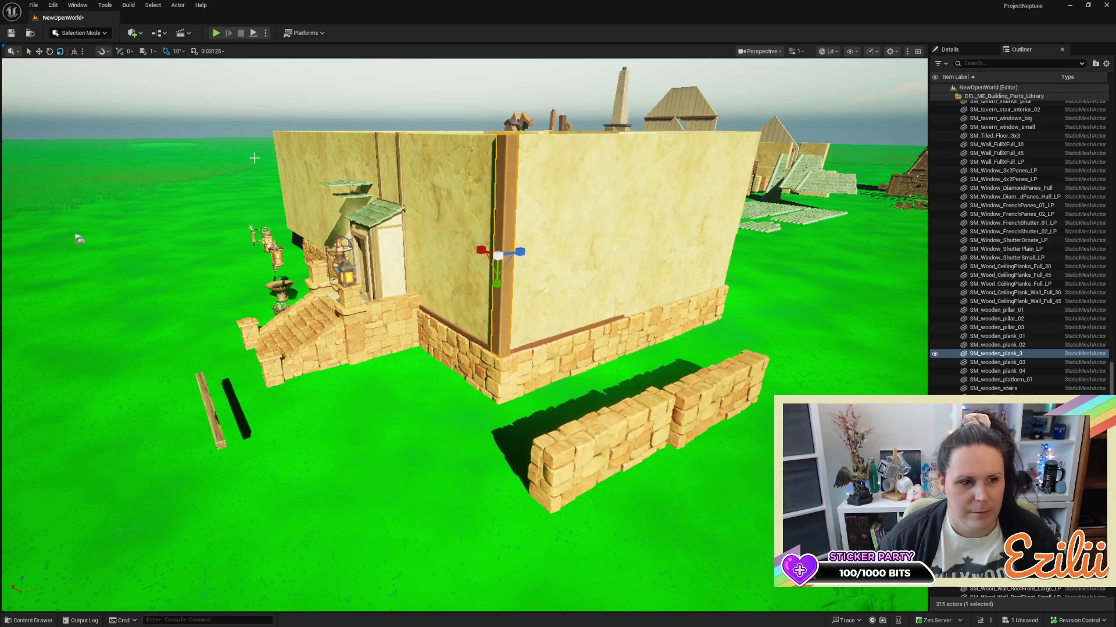
pyautogui.moveTo(365, 494); pyautogui.dragTo(483, 434)
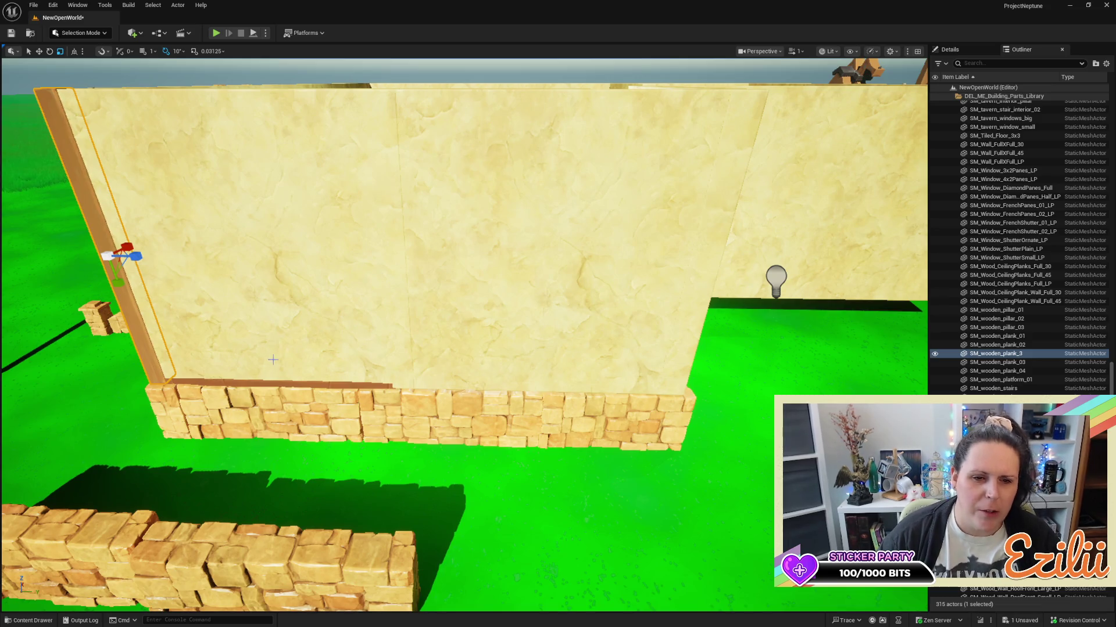
pyautogui.click(281, 384)
# Place two copies of the trim board further along the back wall's stone base.
pyautogui.moveTo(280, 384); pyautogui.dragTo(253, 383)
pyautogui.scroll(3, 465, 334)
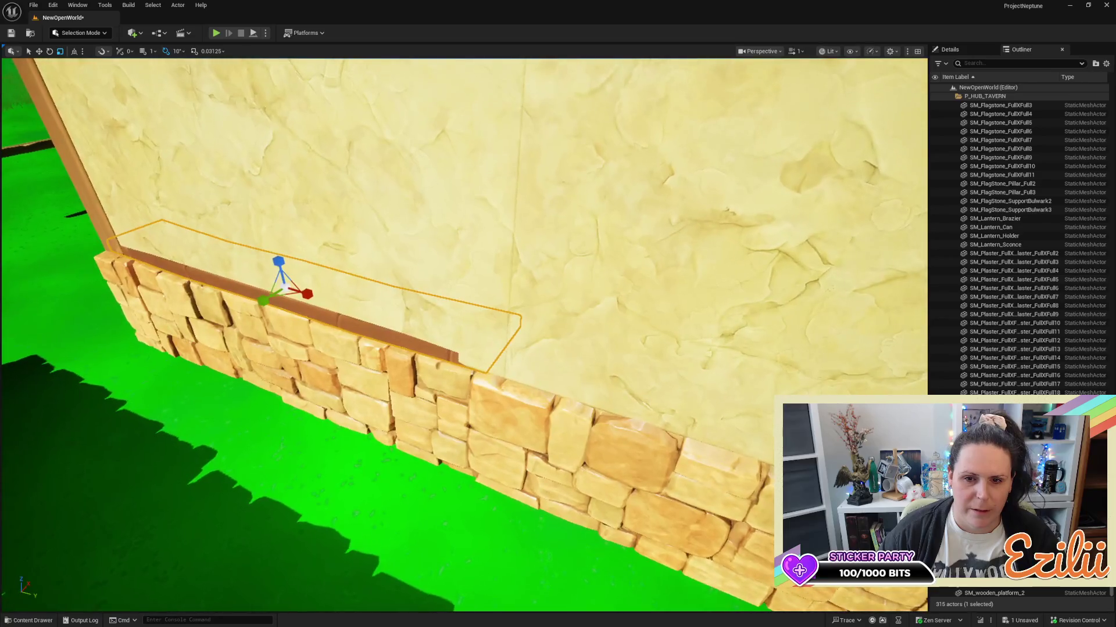
pyautogui.scroll(-3, 391, 383)
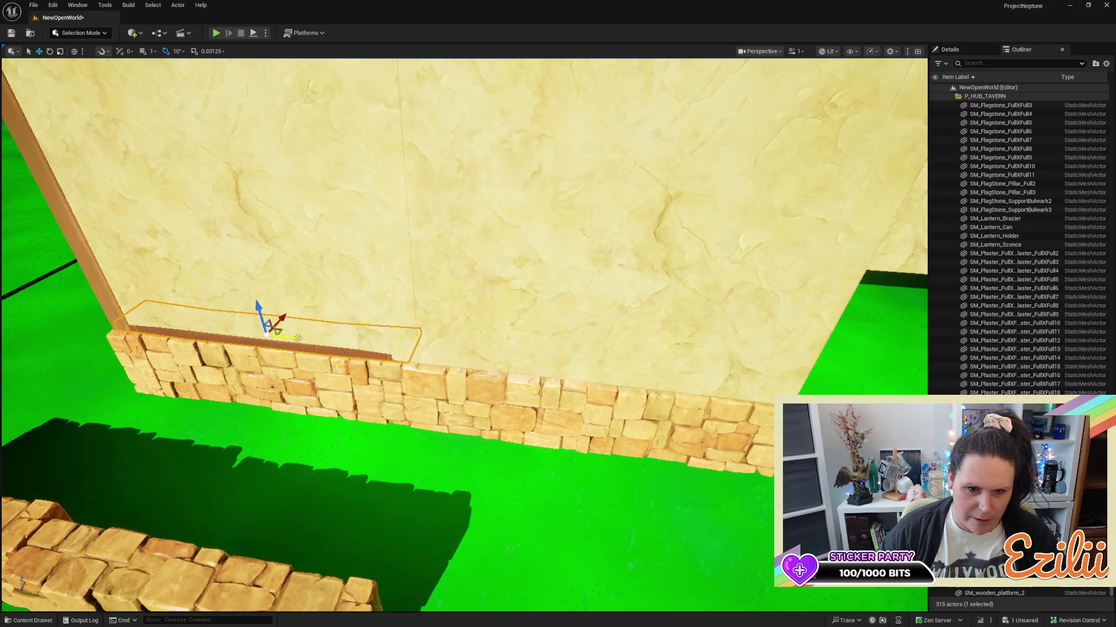
pyautogui.moveTo(293, 337)
pyautogui.mouseDown()
pyautogui.moveTo(587, 362)
pyautogui.moveTo(572, 364)
pyautogui.mouseUp()
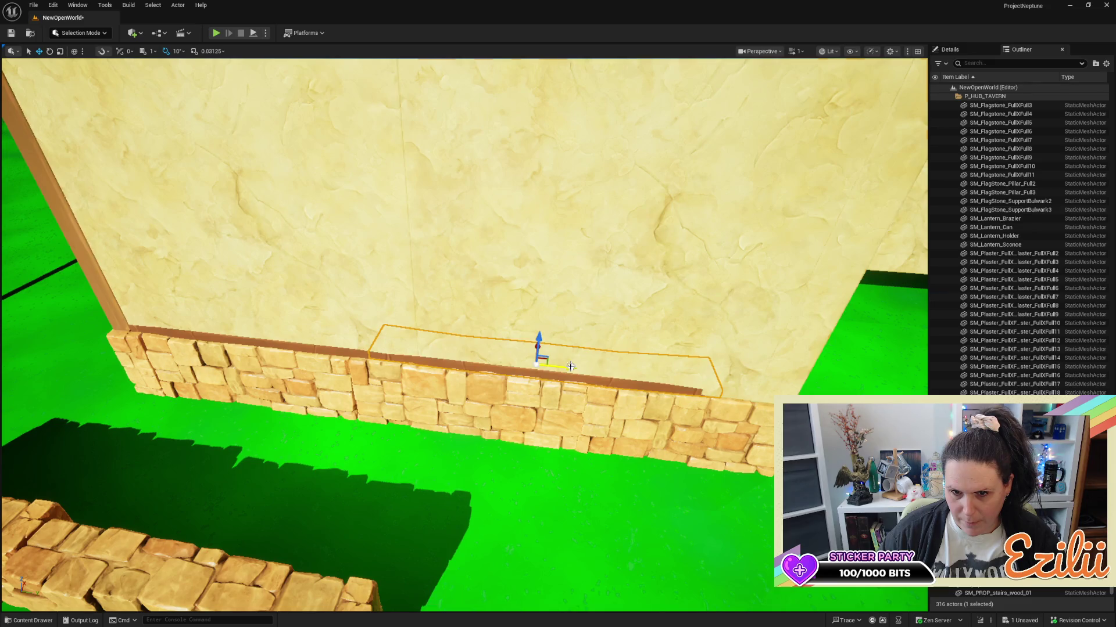
pyautogui.click(569, 367)
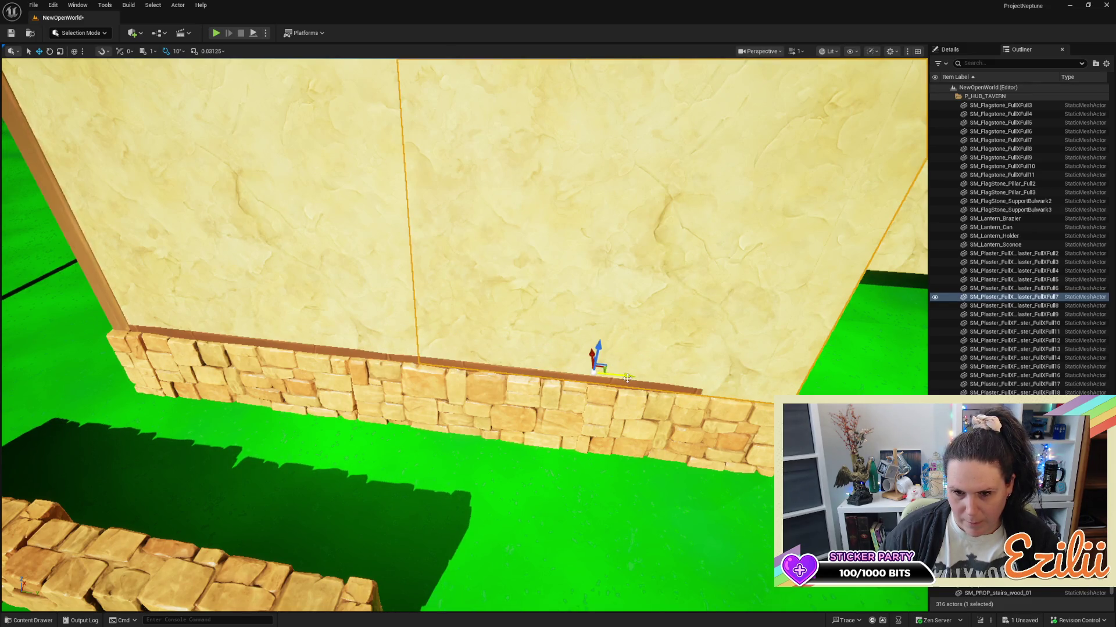
pyautogui.click(499, 369)
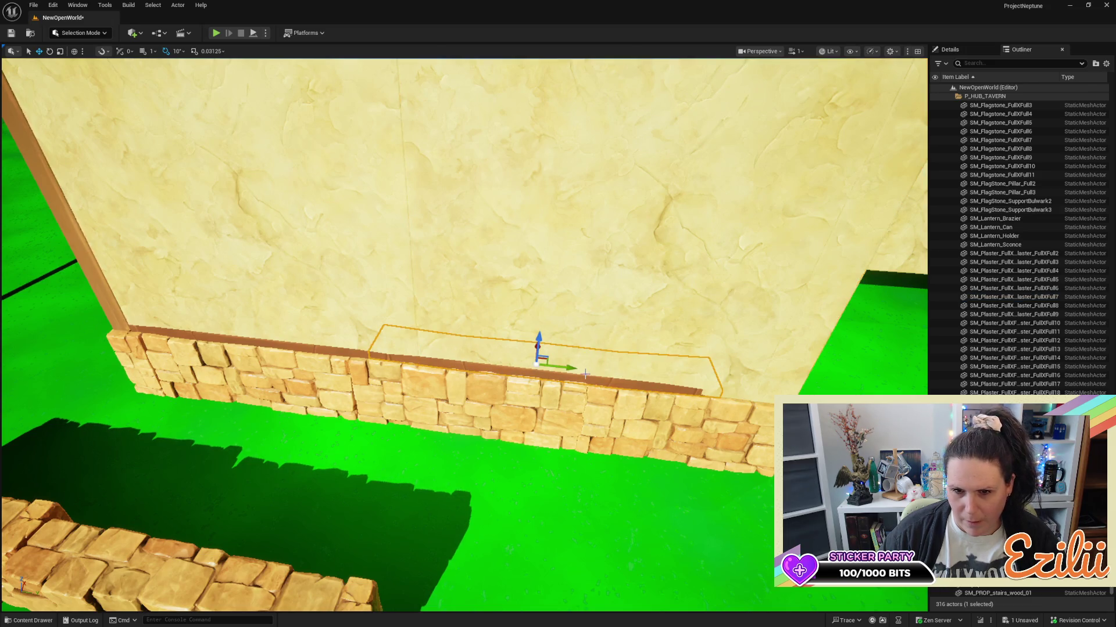
pyautogui.moveTo(578, 371); pyautogui.dragTo(746, 377)
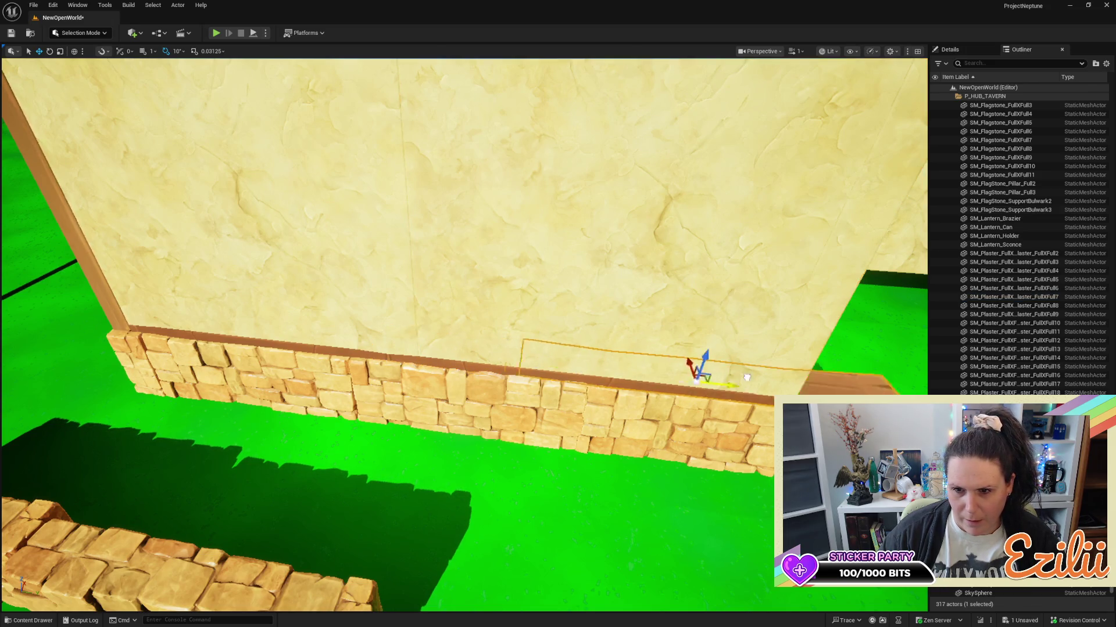
# Rotate the trim board around its vertical axis and nudge it flat onto the flagstone top.
pyautogui.click(526, 370)
pyautogui.press('e')
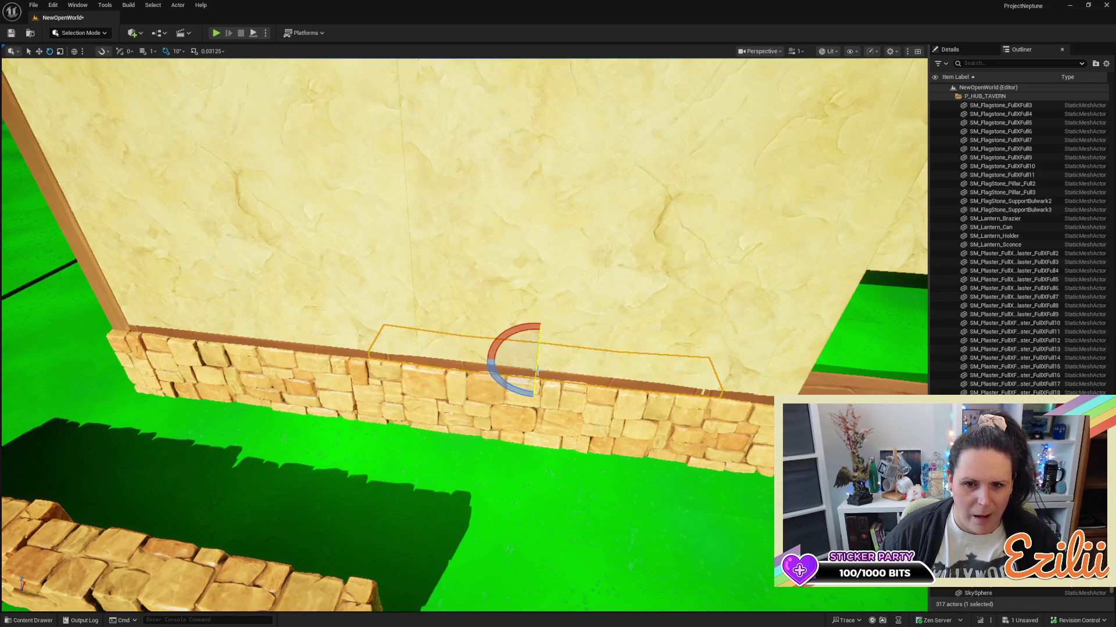
pyautogui.moveTo(505, 380); pyautogui.dragTo(587, 407)
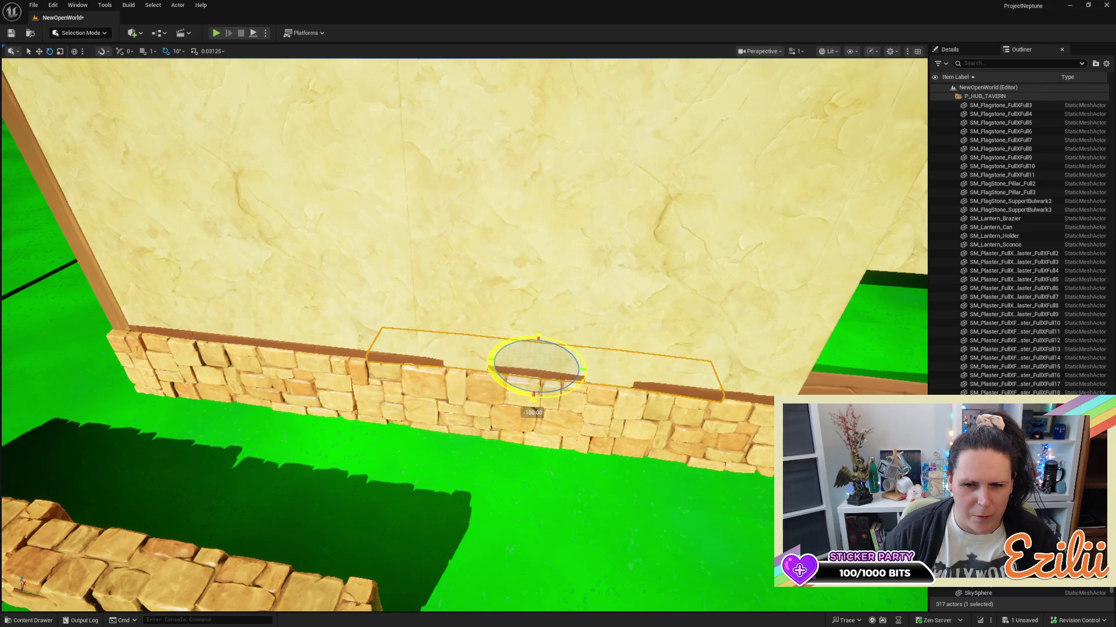
pyautogui.moveTo(533, 395); pyautogui.dragTo(508, 384)
pyautogui.press('r')
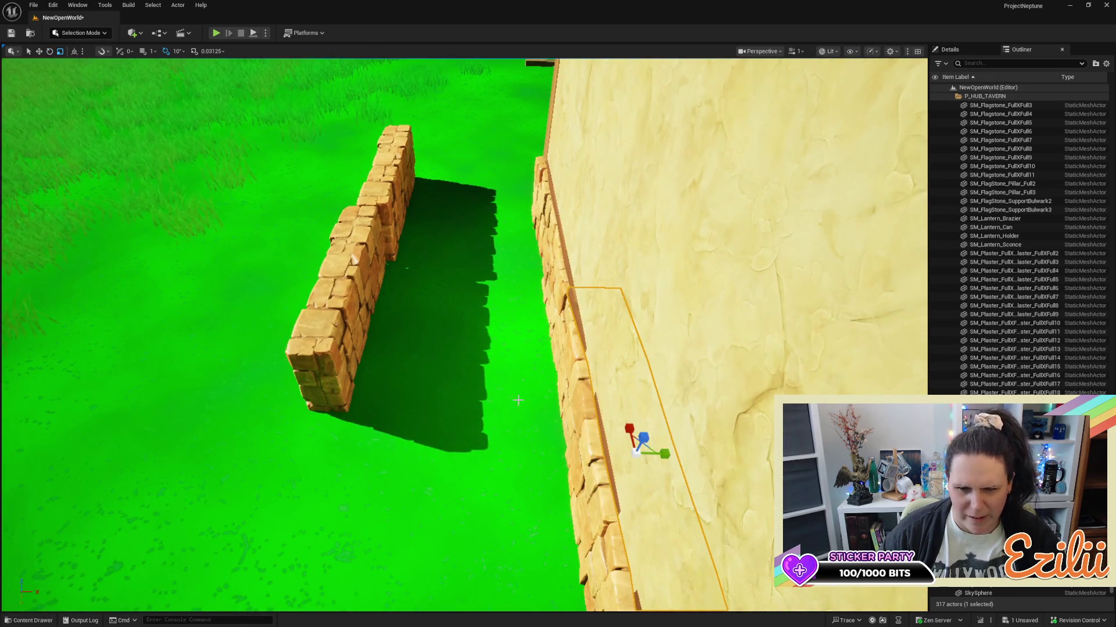
pyautogui.press('w')
pyautogui.moveTo(662, 452); pyautogui.dragTo(569, 471)
pyautogui.moveTo(668, 360)
pyautogui.mouseDown()
pyautogui.moveTo(639, 372)
pyautogui.moveTo(680, 354)
pyautogui.moveTo(775, 357)
pyautogui.mouseUp()
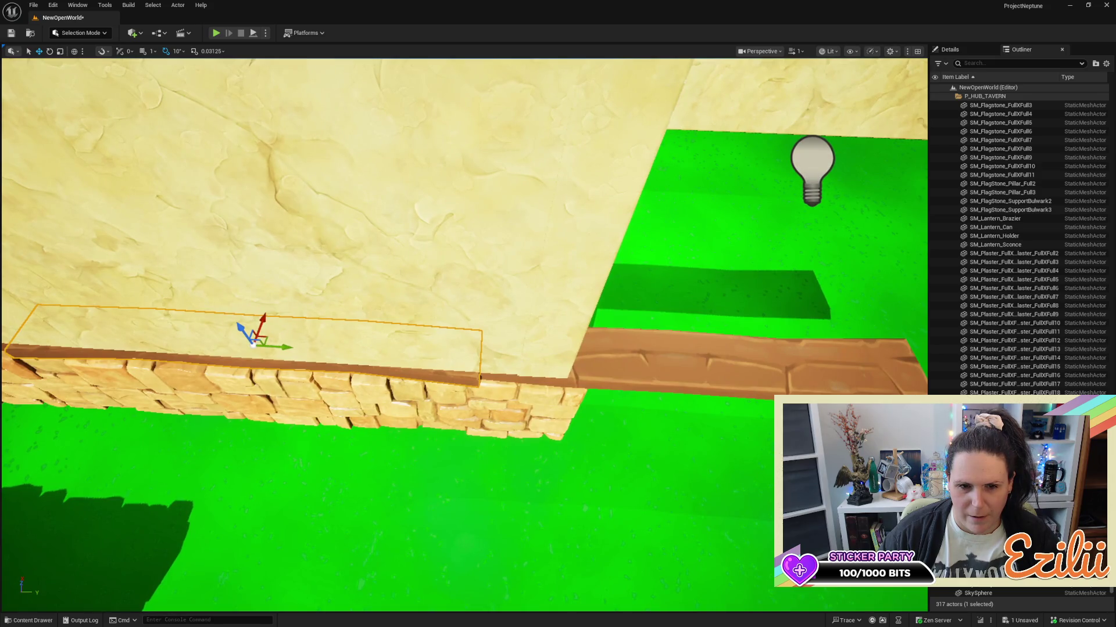
# Slide the brown floor board aside, then stretch and reposition the wall-top trim board along the wall.
pyautogui.click(681, 373)
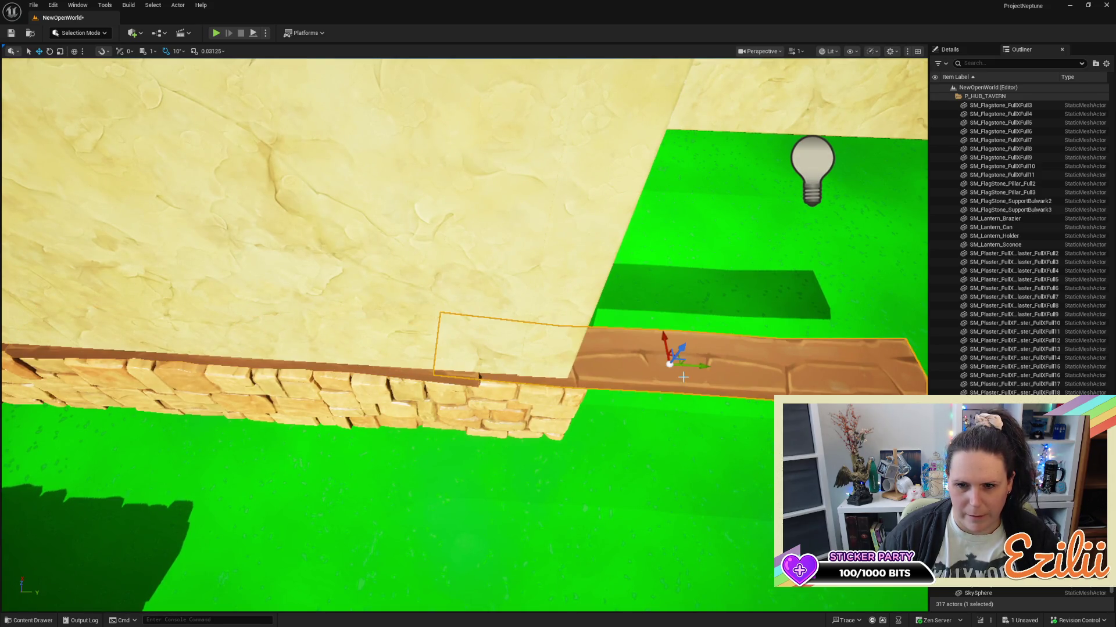
pyautogui.moveTo(692, 369)
pyautogui.mouseDown()
pyautogui.moveTo(907, 366)
pyautogui.moveTo(927, 378)
pyautogui.mouseUp()
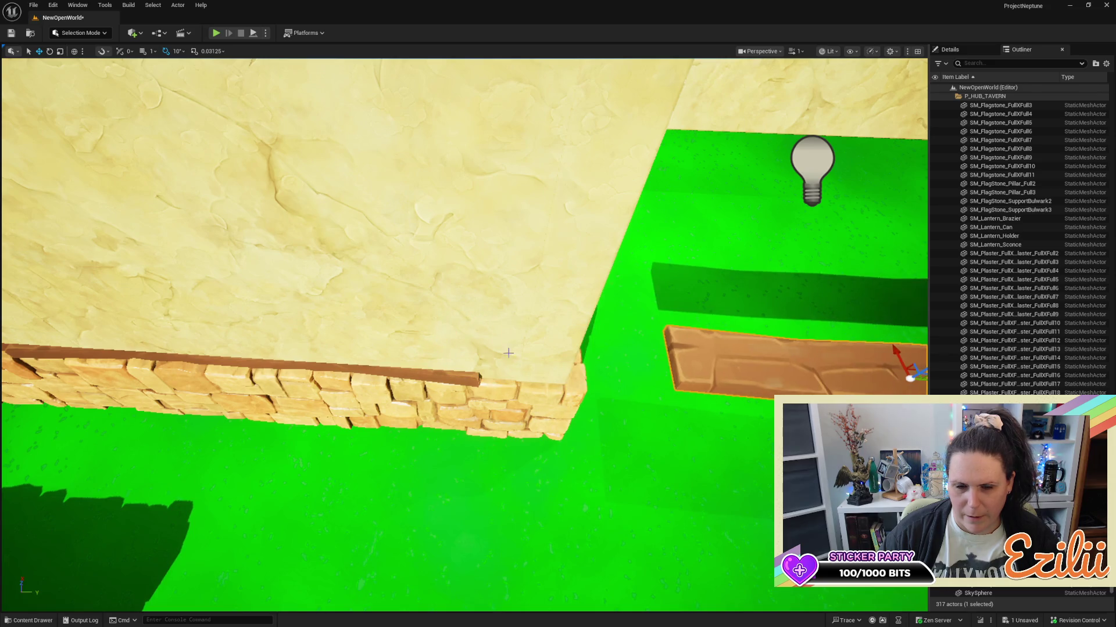
pyautogui.click(232, 340)
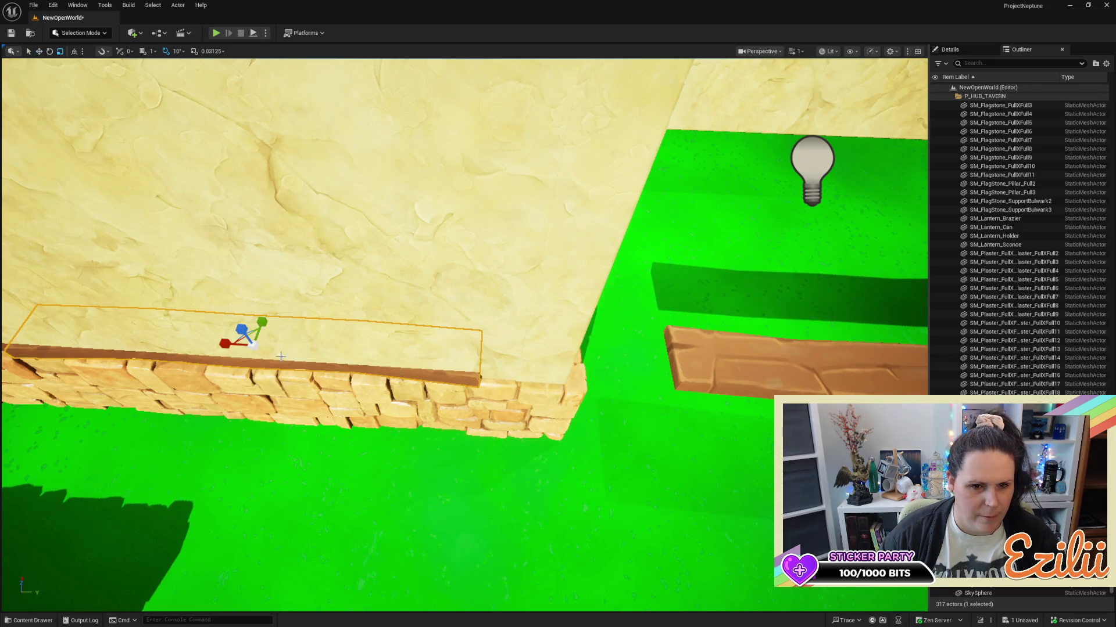
pyautogui.moveTo(231, 340); pyautogui.dragTo(314, 348)
pyautogui.press('w')
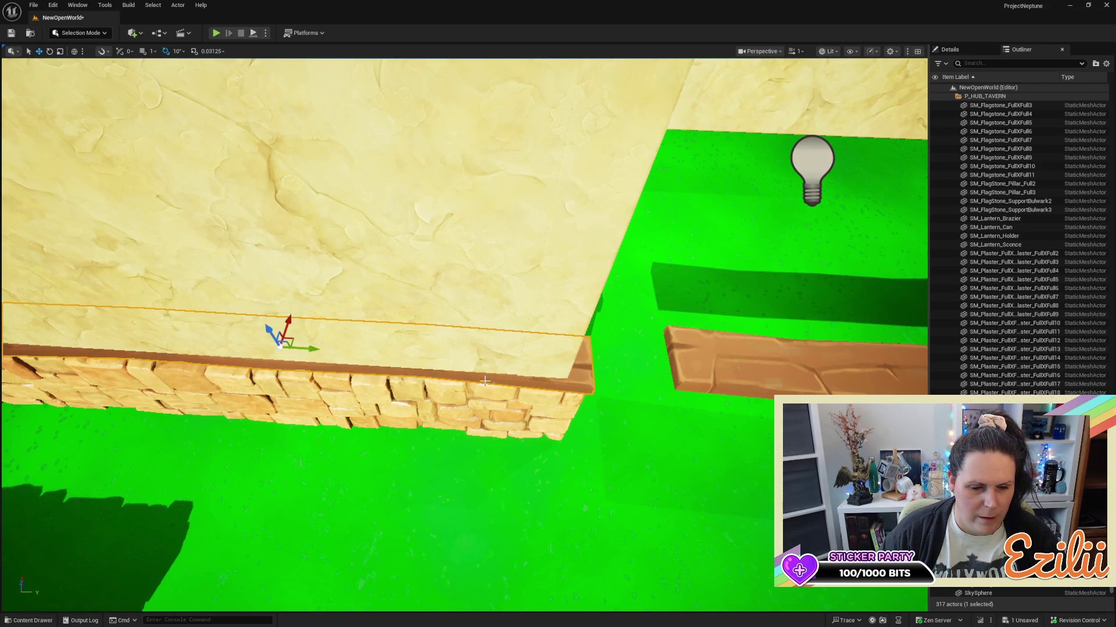
pyautogui.moveTo(736, 349)
pyautogui.mouseDown()
pyautogui.moveTo(854, 344)
pyautogui.moveTo(579, 367)
pyautogui.mouseUp()
pyautogui.moveTo(433, 343)
pyautogui.mouseDown()
pyautogui.moveTo(454, 349)
pyautogui.moveTo(422, 361)
pyautogui.moveTo(471, 250)
pyautogui.moveTo(498, 294)
pyautogui.moveTo(643, 378)
pyautogui.moveTo(416, 354)
pyautogui.moveTo(527, 350)
pyautogui.moveTo(508, 335)
pyautogui.mouseUp()
pyautogui.press('w')
# Nudge the thin trim strip along the base slightly left.
pyautogui.click(513, 334)
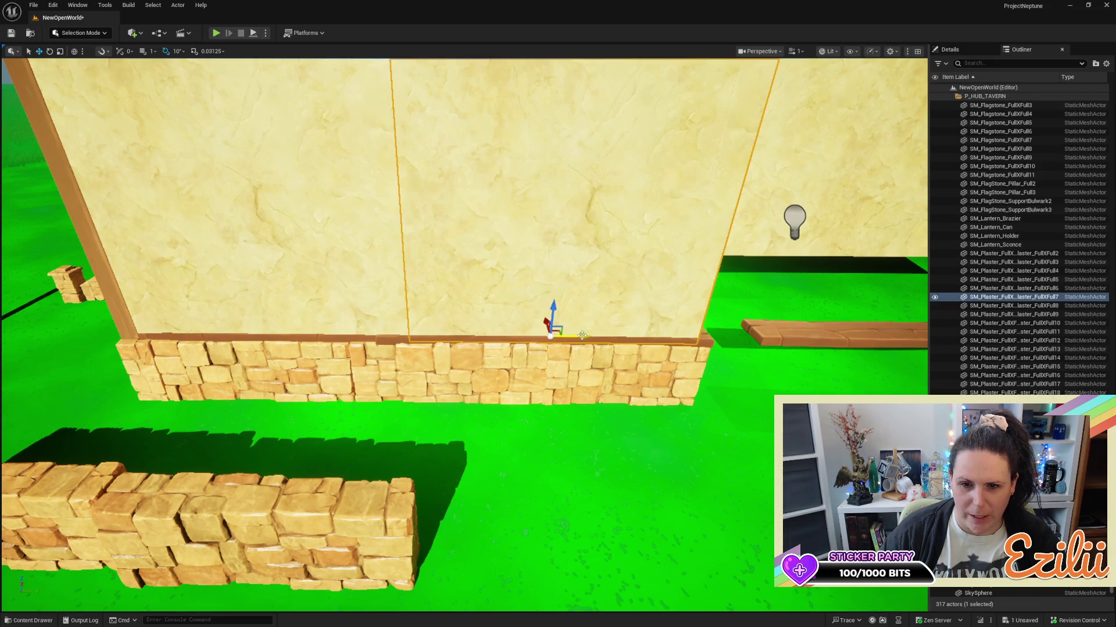
pyautogui.click(705, 341)
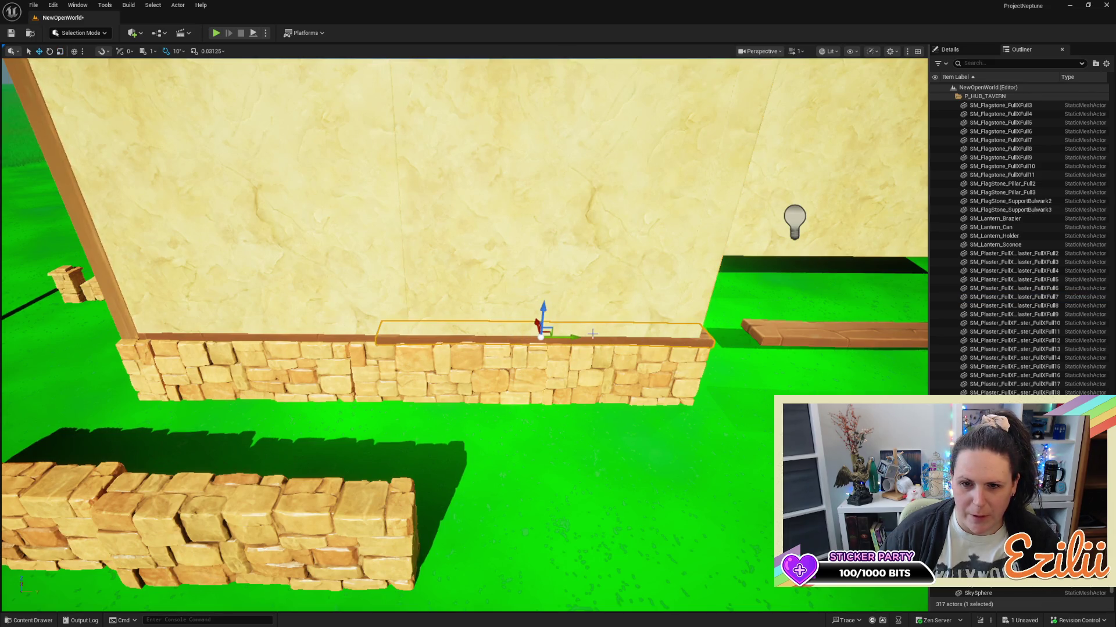
pyautogui.moveTo(577, 338); pyautogui.dragTo(569, 340)
# Delete the loose plank lying on the grass beside the wall.
pyautogui.scroll(-6, 570, 340)
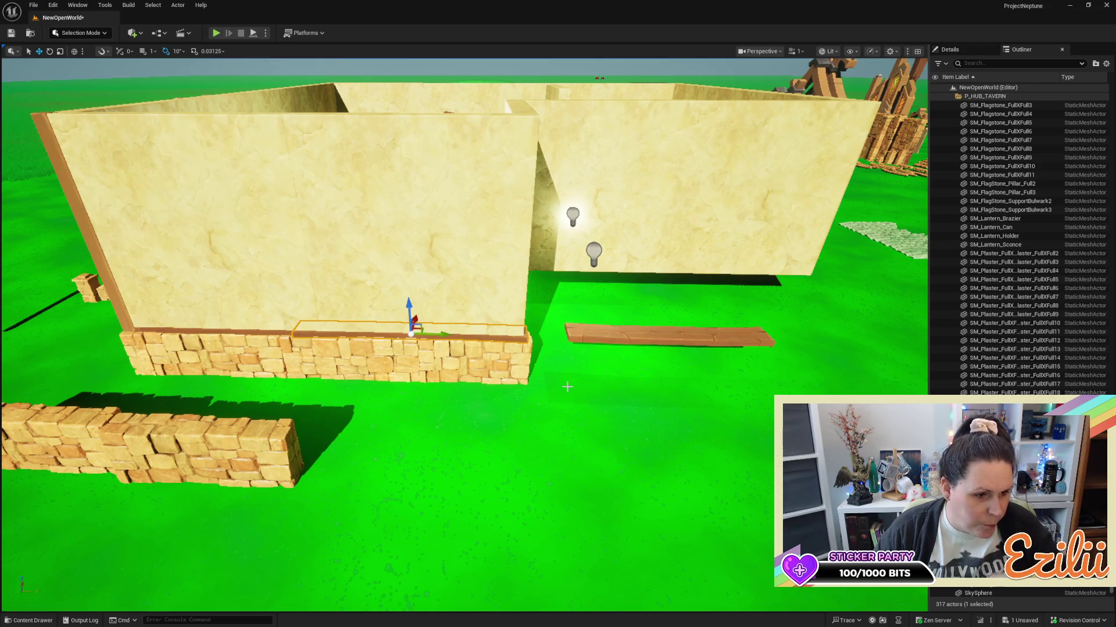
pyautogui.moveTo(646, 464); pyautogui.dragTo(593, 481)
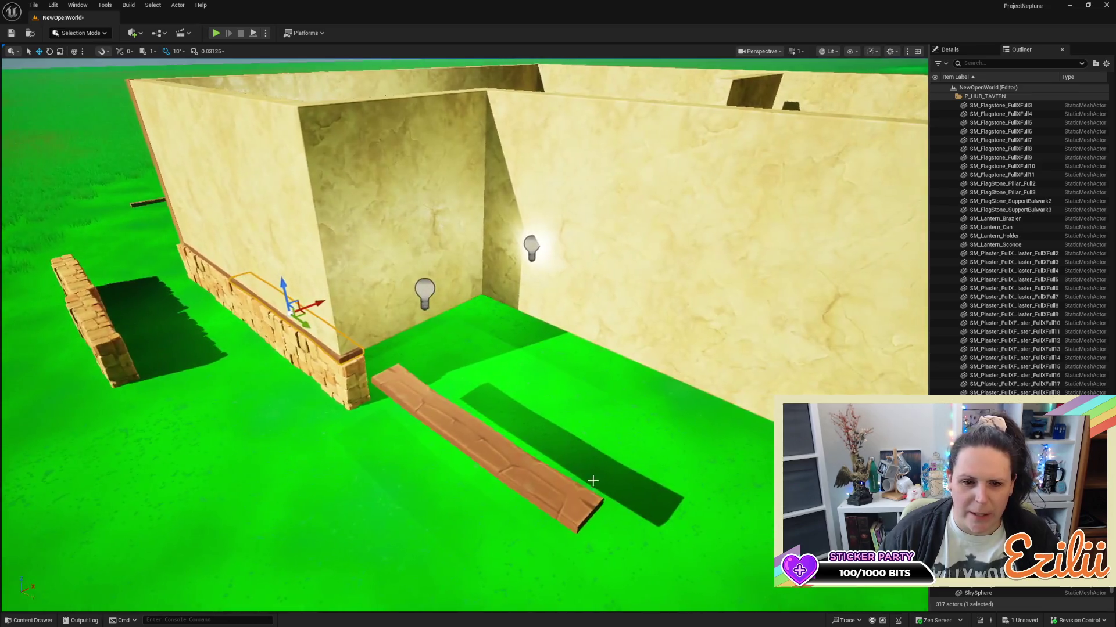
pyautogui.click(508, 473)
pyautogui.press('Delete')
pyautogui.moveTo(538, 338)
pyautogui.mouseDown()
pyautogui.moveTo(430, 357)
pyautogui.moveTo(407, 337)
pyautogui.moveTo(418, 360)
pyautogui.mouseUp()
pyautogui.moveTo(444, 235)
pyautogui.mouseDown()
pyautogui.moveTo(439, 250)
pyautogui.moveTo(444, 235)
pyautogui.mouseUp()
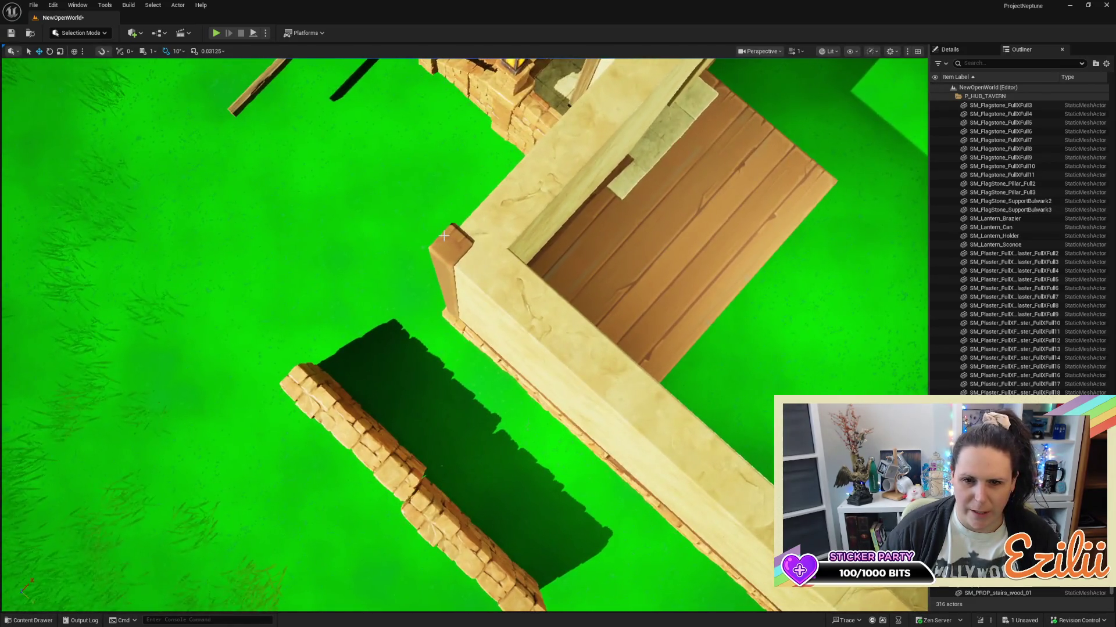
# Alt-drag a copy of the SM_wooden_plank_3 corner post and fit it snugly into the other wall corner.
pyautogui.click(447, 245)
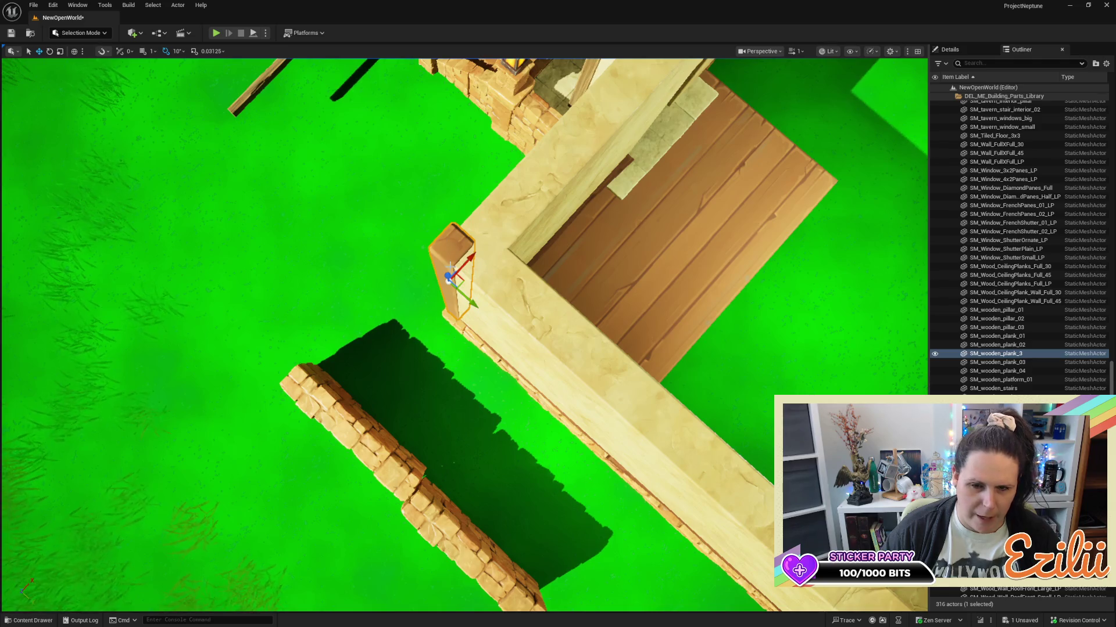
pyautogui.moveTo(460, 292)
pyautogui.keyDown('alt'); pyautogui.mouseDown()
pyautogui.moveTo(484, 322)
pyautogui.moveTo(492, 283)
pyautogui.moveTo(505, 267)
pyautogui.moveTo(479, 323)
pyautogui.moveTo(514, 273)
pyautogui.mouseUp(); pyautogui.keyUp('alt')
pyautogui.moveTo(441, 370)
pyautogui.mouseDown()
pyautogui.moveTo(399, 383)
pyautogui.moveTo(447, 354)
pyautogui.mouseUp()
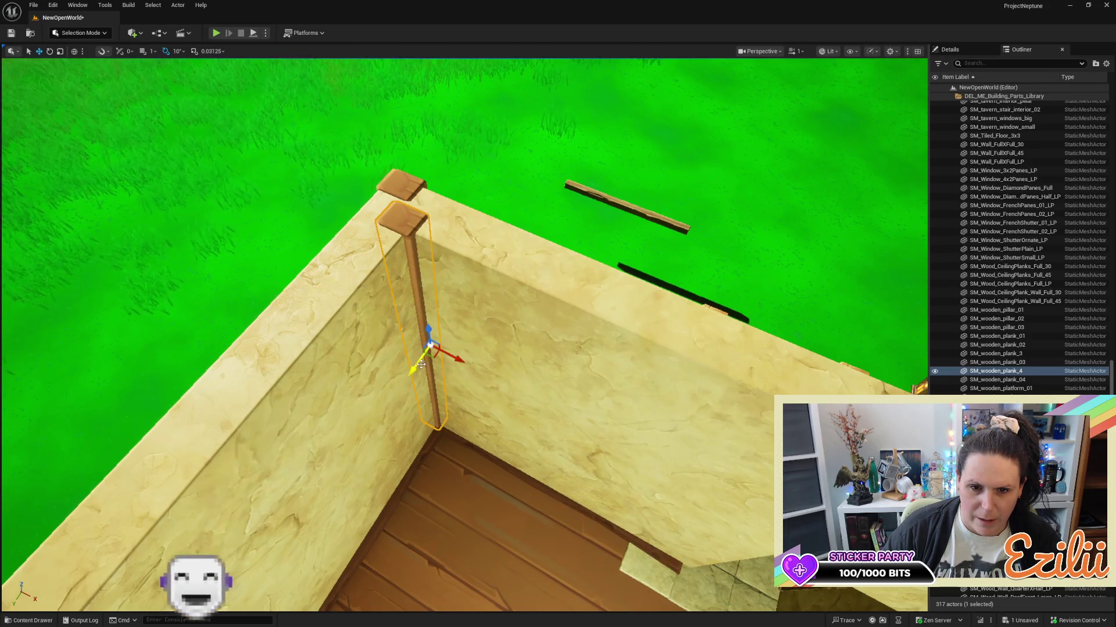
pyautogui.click(448, 364)
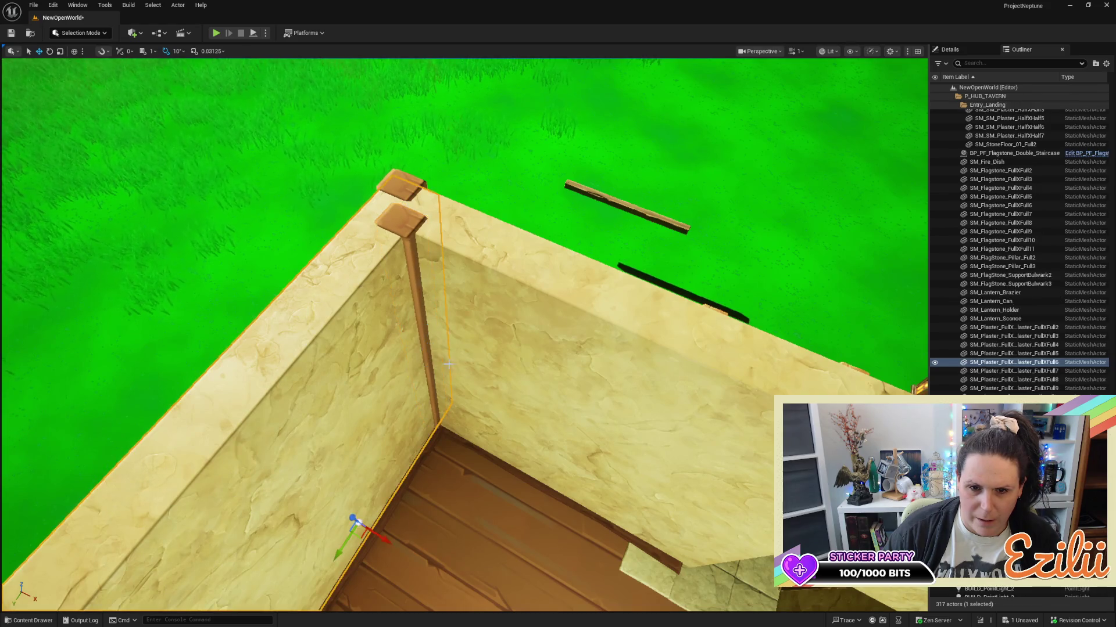
pyautogui.click(401, 222)
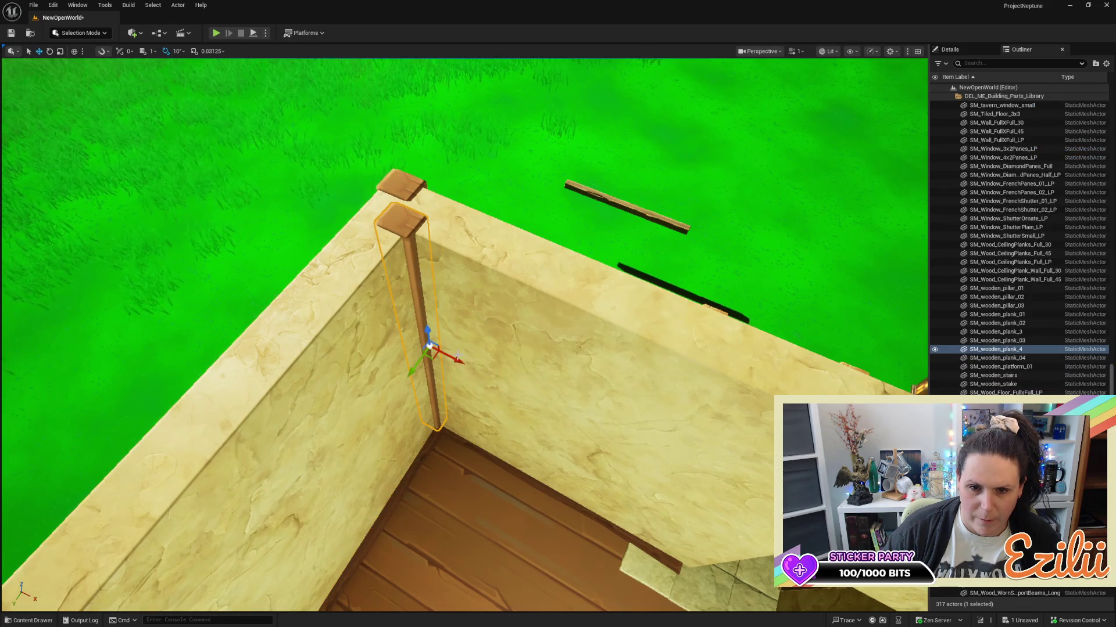
pyautogui.moveTo(455, 360); pyautogui.dragTo(456, 362)
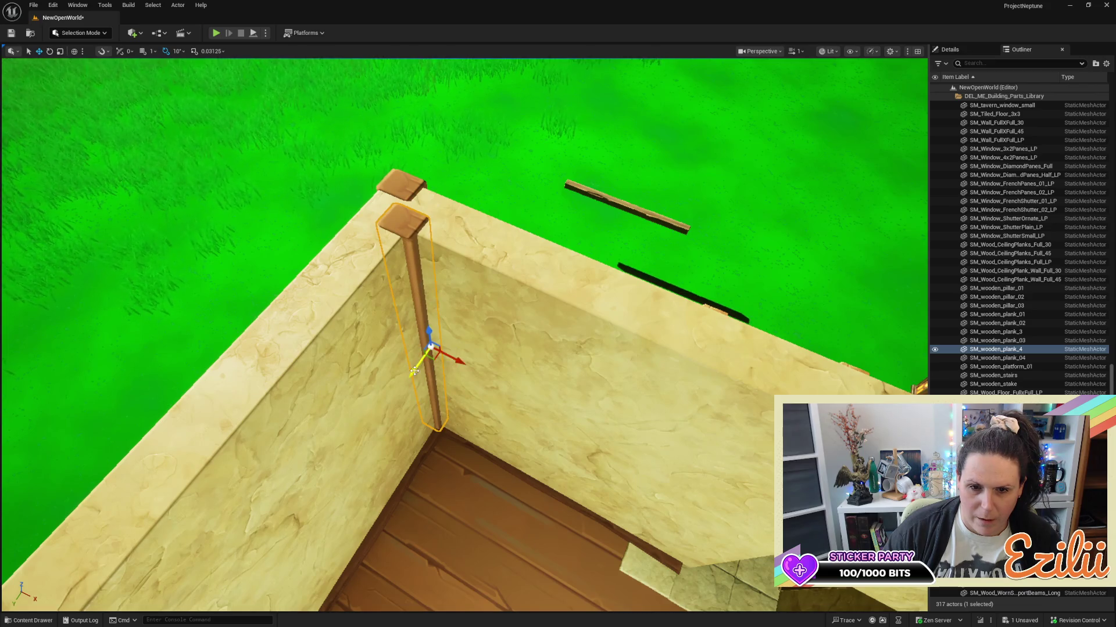
pyautogui.moveTo(415, 372)
pyautogui.mouseDown()
pyautogui.moveTo(254, 280)
pyautogui.moveTo(312, 242)
pyautogui.moveTo(902, 219)
pyautogui.moveTo(596, 234)
pyautogui.moveTo(759, 481)
pyautogui.mouseUp()
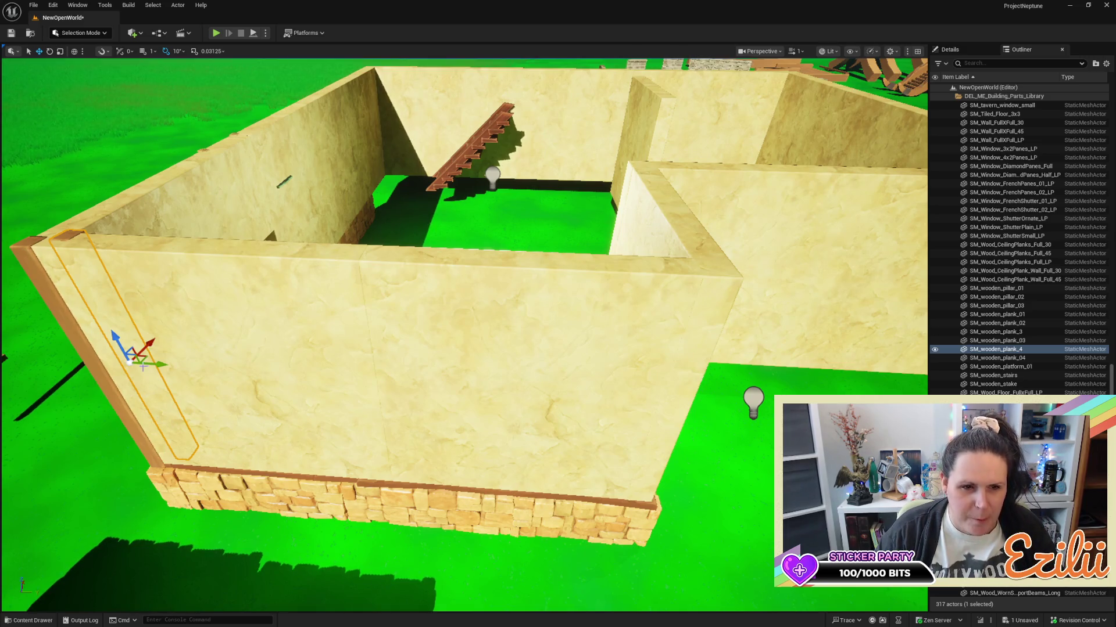
pyautogui.click(76, 347)
pyautogui.moveTo(126, 381)
pyautogui.mouseDown()
pyautogui.moveTo(45, 88)
pyautogui.moveTo(293, 509)
pyautogui.mouseUp()
pyautogui.click(384, 417)
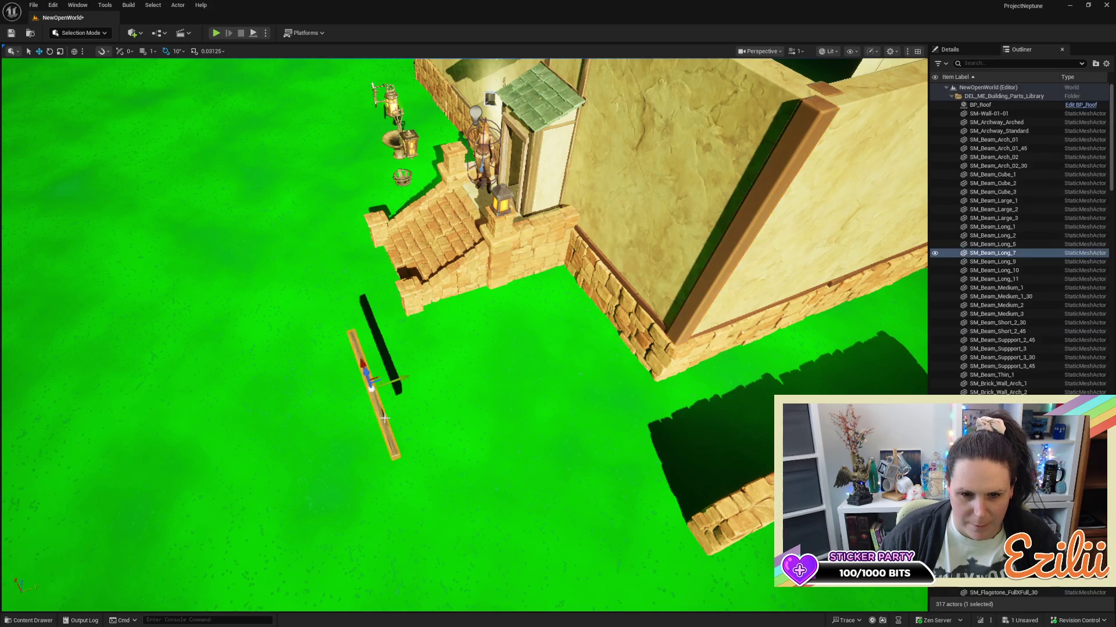
pyautogui.press('Delete')
pyautogui.moveTo(419, 413); pyautogui.dragTo(474, 410)
pyautogui.hotkey('ctrl', 's')
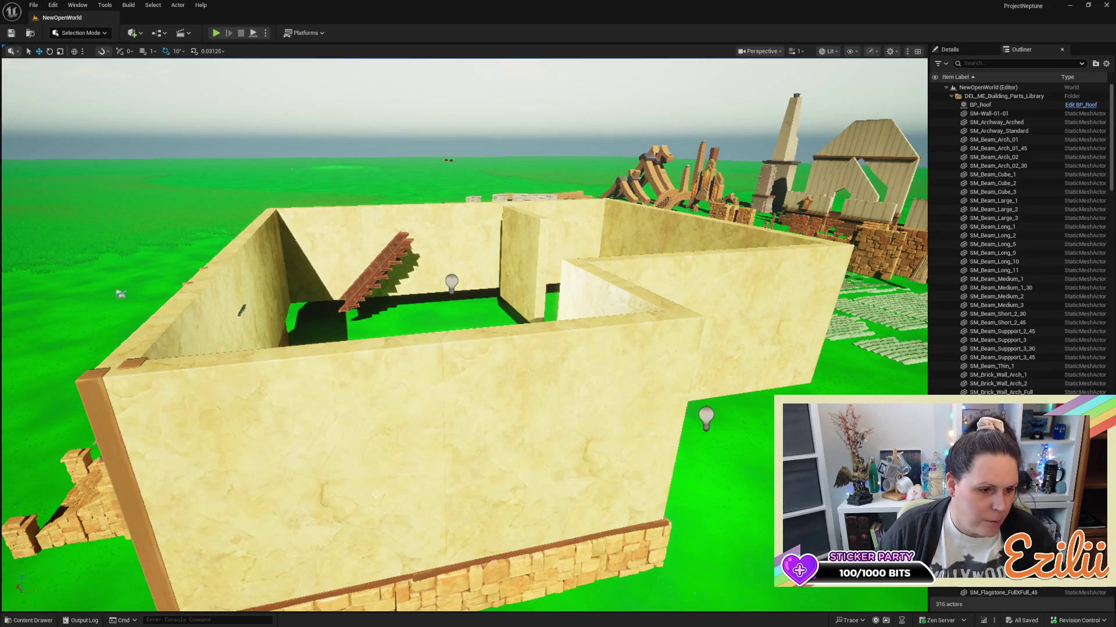
pyautogui.press('w')
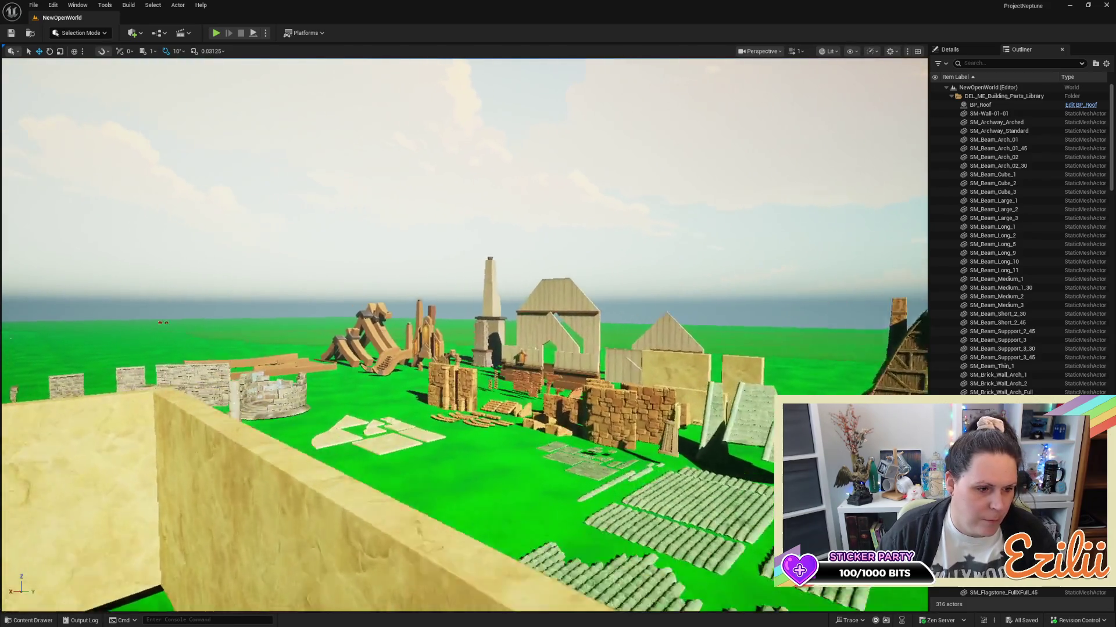
pyautogui.press('w')
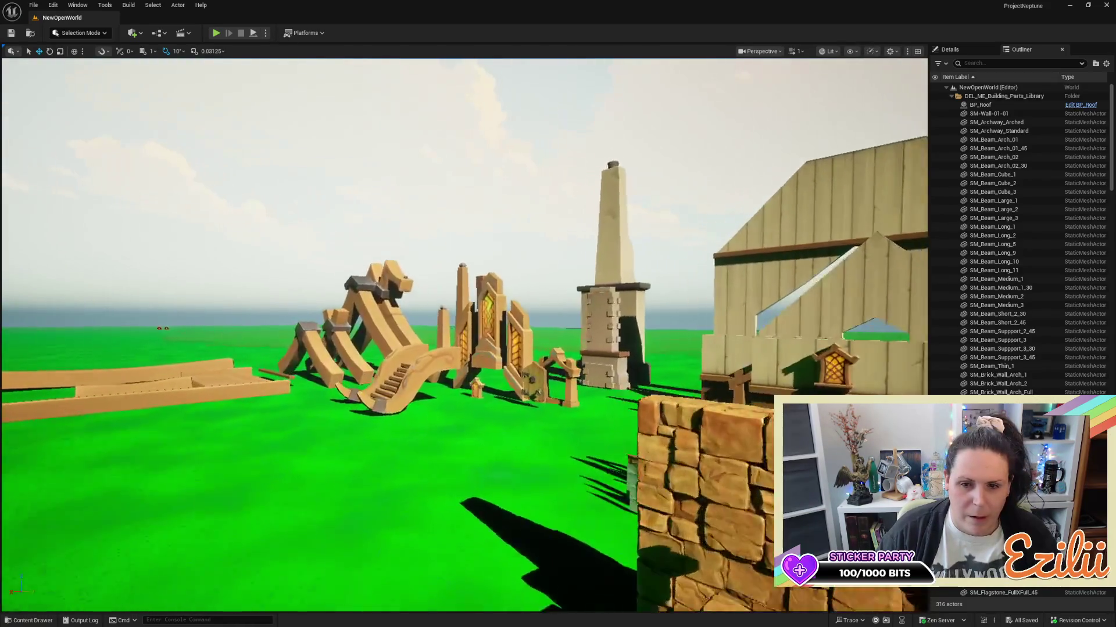
pyautogui.press('w')
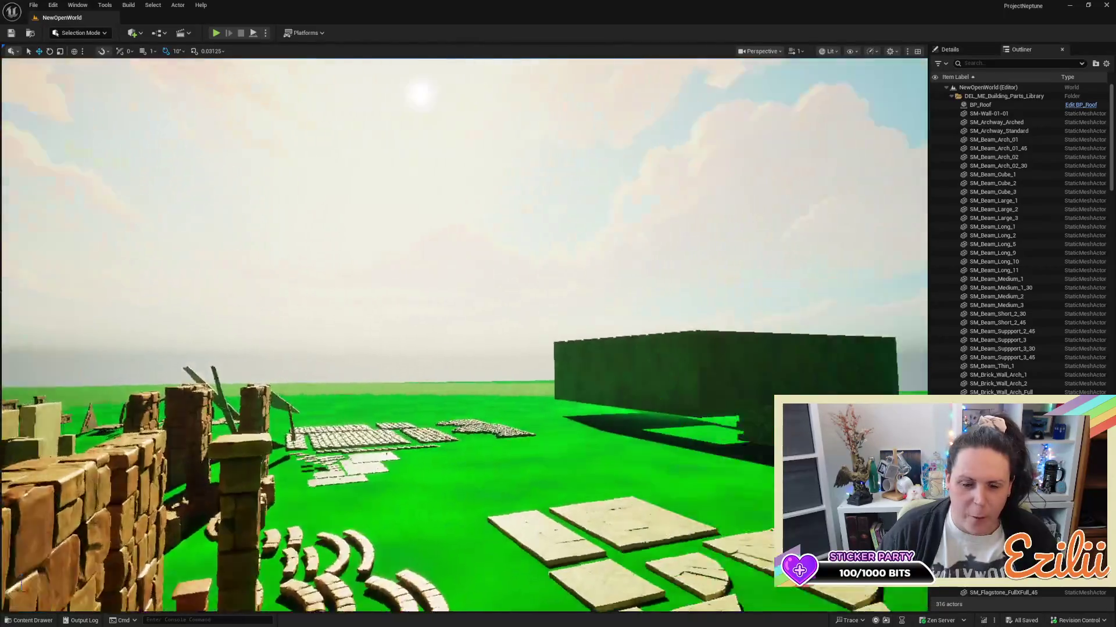
pyautogui.press('w')
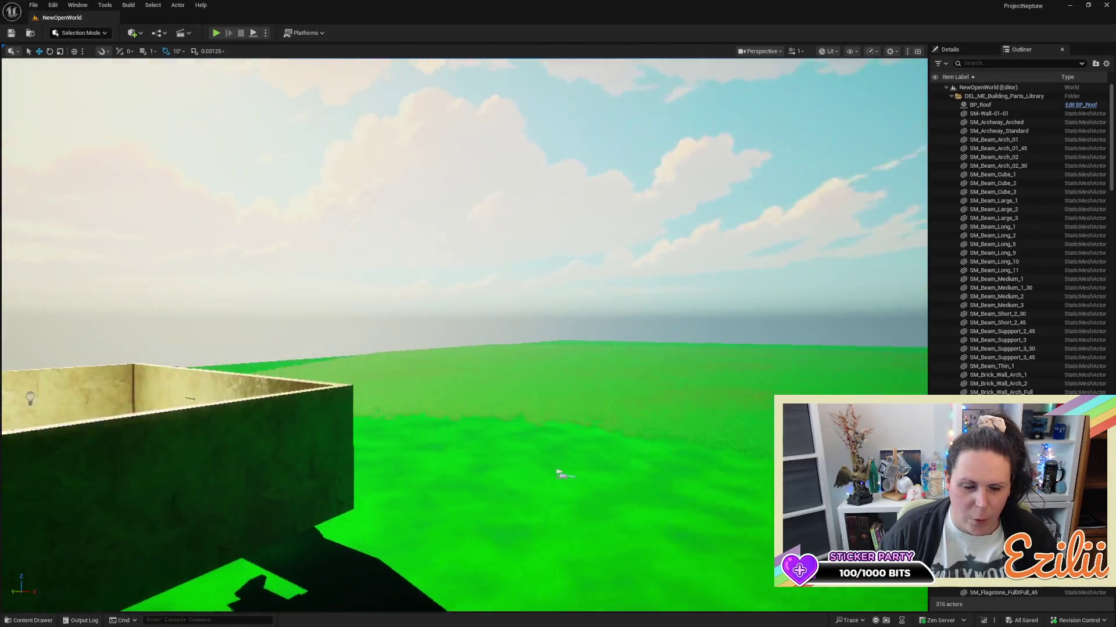
pyautogui.press('w')
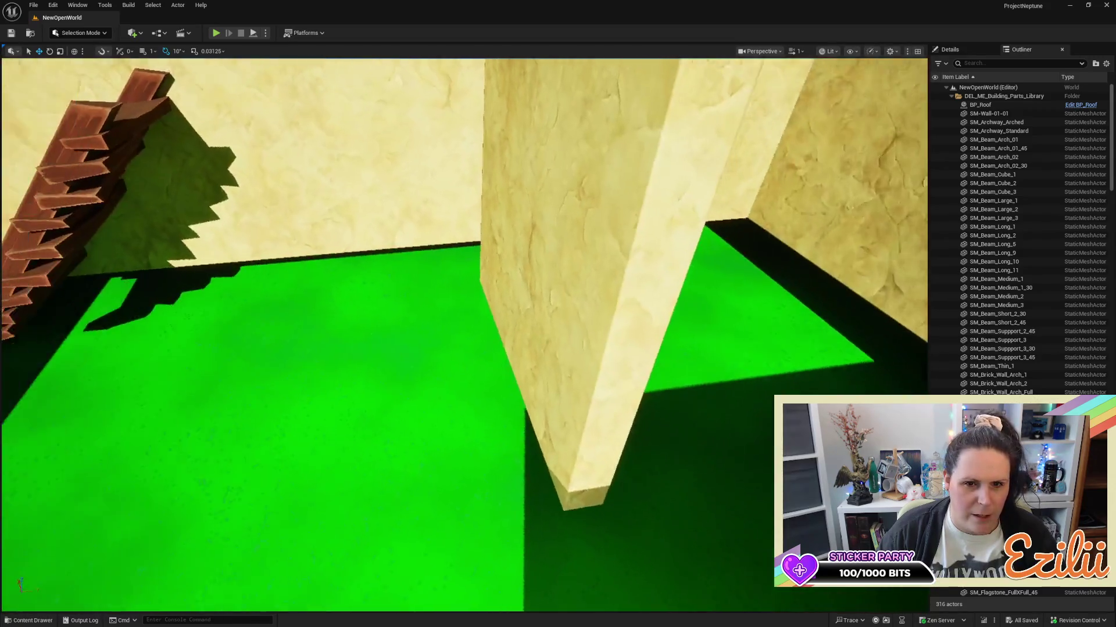
pyautogui.press('s')
pyautogui.press('d')
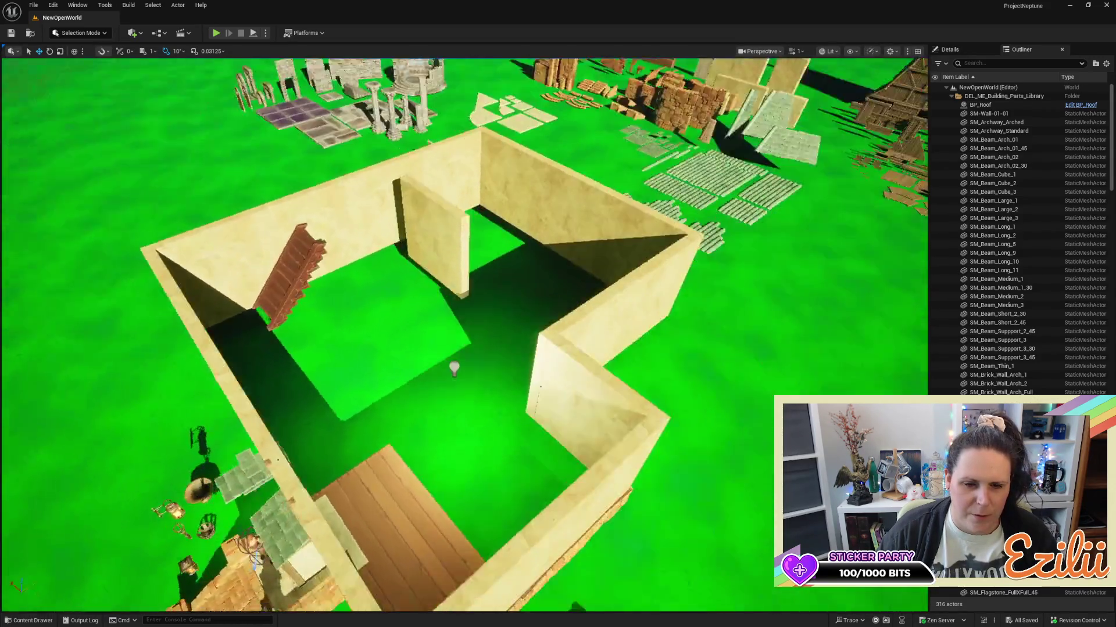
pyautogui.press('d')
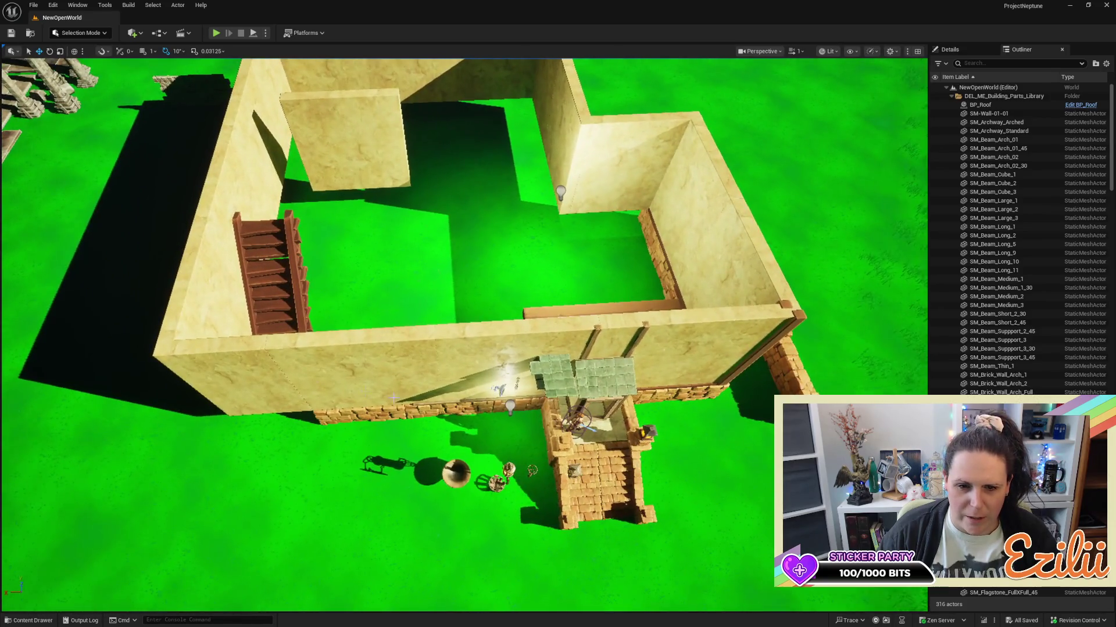
pyautogui.click(388, 416)
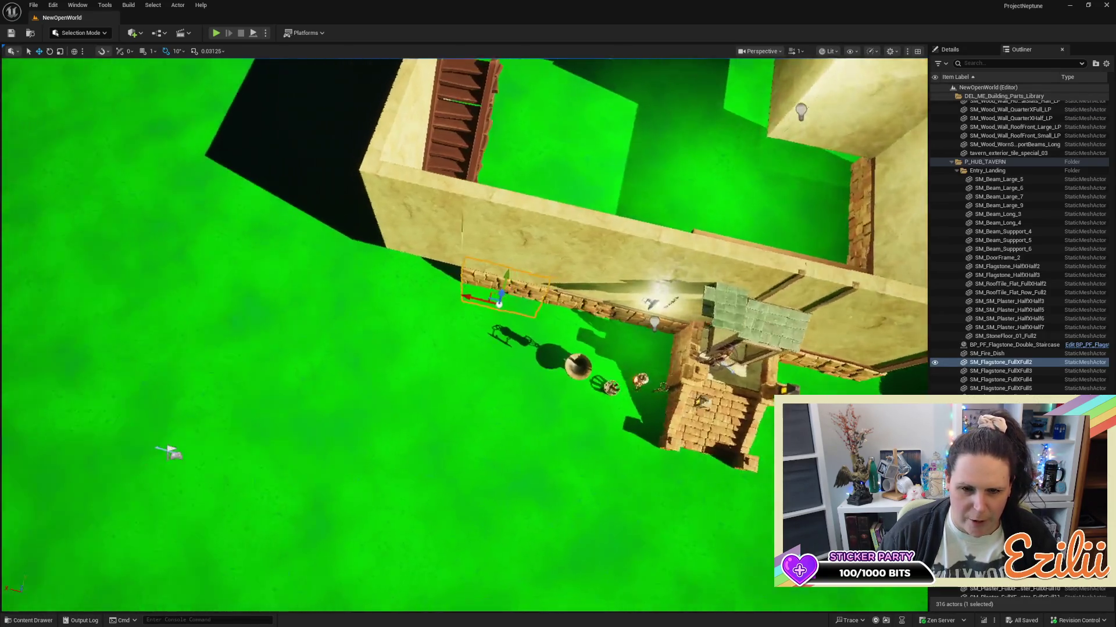
pyautogui.press('w')
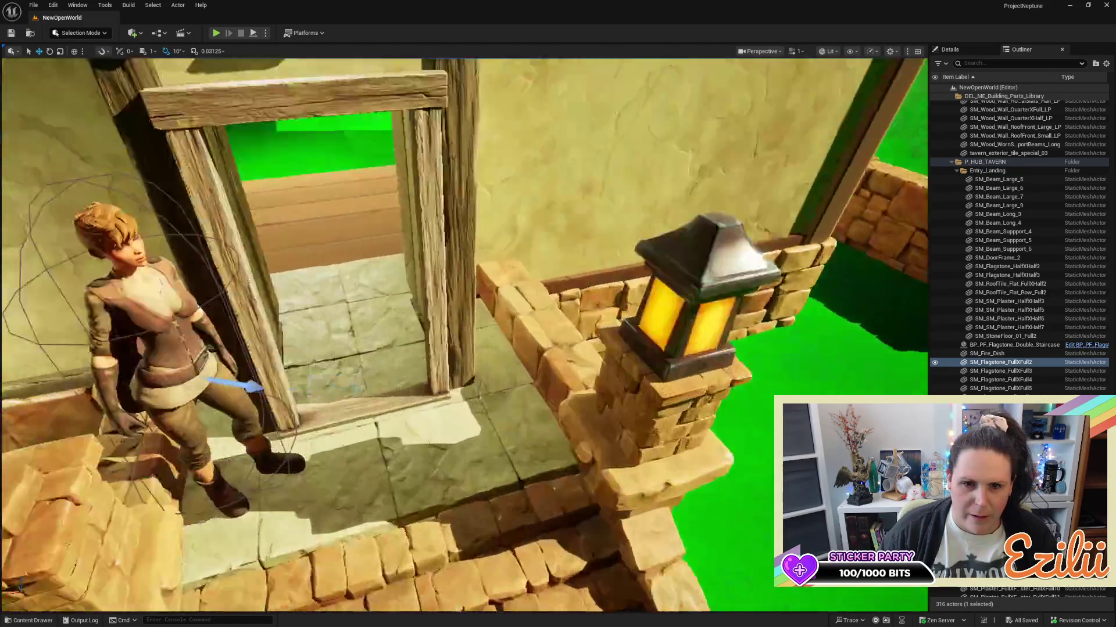
pyautogui.press('s')
pyautogui.press('w')
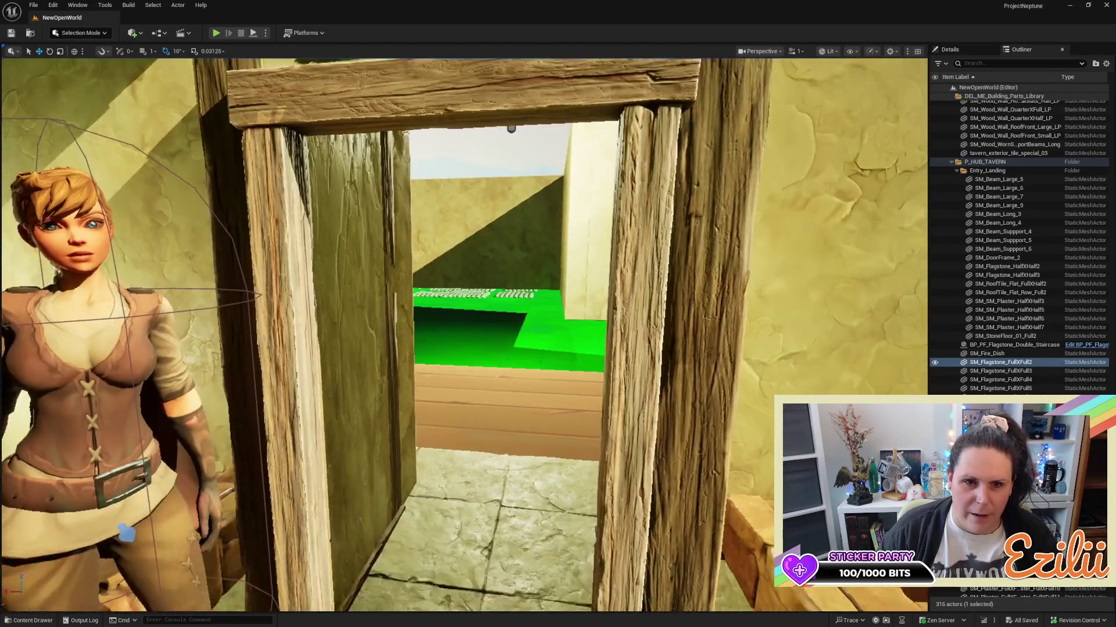
pyautogui.press('s')
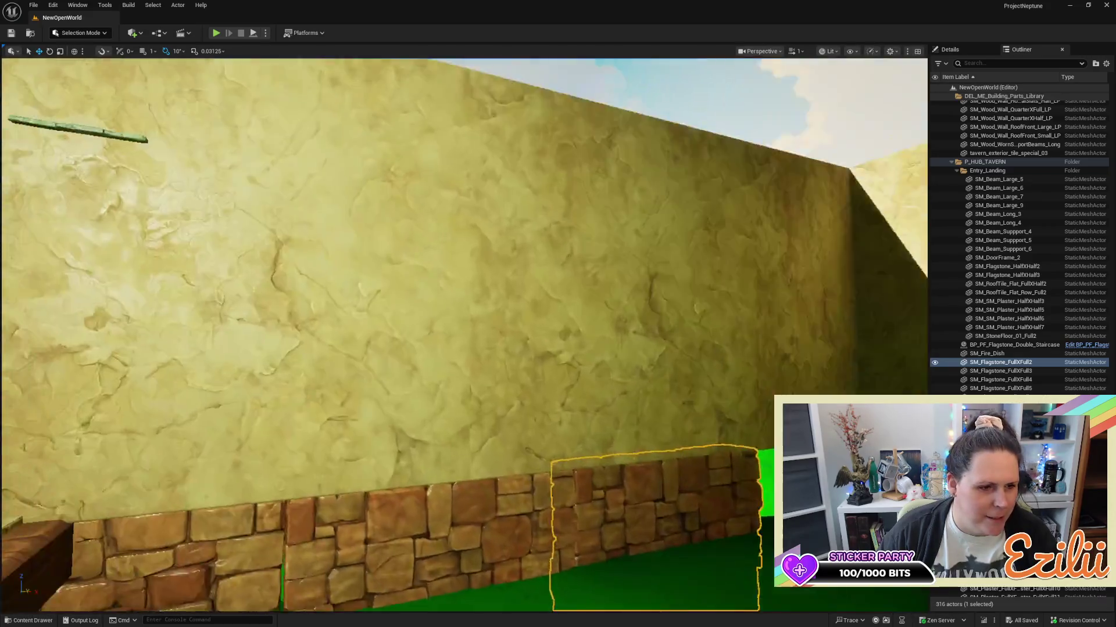
pyautogui.press('s')
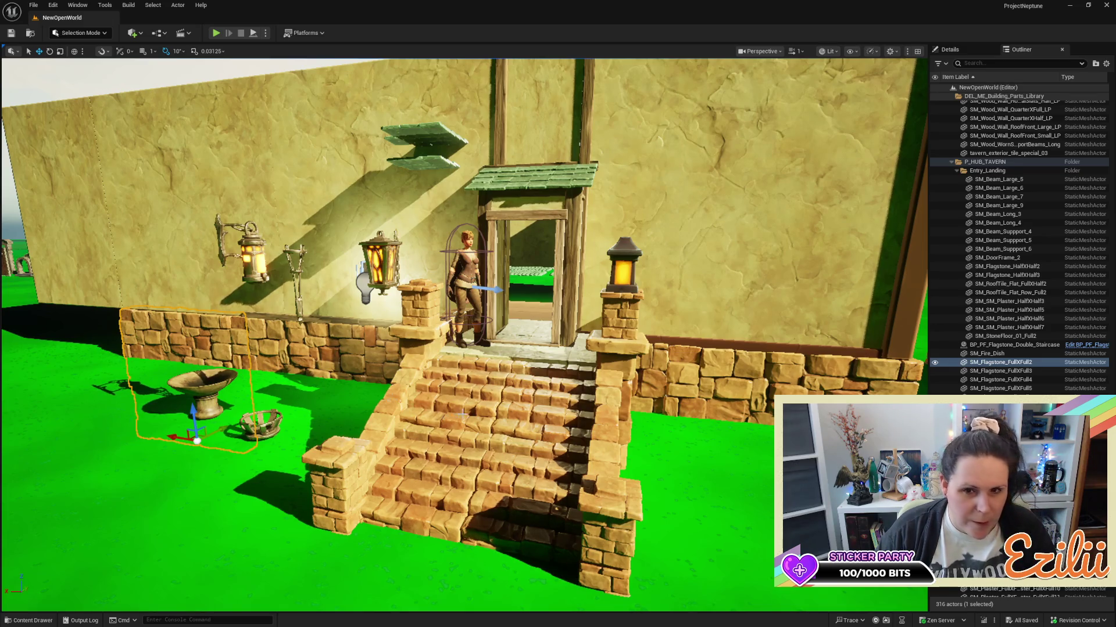
pyautogui.moveTo(646, 356)
pyautogui.mouseDown()
pyautogui.moveTo(378, 340)
pyautogui.moveTo(632, 366)
pyautogui.mouseUp()
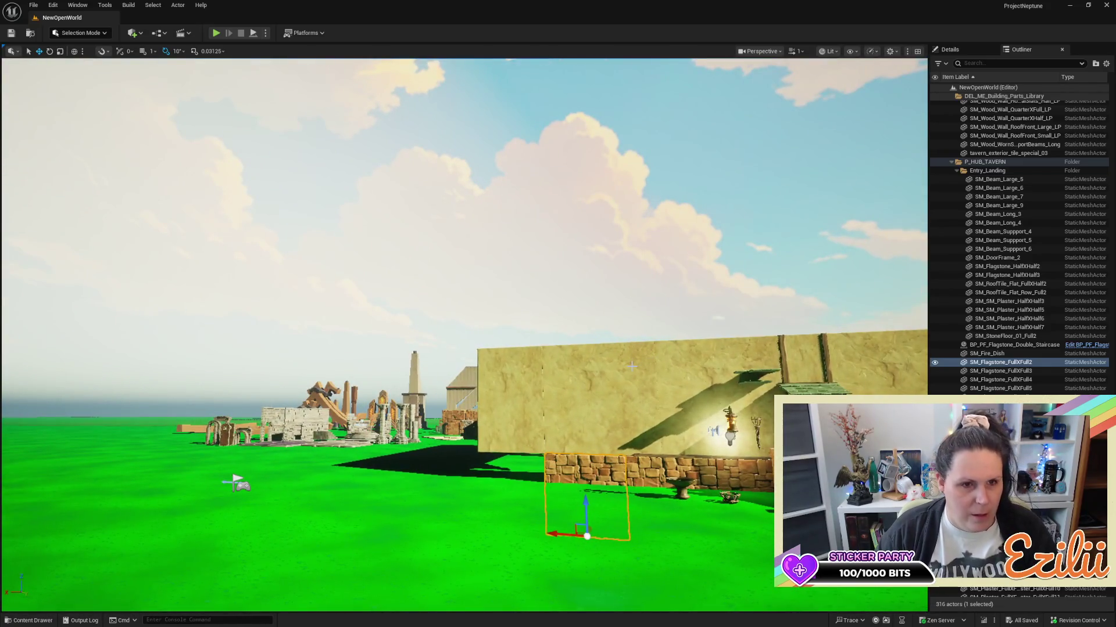
pyautogui.moveTo(464, 348)
pyautogui.mouseDown()
pyautogui.moveTo(732, 362)
pyautogui.moveTo(686, 366)
pyautogui.moveTo(651, 384)
pyautogui.moveTo(639, 407)
pyautogui.moveTo(604, 389)
pyautogui.moveTo(587, 427)
pyautogui.mouseUp()
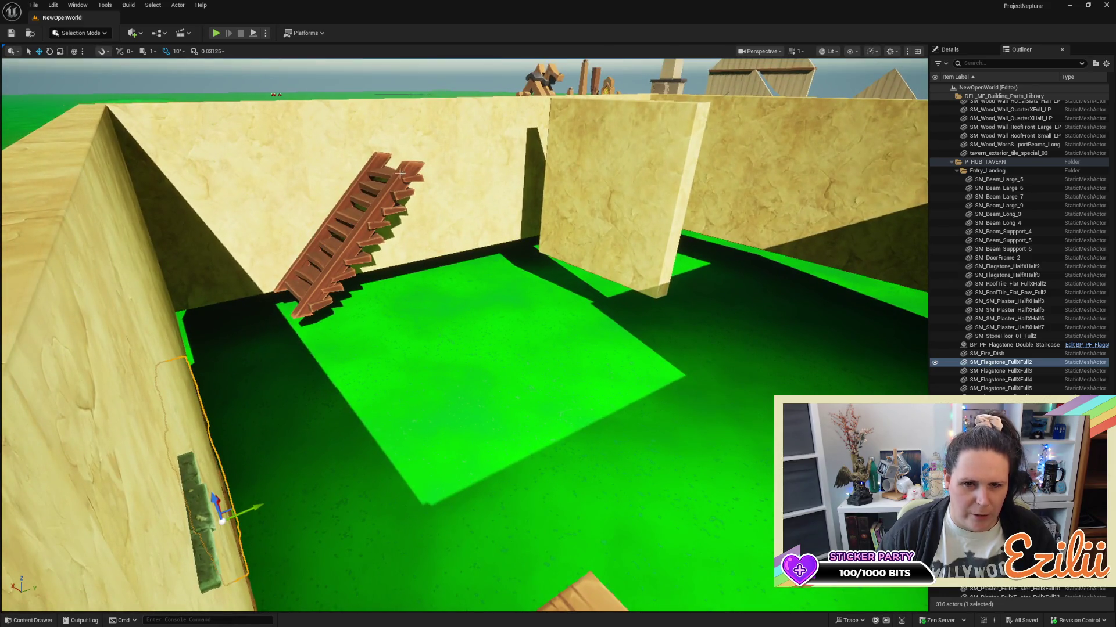
# Duplicate the wooden floor platform, shorten the copy to meet the stairs, and shift it left.
pyautogui.moveTo(327, 281)
pyautogui.mouseDown()
pyautogui.moveTo(305, 302)
pyautogui.moveTo(336, 272)
pyautogui.moveTo(658, 248)
pyautogui.moveTo(889, 247)
pyautogui.moveTo(841, 255)
pyautogui.mouseUp()
pyautogui.click(368, 289)
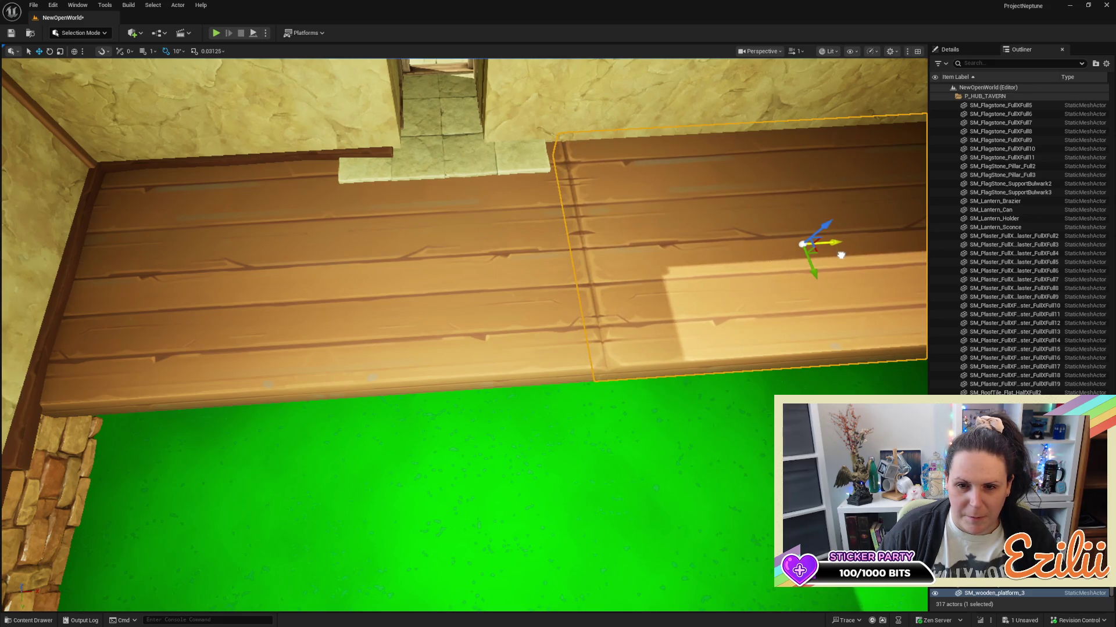
pyautogui.press('f')
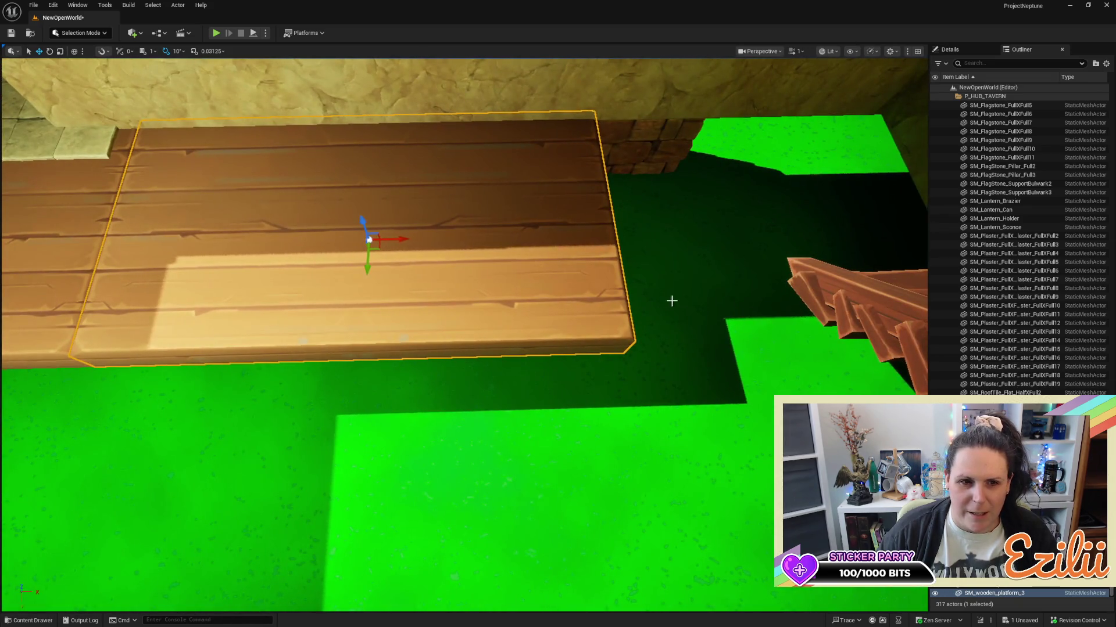
pyautogui.moveTo(395, 239); pyautogui.dragTo(853, 215)
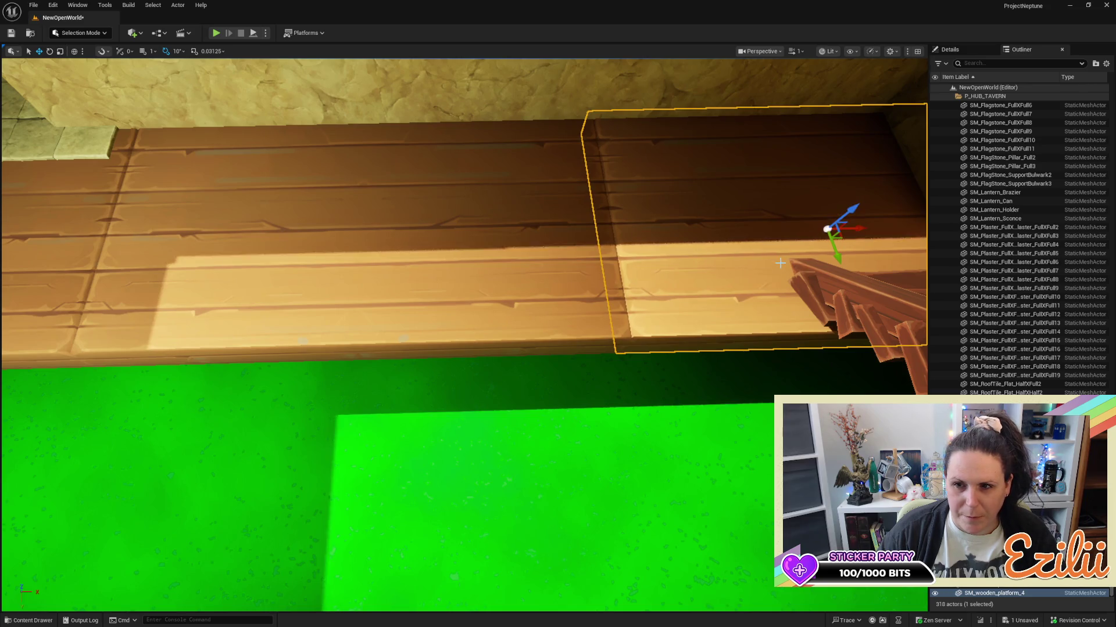
pyautogui.moveTo(465, 335); pyautogui.dragTo(780, 259)
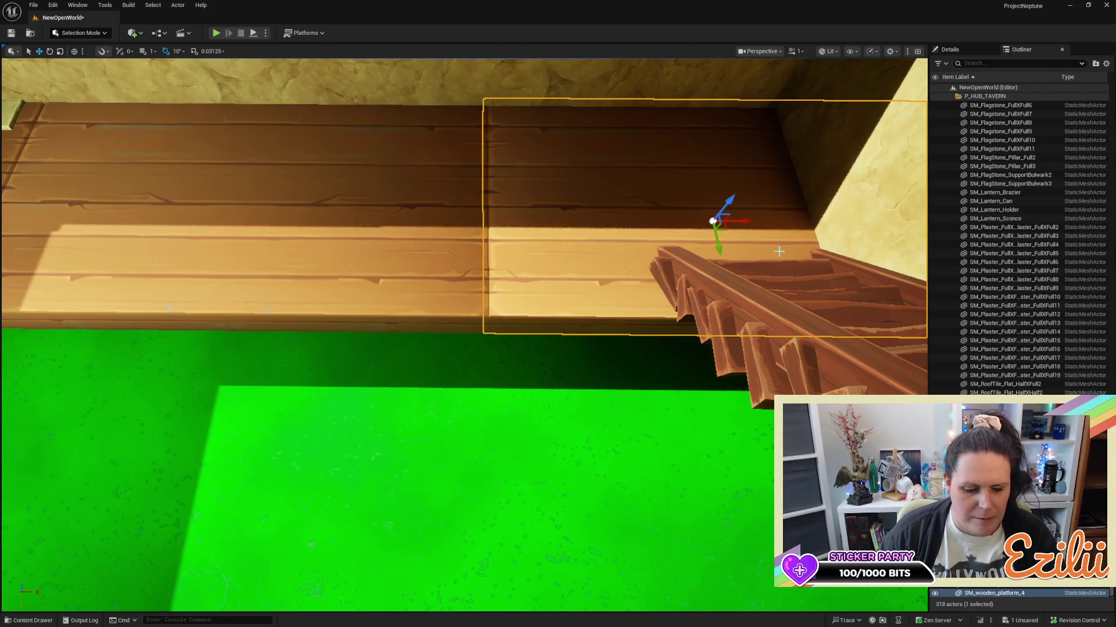
pyautogui.press('r')
pyautogui.moveTo(752, 216)
pyautogui.mouseDown()
pyautogui.moveTo(723, 217)
pyautogui.moveTo(723, 230)
pyautogui.moveTo(688, 240)
pyautogui.moveTo(680, 256)
pyautogui.moveTo(663, 226)
pyautogui.moveTo(677, 249)
pyautogui.mouseUp()
pyautogui.press('q')
pyautogui.press('w')
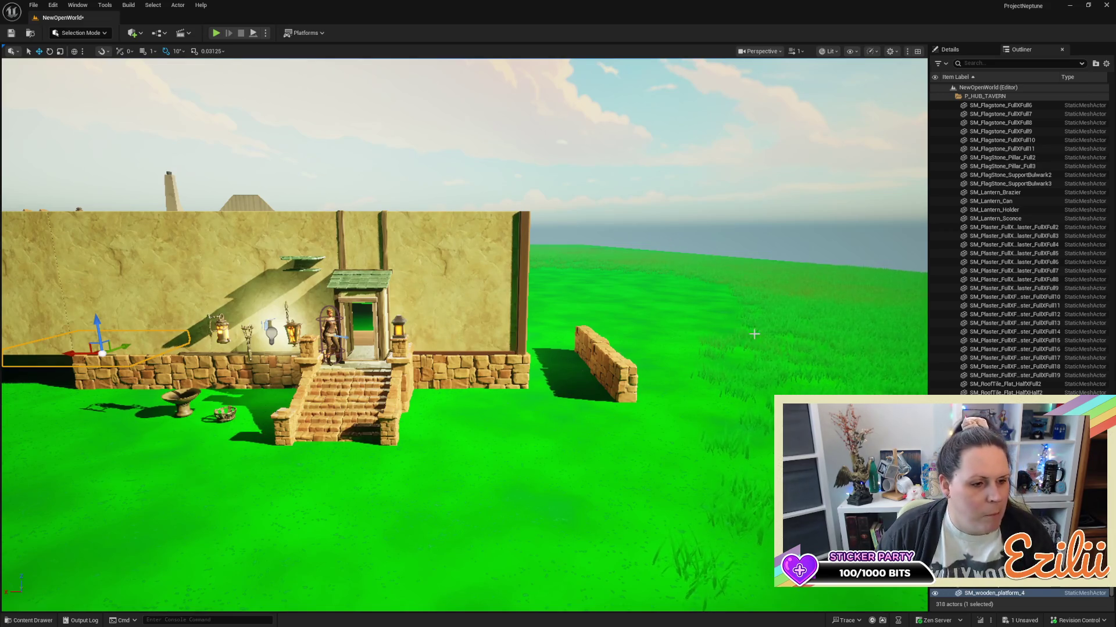
# Save the tavern level with Ctrl+S.
pyautogui.moveTo(577, 370); pyautogui.dragTo(100, 330)
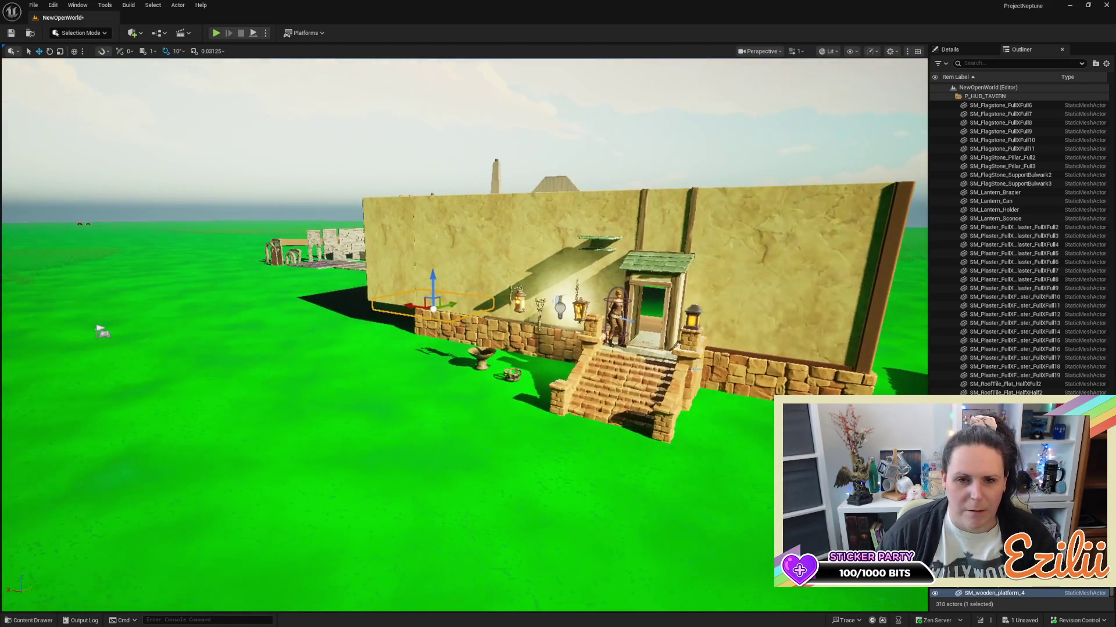
pyautogui.hotkey('ctrl', 's')
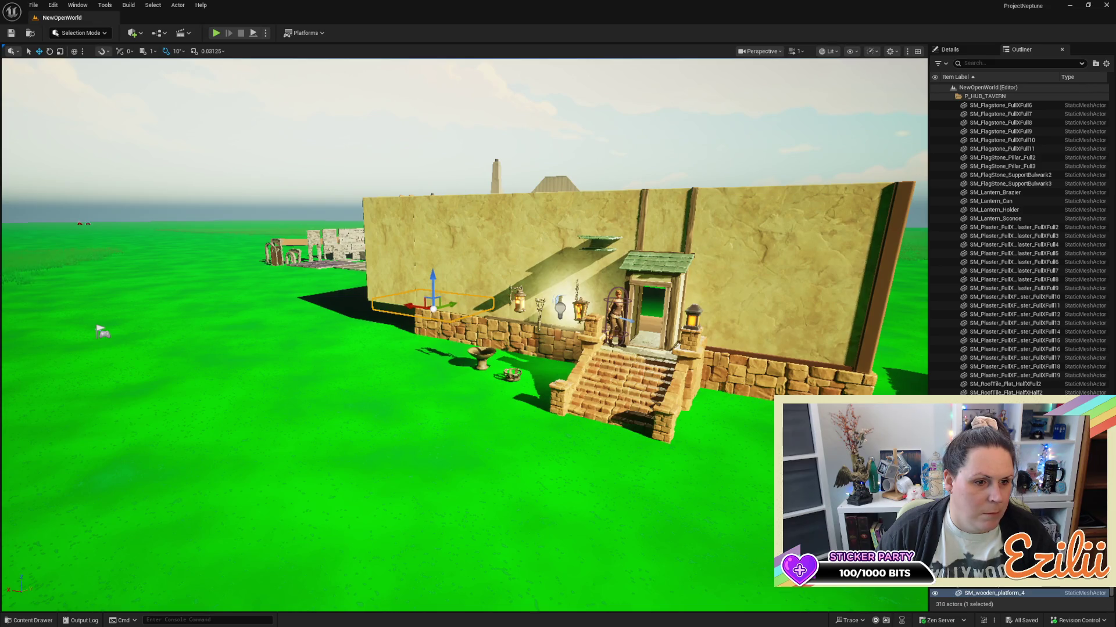
pyautogui.moveTo(433, 408); pyautogui.dragTo(348, 400)
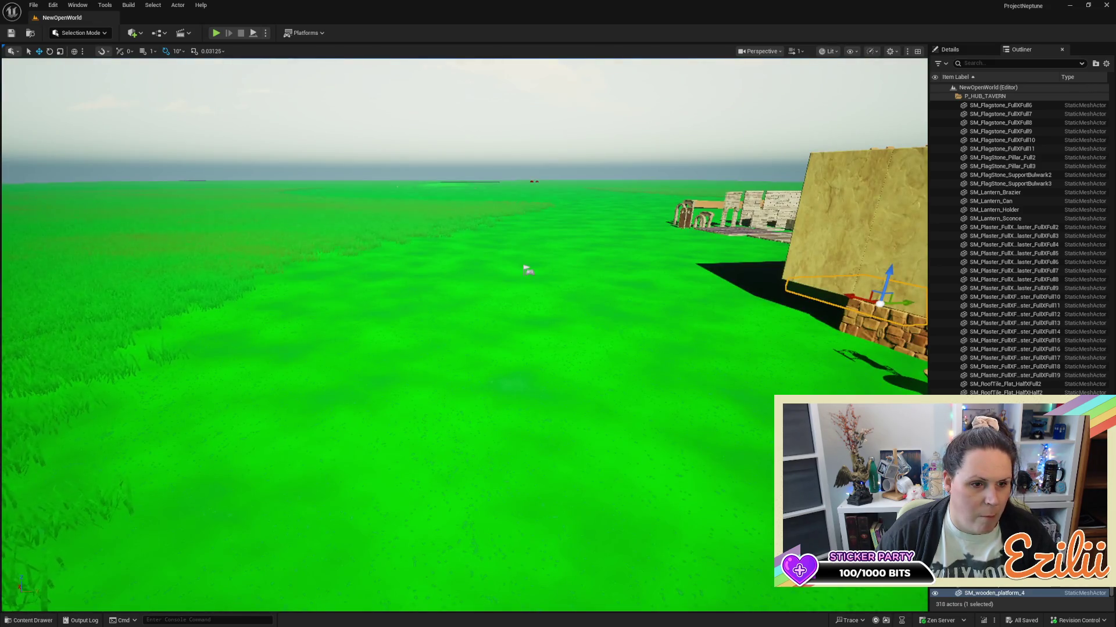
# Place a stone base on the open grass and paste a roofed timber-framed building on top.
pyautogui.moveTo(526, 269); pyautogui.dragTo(525, 267)
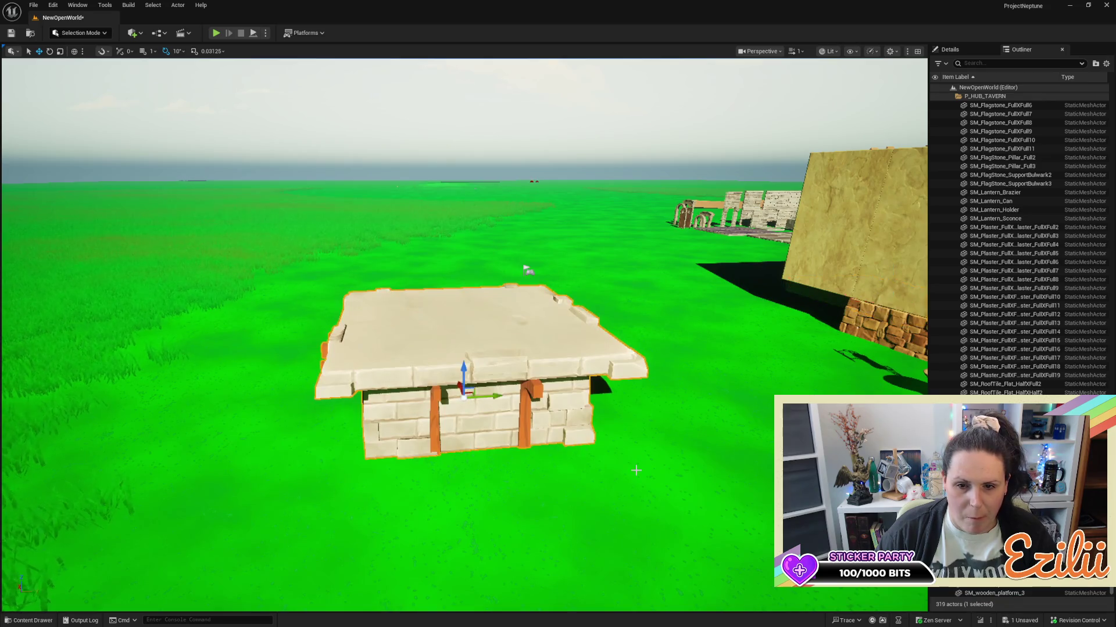
pyautogui.press('f')
pyautogui.moveTo(625, 215)
pyautogui.mouseDown()
pyautogui.moveTo(465, 274)
pyautogui.moveTo(153, 281)
pyautogui.moveTo(523, 256)
pyautogui.mouseUp()
pyautogui.press('f')
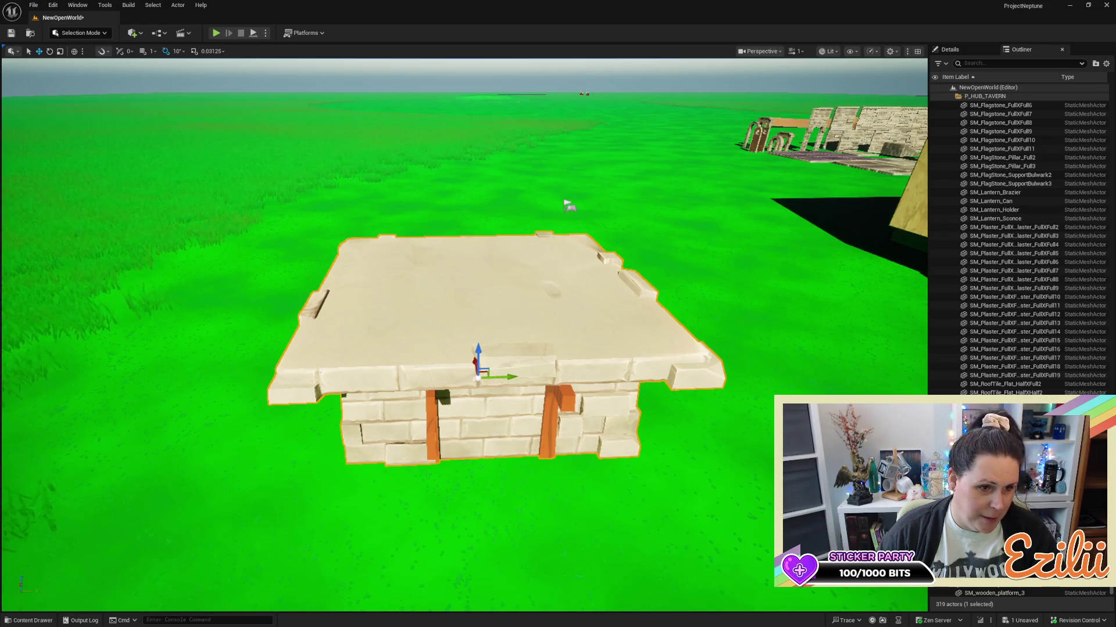
pyautogui.hotkey('ctrl', 'v')
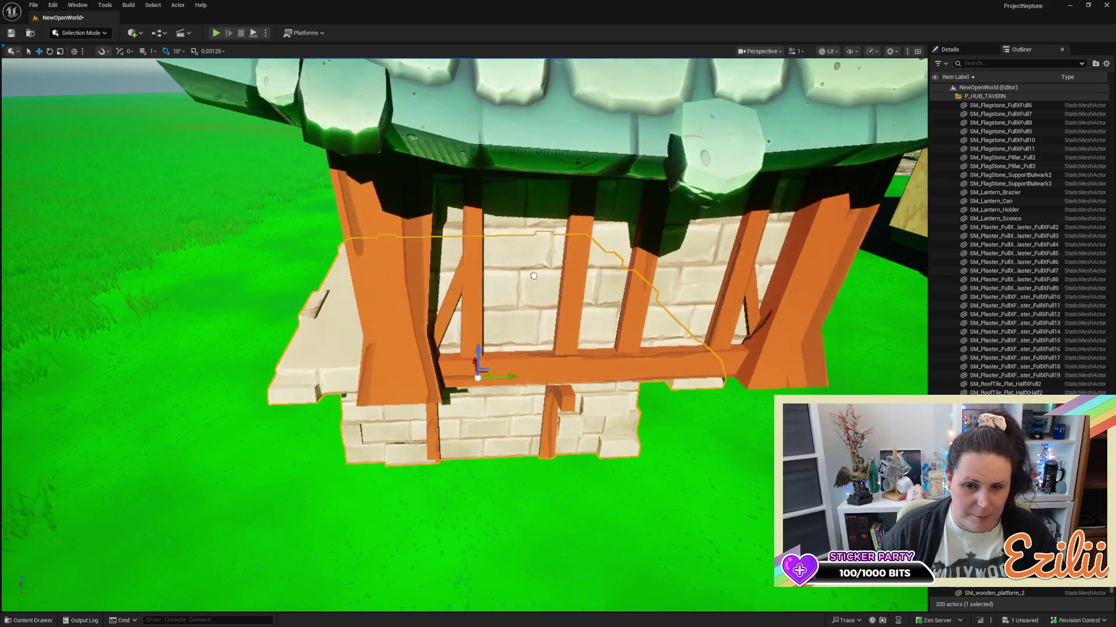
# Inspect the new building's roof and side, then save the level.
pyautogui.moveTo(463, 264)
pyautogui.mouseDown()
pyautogui.moveTo(468, 251)
pyautogui.moveTo(745, 332)
pyautogui.moveTo(572, 464)
pyautogui.moveTo(442, 418)
pyautogui.moveTo(345, 360)
pyautogui.moveTo(602, 304)
pyautogui.moveTo(621, 276)
pyautogui.mouseUp()
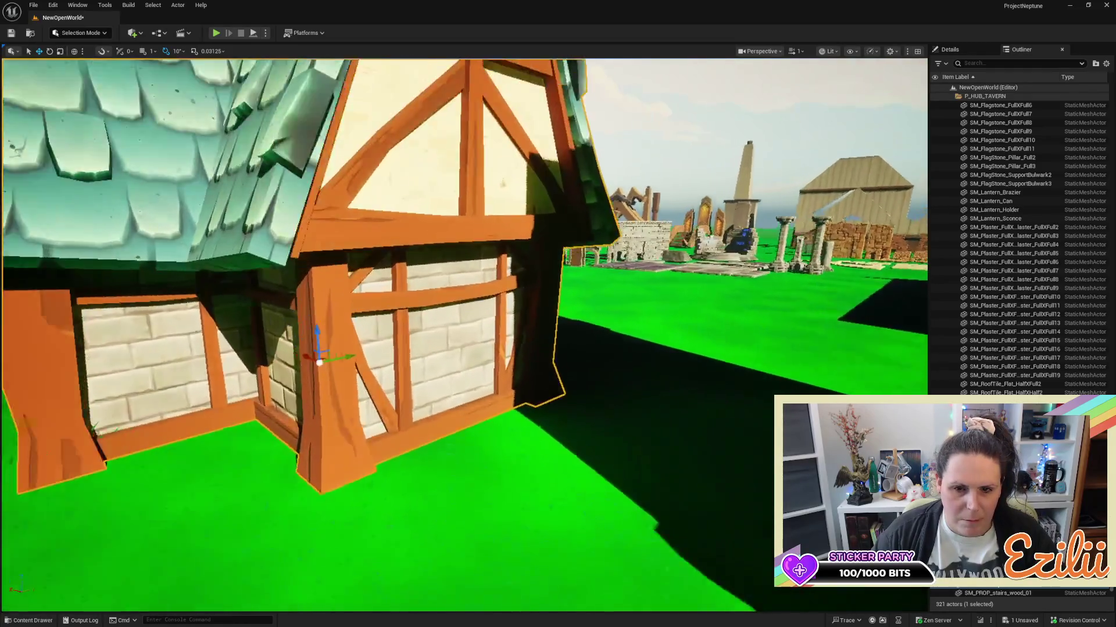
pyautogui.hotkey('ctrl', 's')
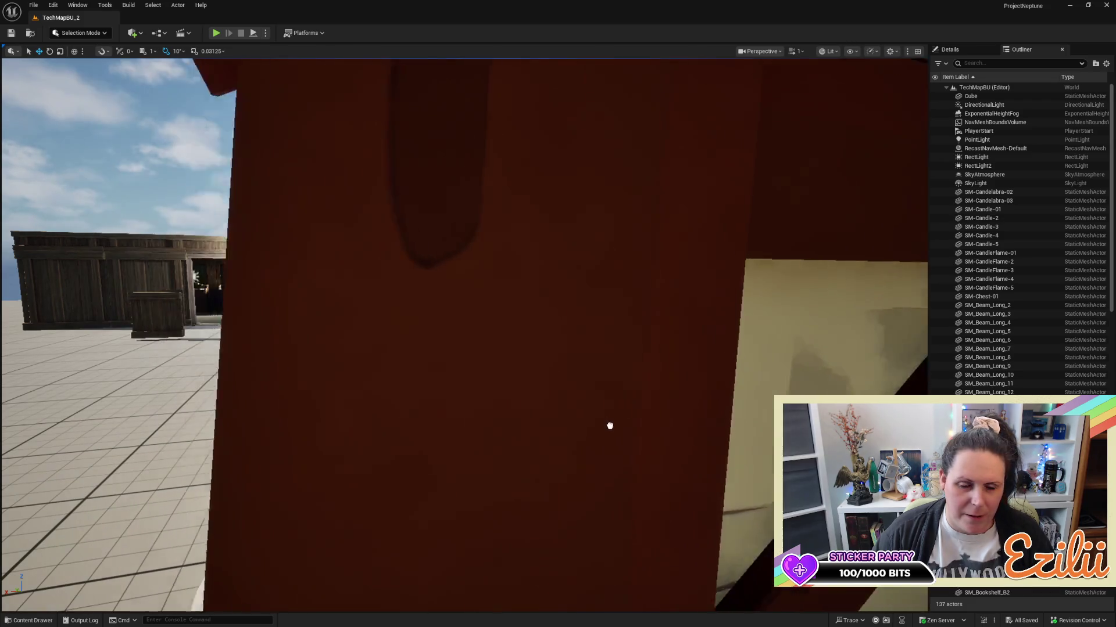
# Place the timber house in TechMapBU_2, test-play it, dismiss the error log, and undo the placement.
pyautogui.moveTo(610, 428); pyautogui.dragTo(598, 345)
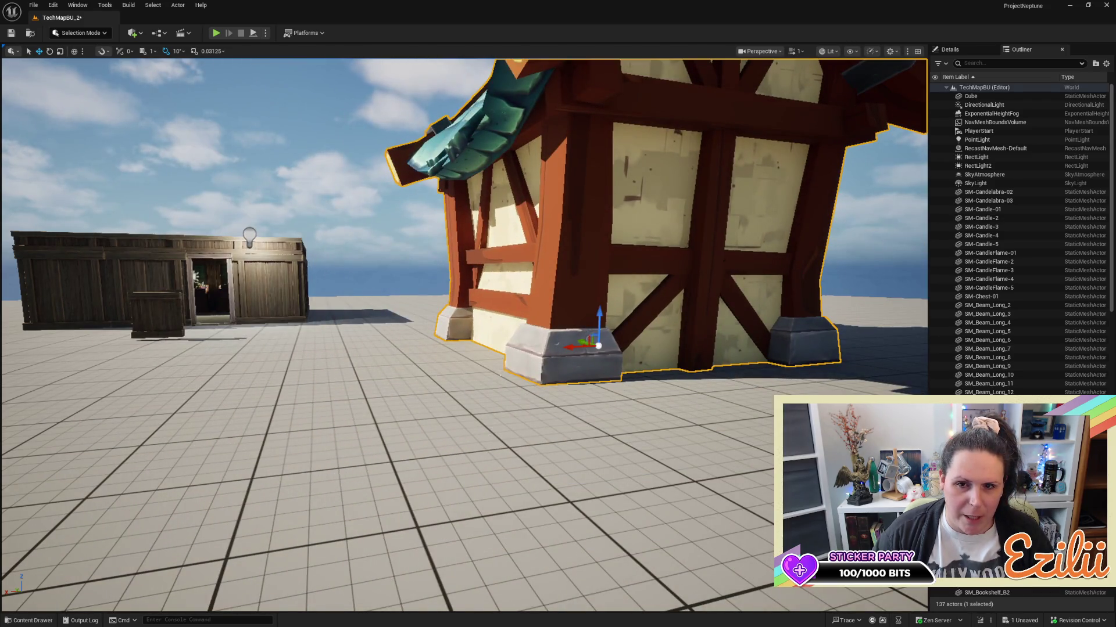
pyautogui.click(215, 33)
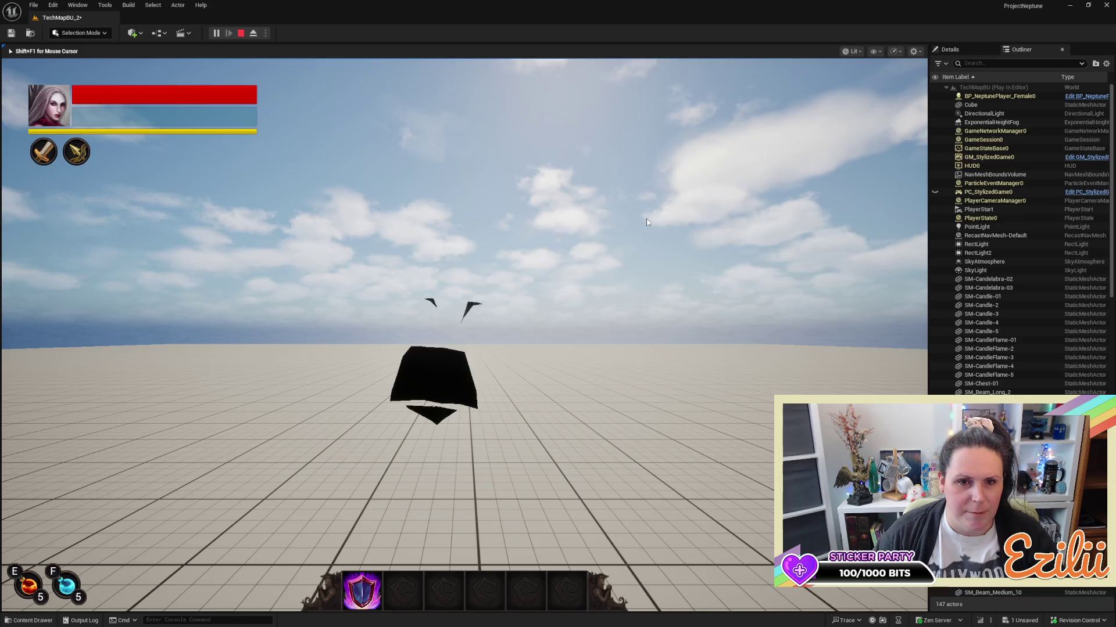
pyautogui.press('Escape')
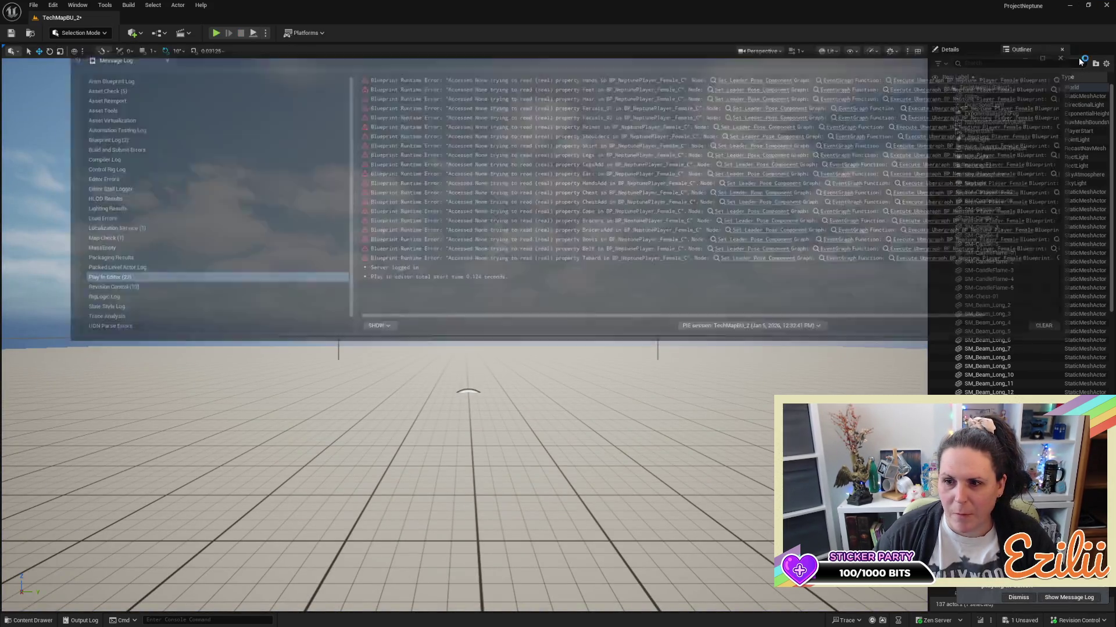
pyautogui.click(1078, 58)
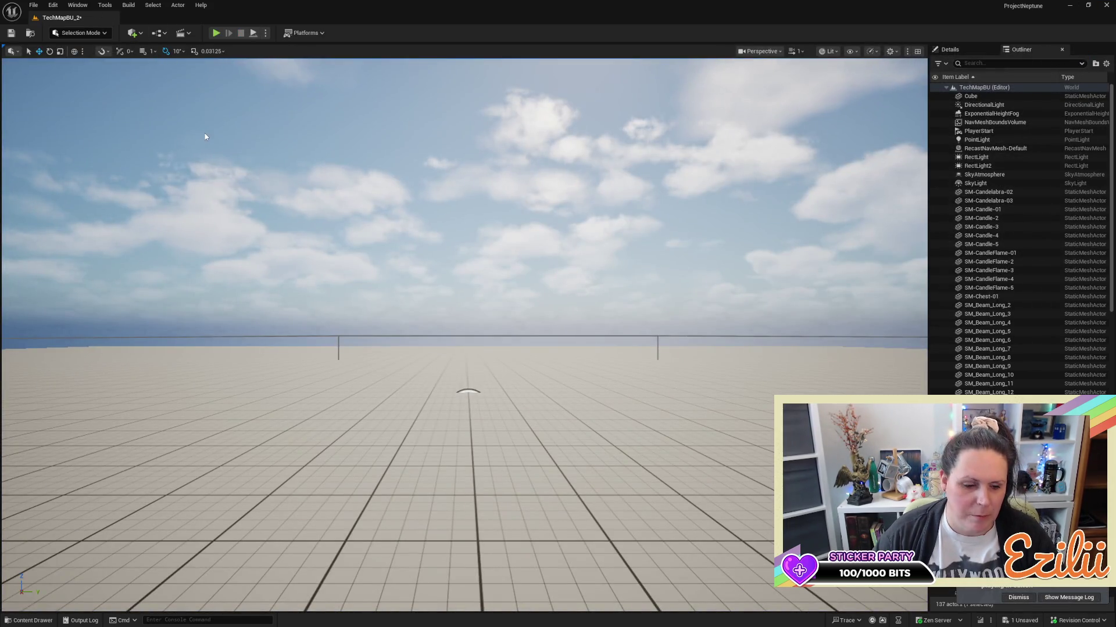
pyautogui.hotkey('ctrl', 'z')
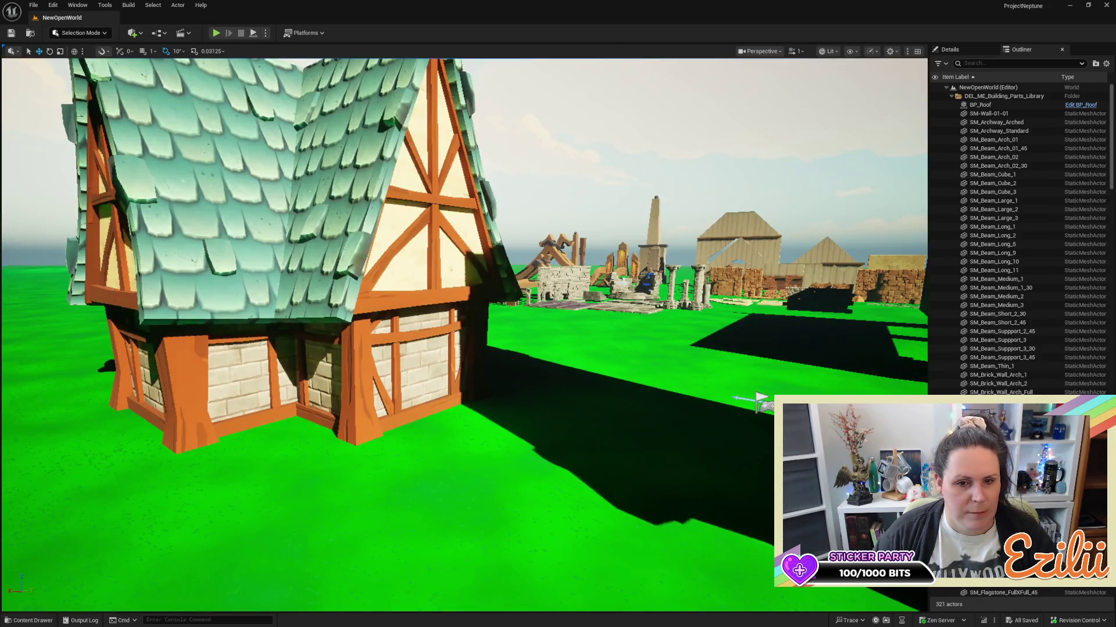
# Delete the left house, the tall tower house, and the small house from the field.
pyautogui.press('s')
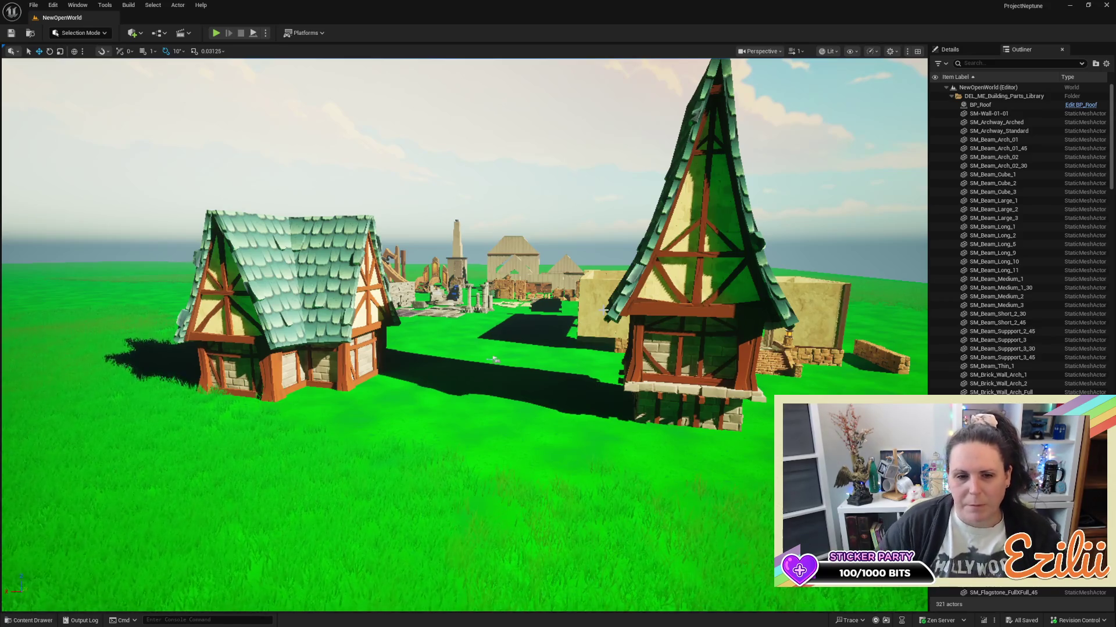
pyautogui.click(341, 309)
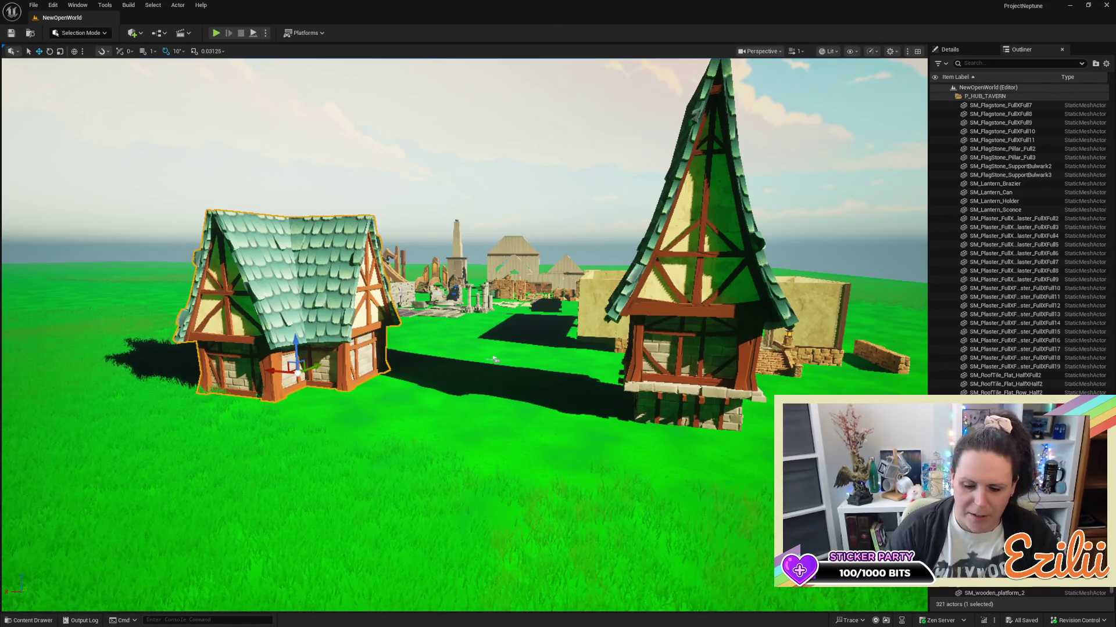
pyautogui.press('Delete')
pyautogui.click(729, 335)
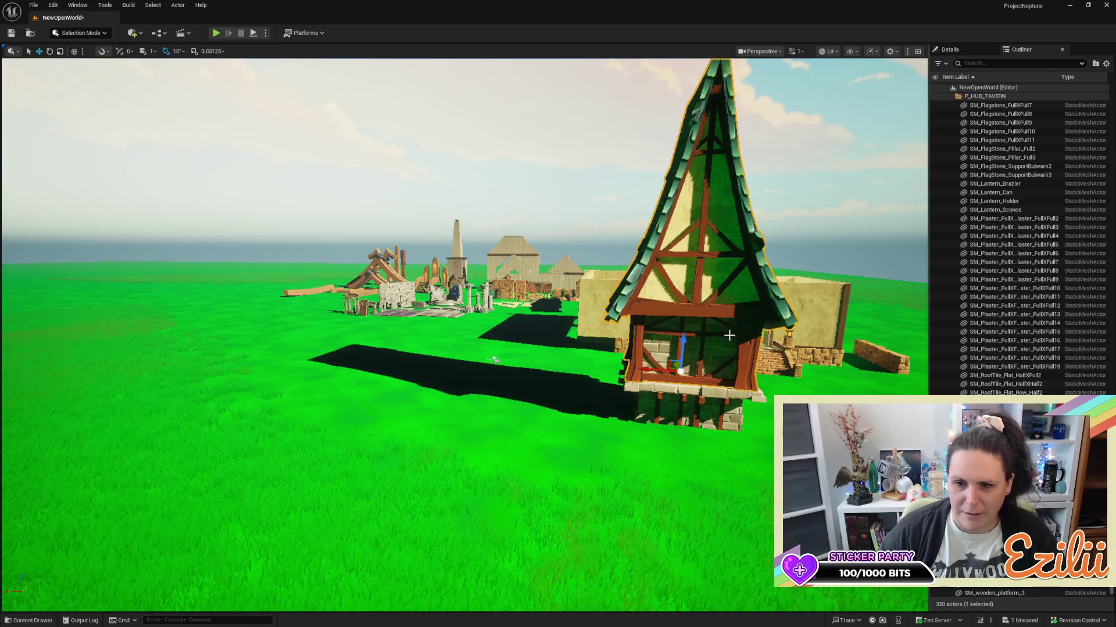
pyautogui.press('Delete')
pyautogui.click(725, 404)
pyautogui.press('Delete')
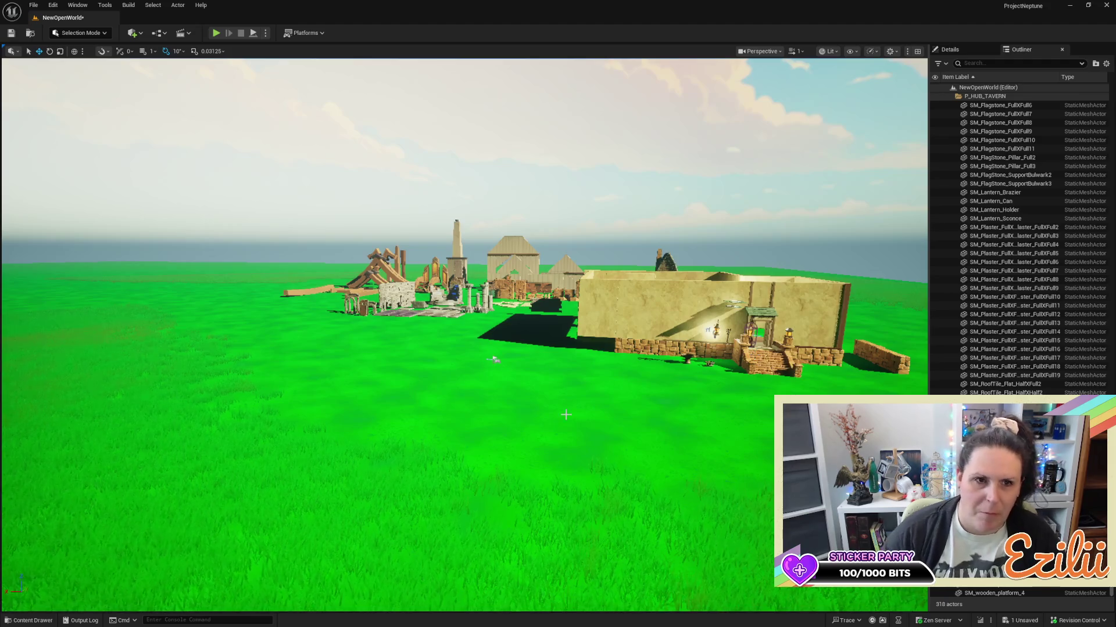
pyautogui.scroll(-5, 565, 414)
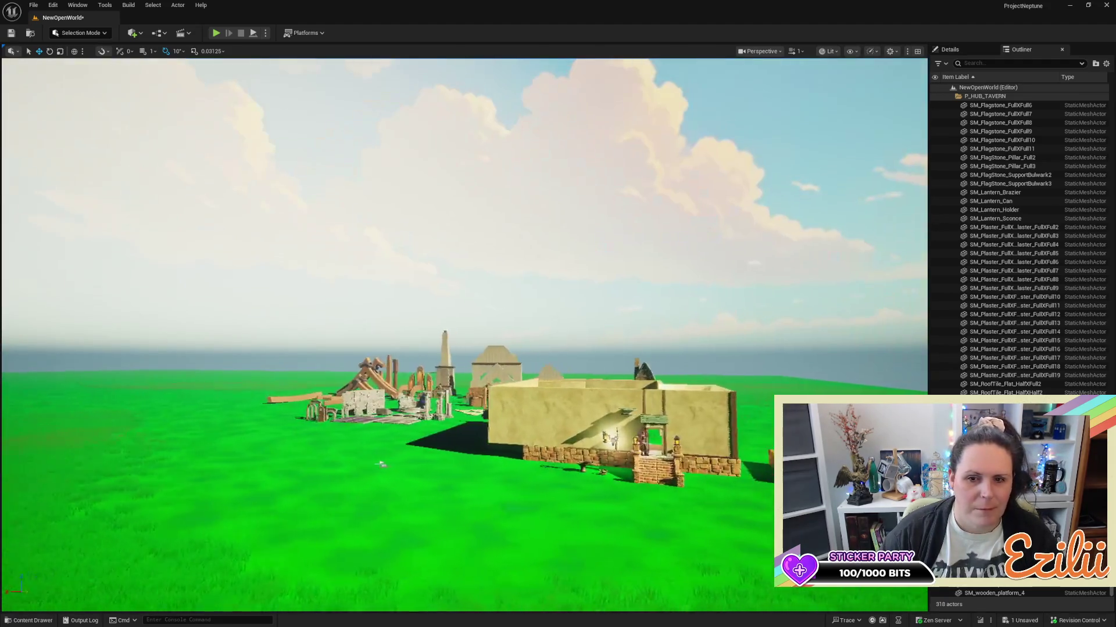
pyautogui.scroll(6, 380, 463)
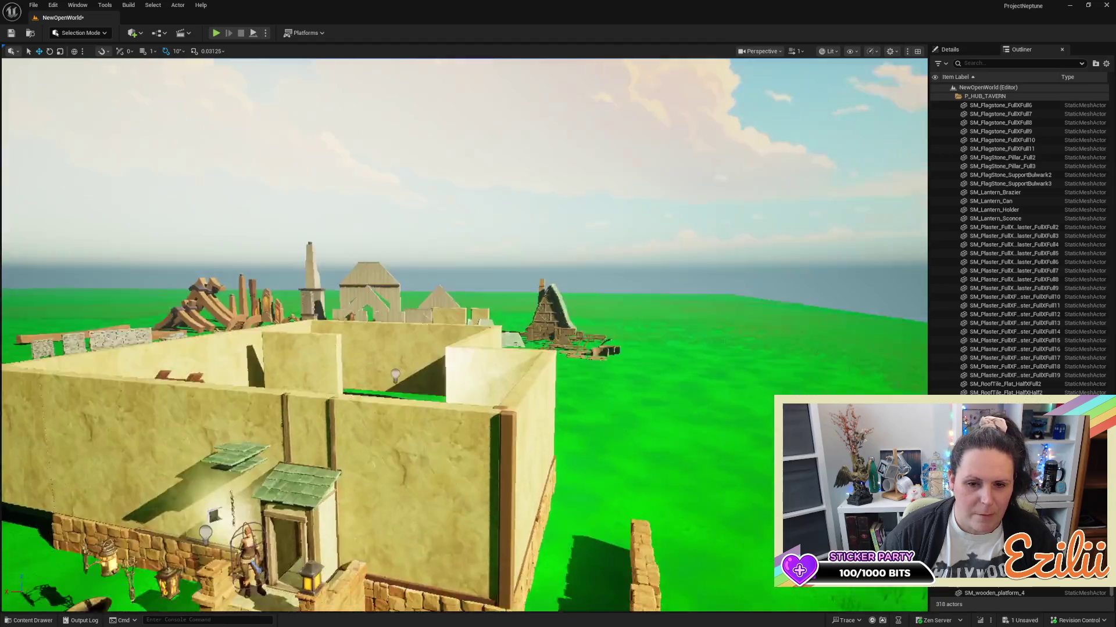
pyautogui.scroll(5, 465, 334)
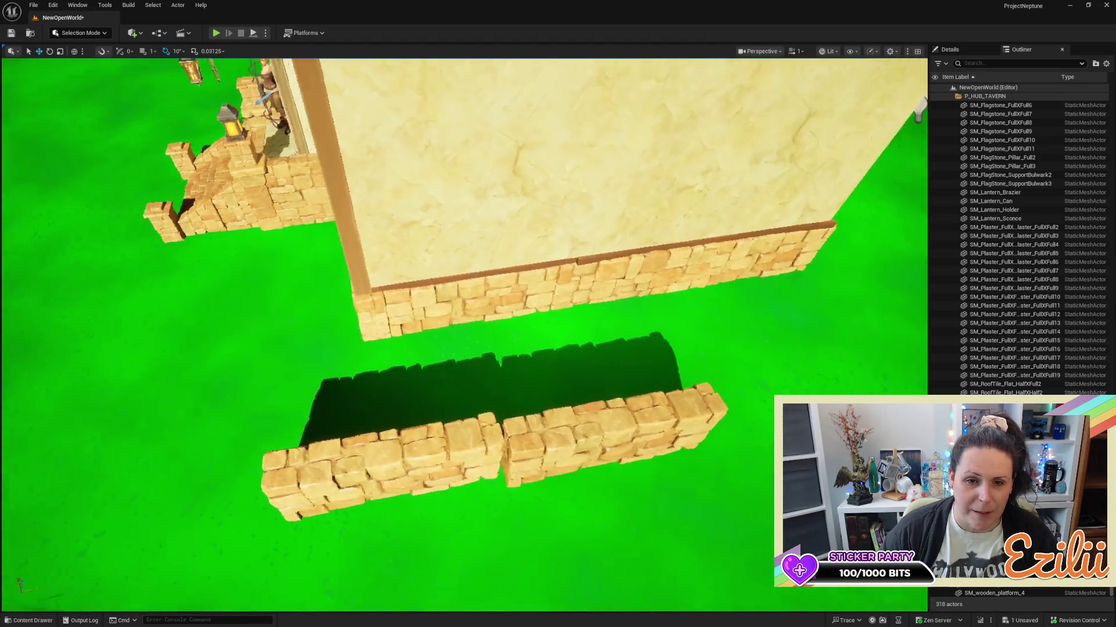
pyautogui.scroll(-5, 465, 335)
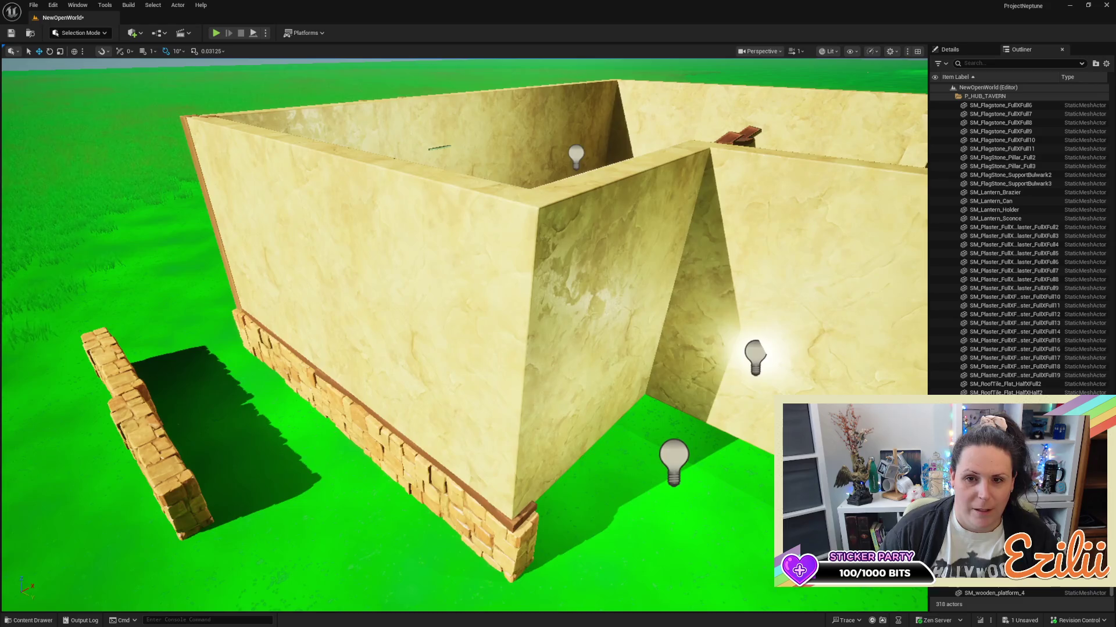
pyautogui.moveTo(465, 334)
pyautogui.mouseDown()
pyautogui.moveTo(285, 325)
pyautogui.moveTo(299, 395)
pyautogui.moveTo(348, 395)
pyautogui.mouseUp()
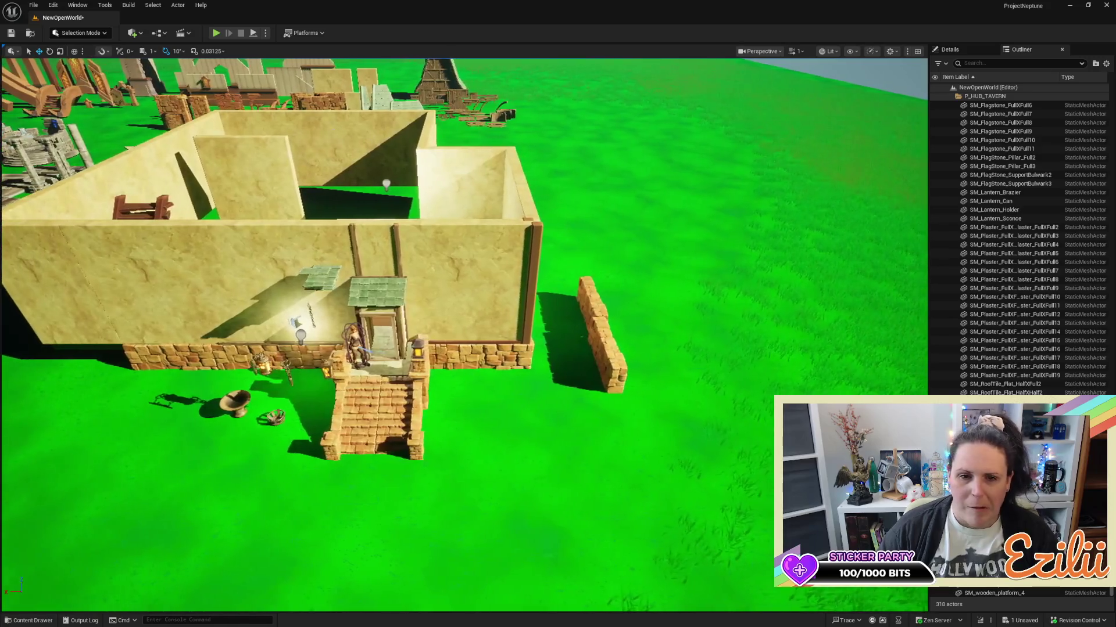
pyautogui.click(398, 246)
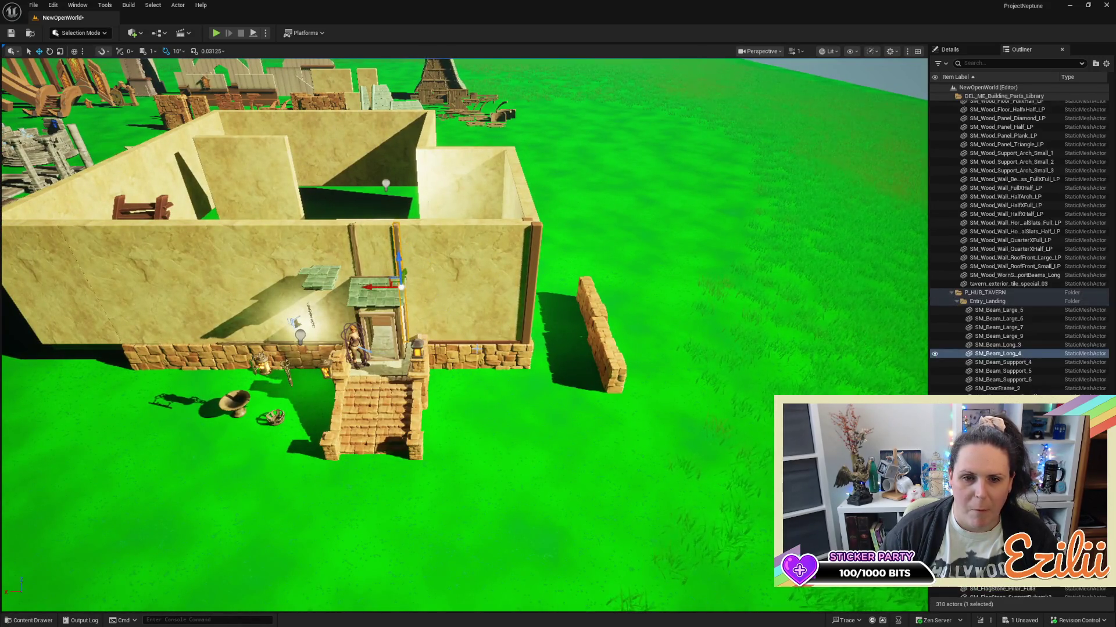
# Move SM_wooden_plank_3 out of the DEL_ME_Building_Parts_Library folder in the Outliner.
pyautogui.scroll(2, 464, 324)
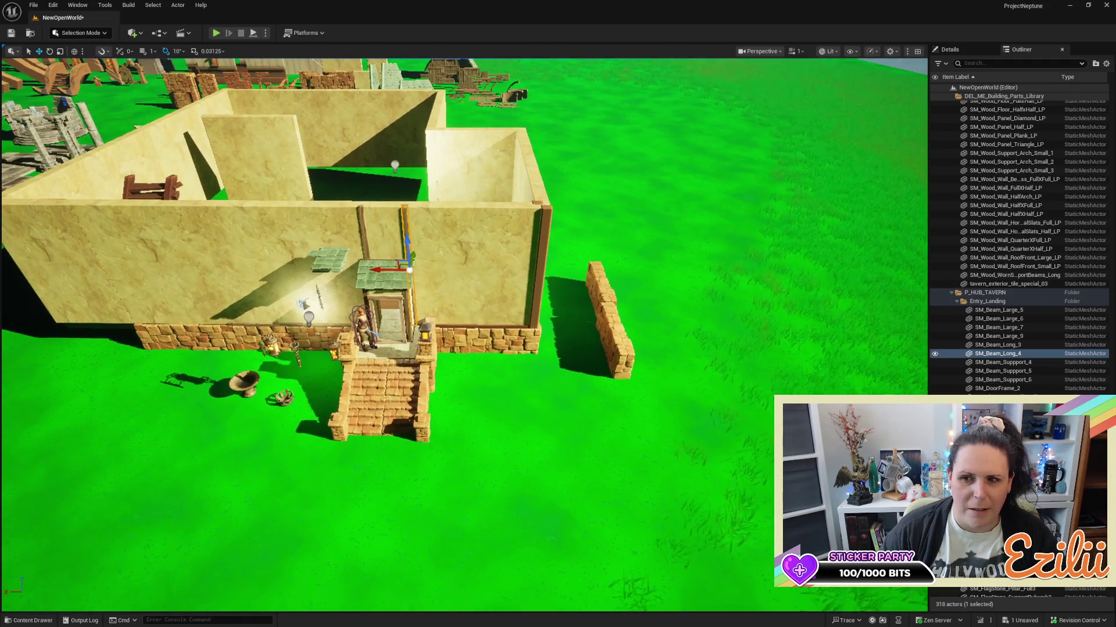
pyautogui.click(541, 235)
pyautogui.scroll(10, 998, 106)
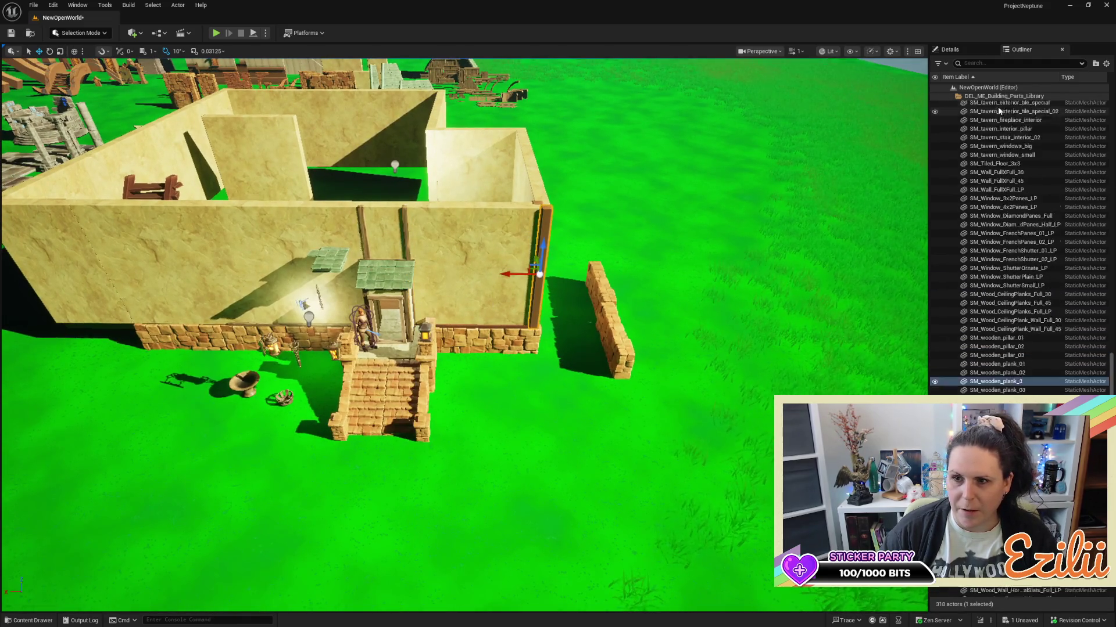
pyautogui.scroll(5, 989, 108)
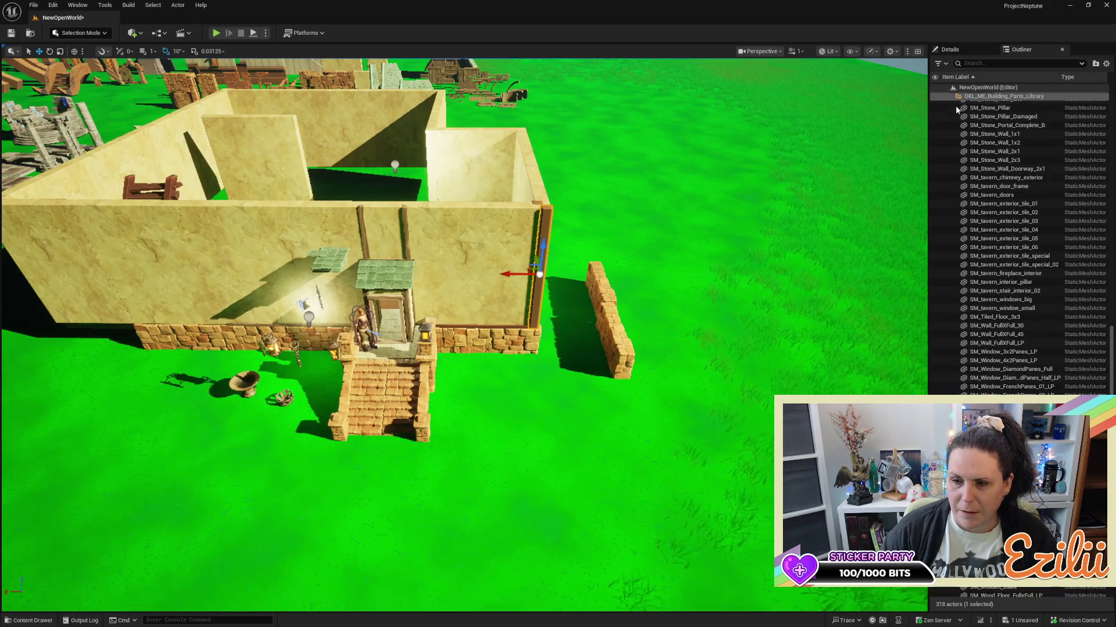
pyautogui.scroll(4, 968, 154)
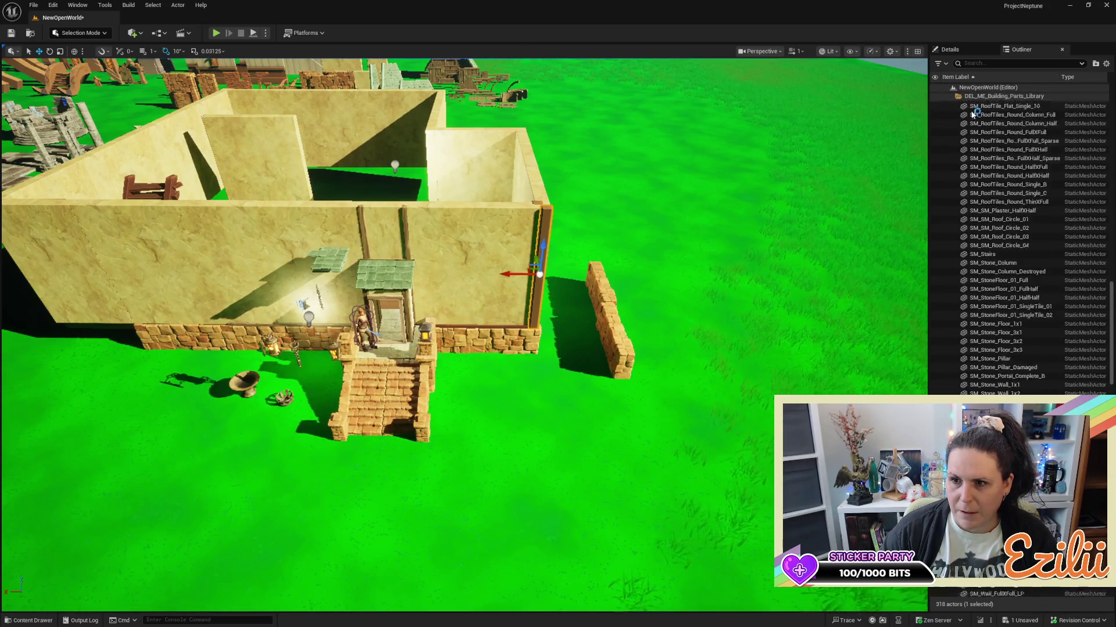
pyautogui.scroll(-15, 967, 154)
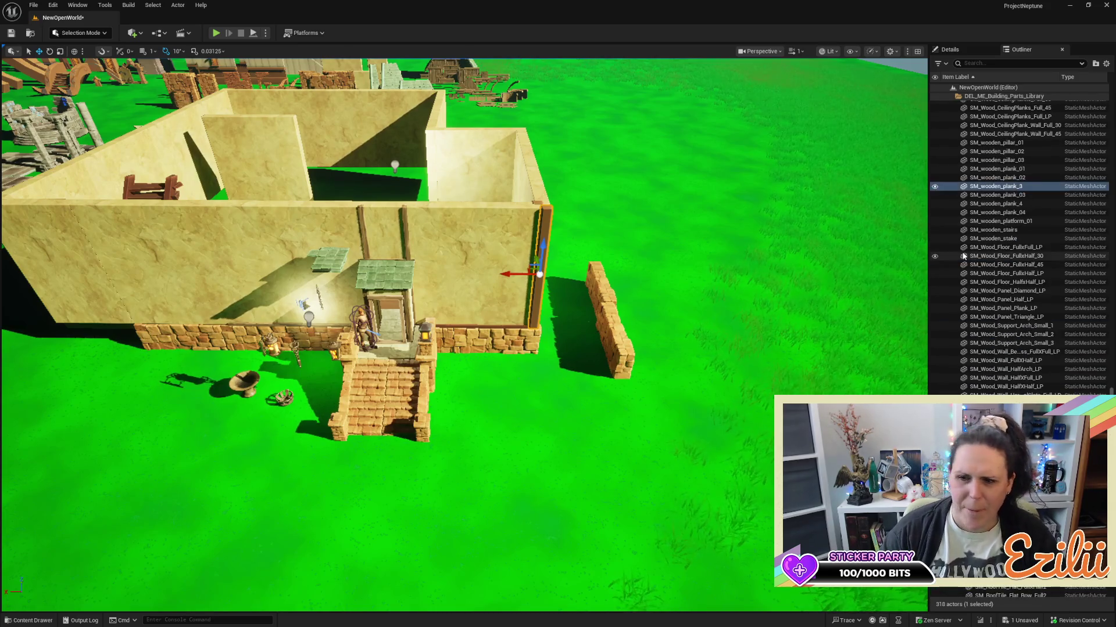
pyautogui.moveTo(988, 186); pyautogui.dragTo(1028, 356)
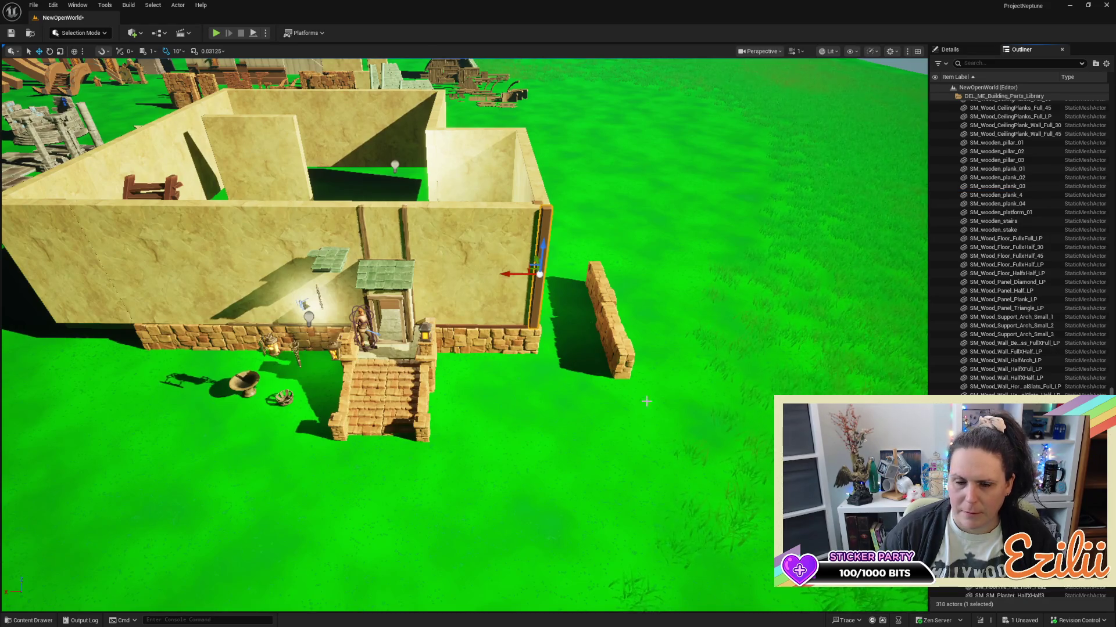
# Hide every piece in the DEL_ME_Building_Parts_Library folder.
pyautogui.moveTo(644, 383); pyautogui.dragTo(490, 249)
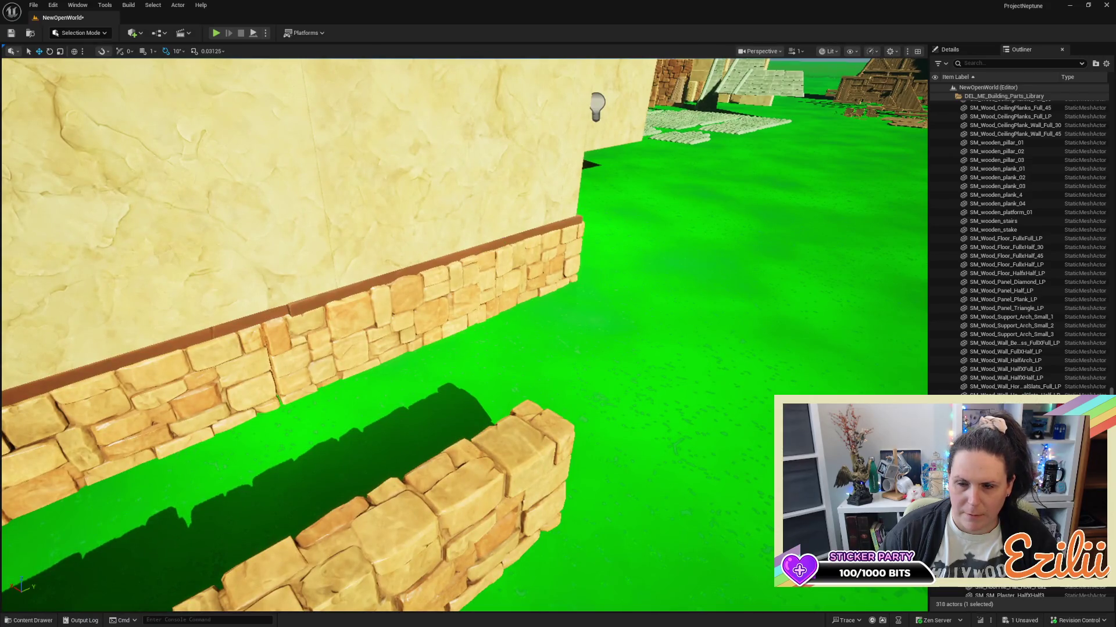
pyautogui.click(504, 239)
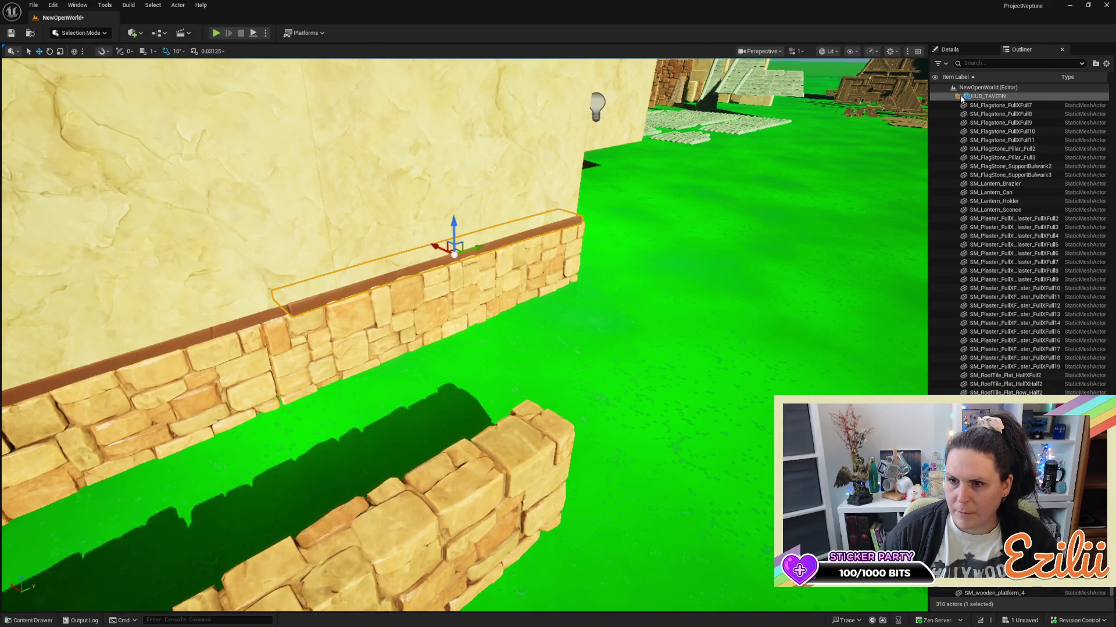
pyautogui.scroll(10, 988, 232)
pyautogui.click(982, 354)
pyautogui.scroll(5, 988, 337)
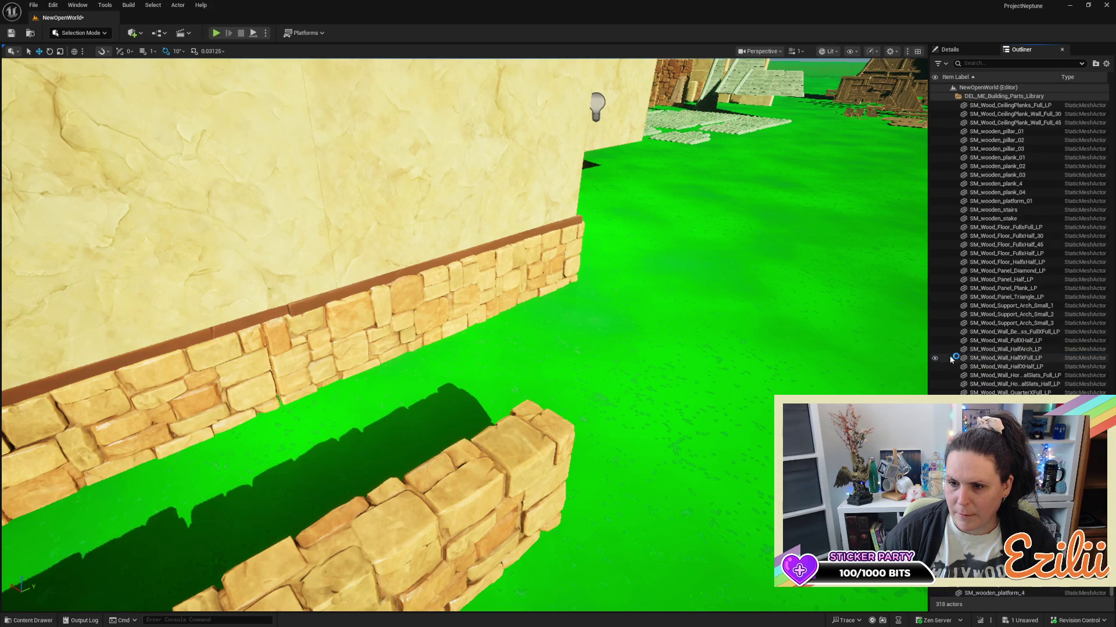
pyautogui.click(953, 97)
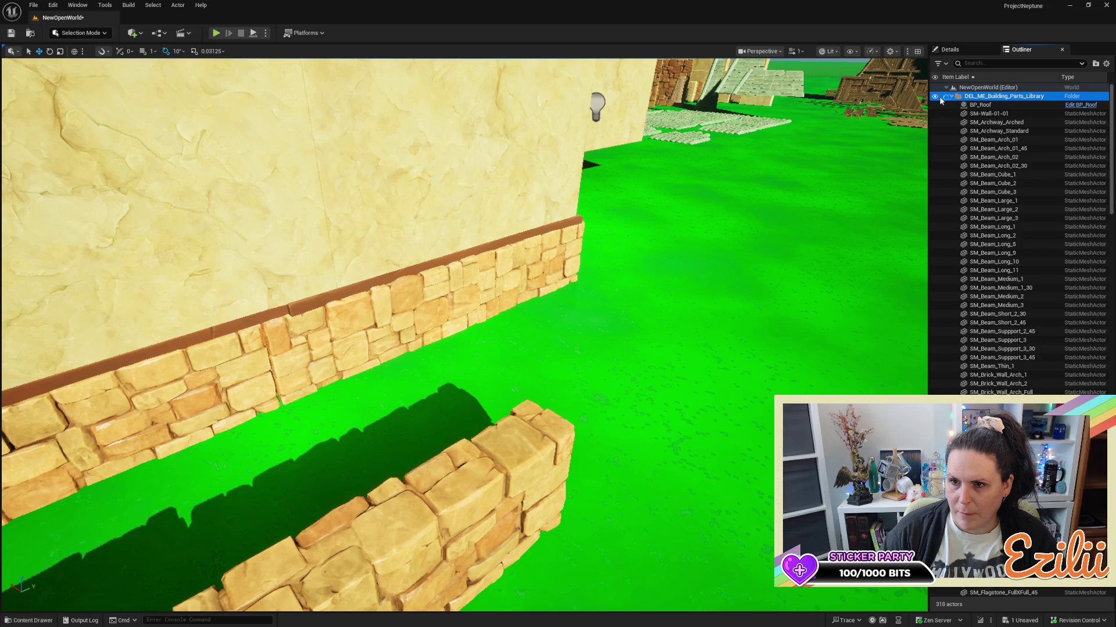
pyautogui.click(934, 95)
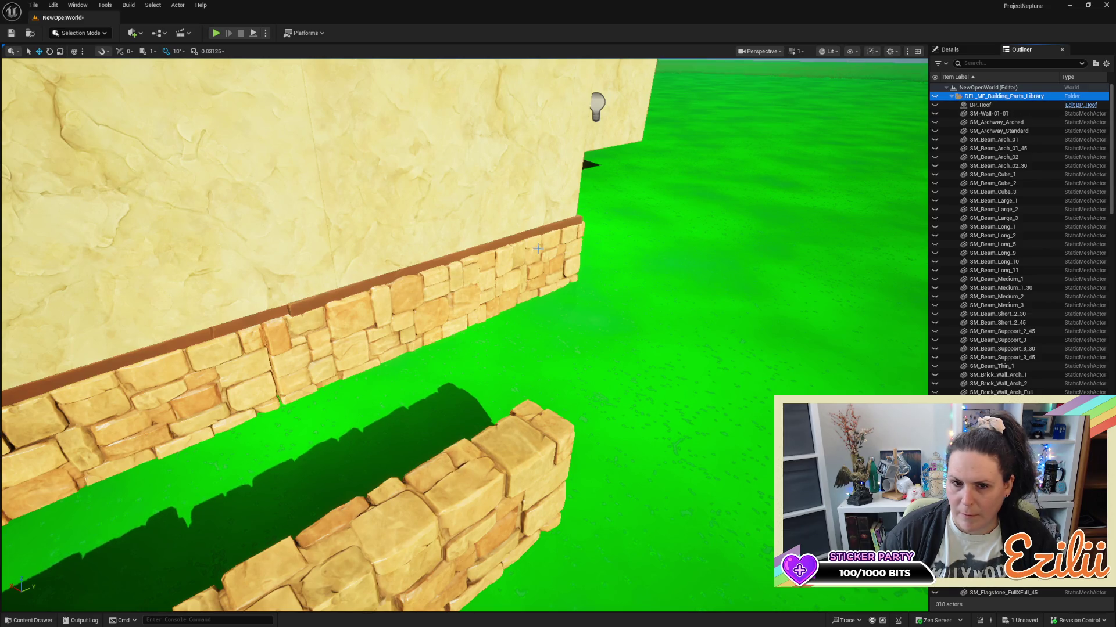
pyautogui.scroll(-10, 465, 335)
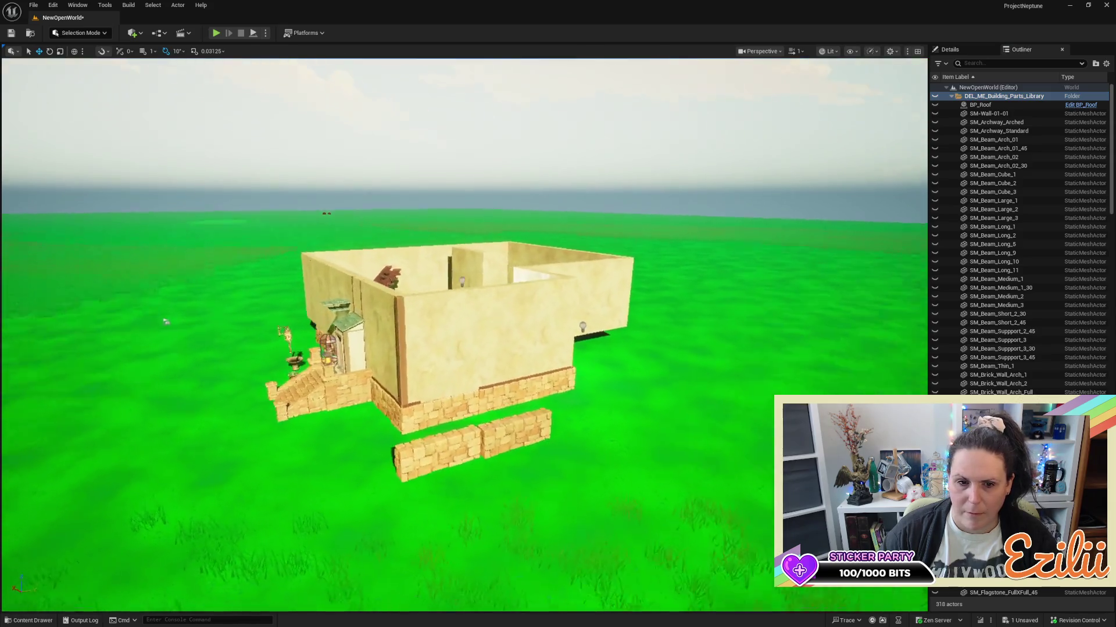
pyautogui.scroll(10, 465, 336)
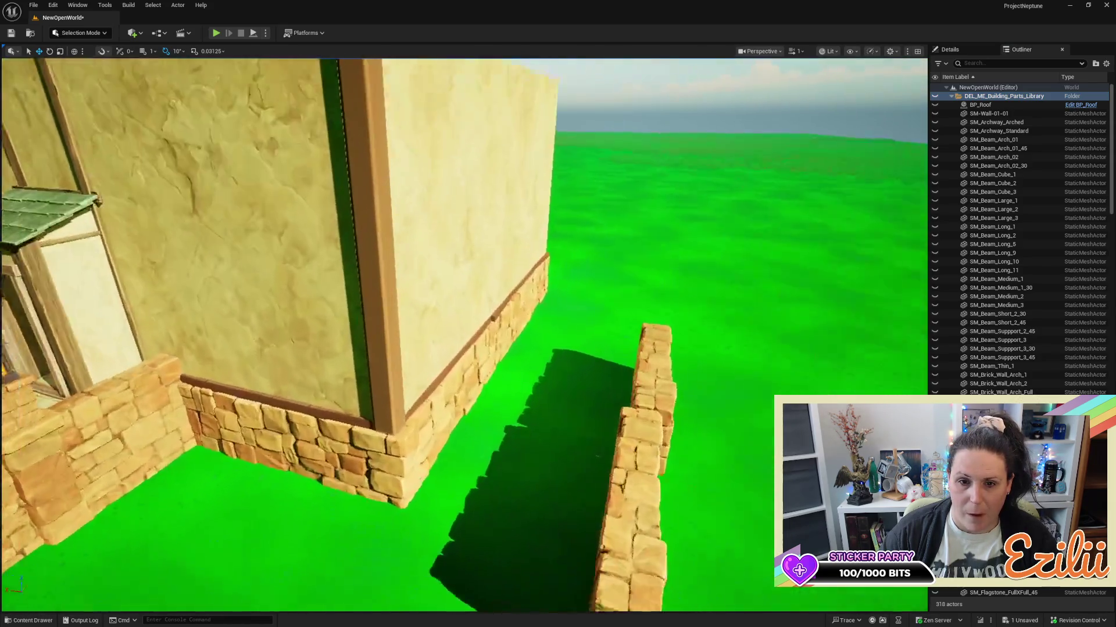
pyautogui.scroll(-10, 465, 336)
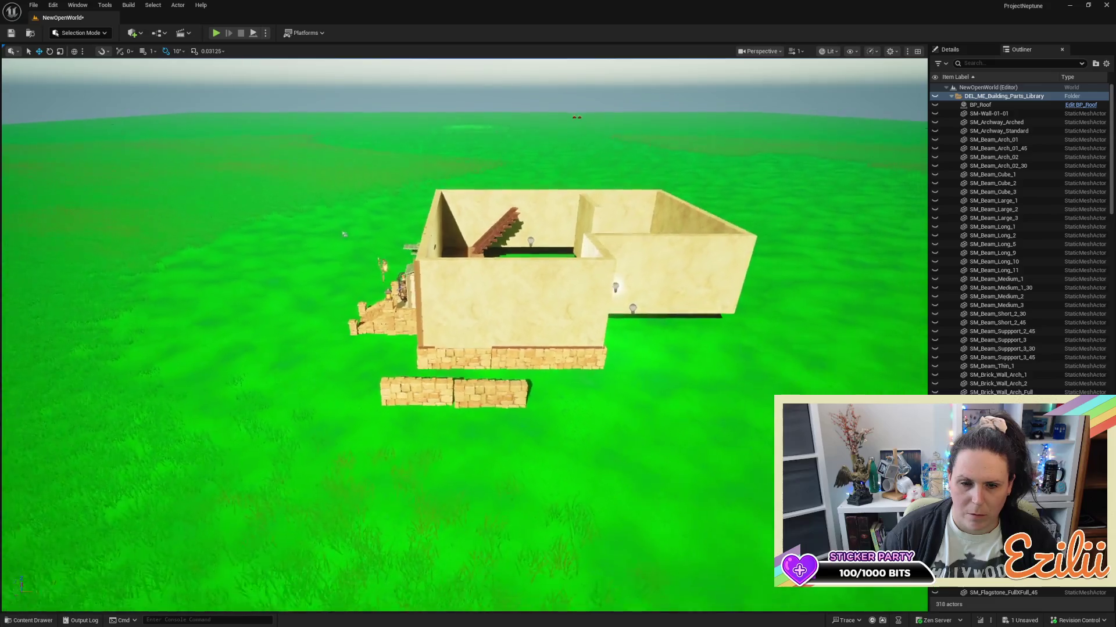
pyautogui.scroll(10, 677, 287)
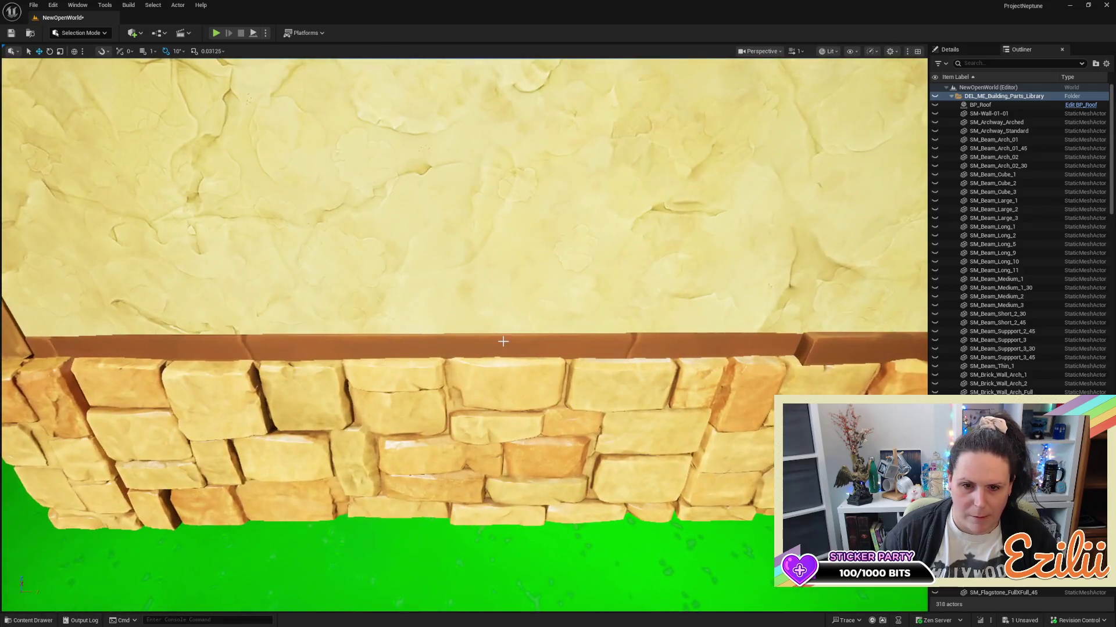
pyautogui.click(678, 316)
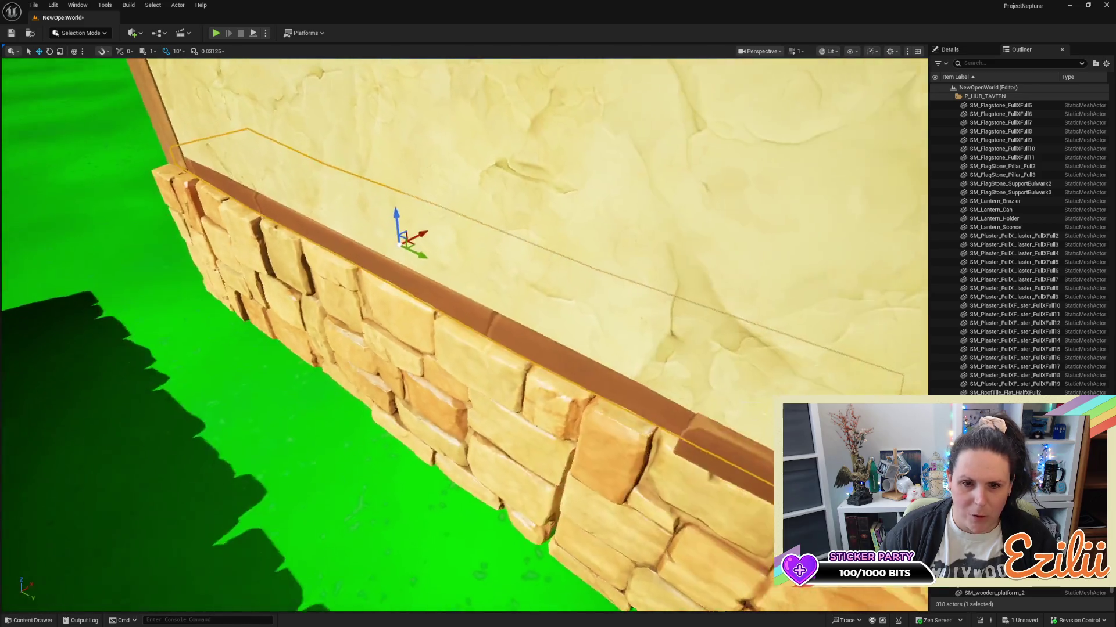
pyautogui.moveTo(546, 224); pyautogui.dragTo(566, 224)
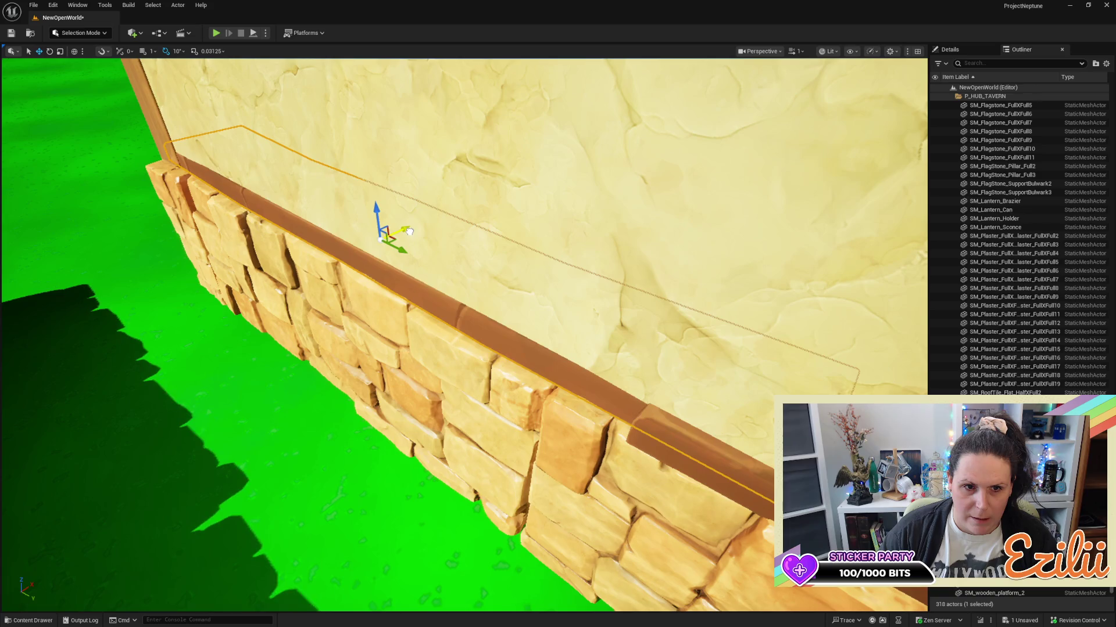
pyautogui.scroll(-10, 420, 231)
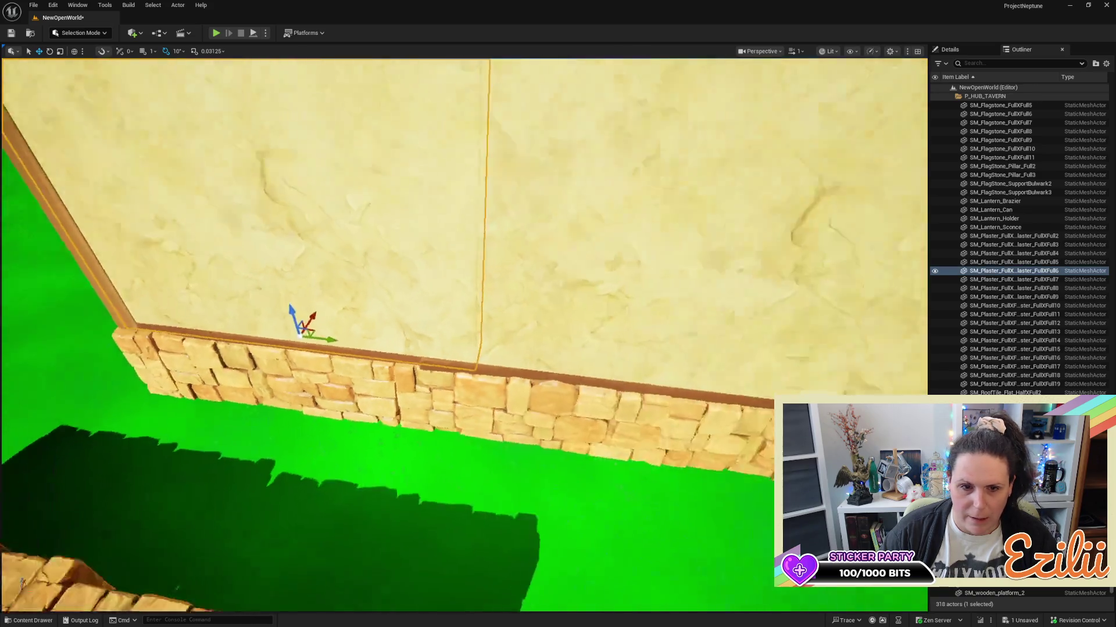
pyautogui.press('f')
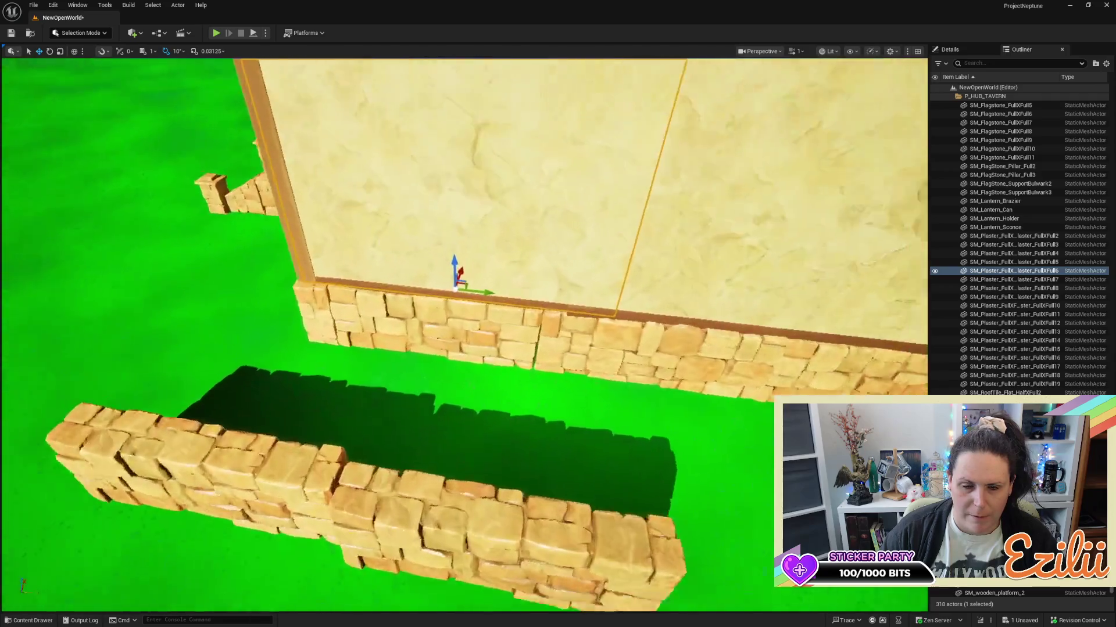
pyautogui.moveTo(511, 294); pyautogui.dragTo(510, 294)
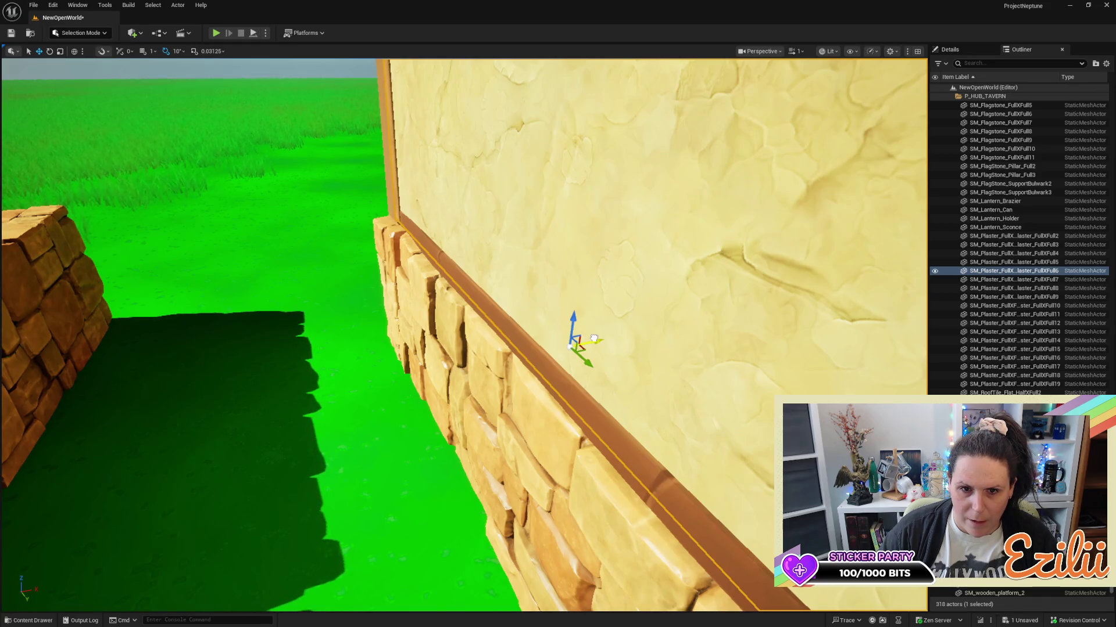
pyautogui.scroll(-5, 594, 337)
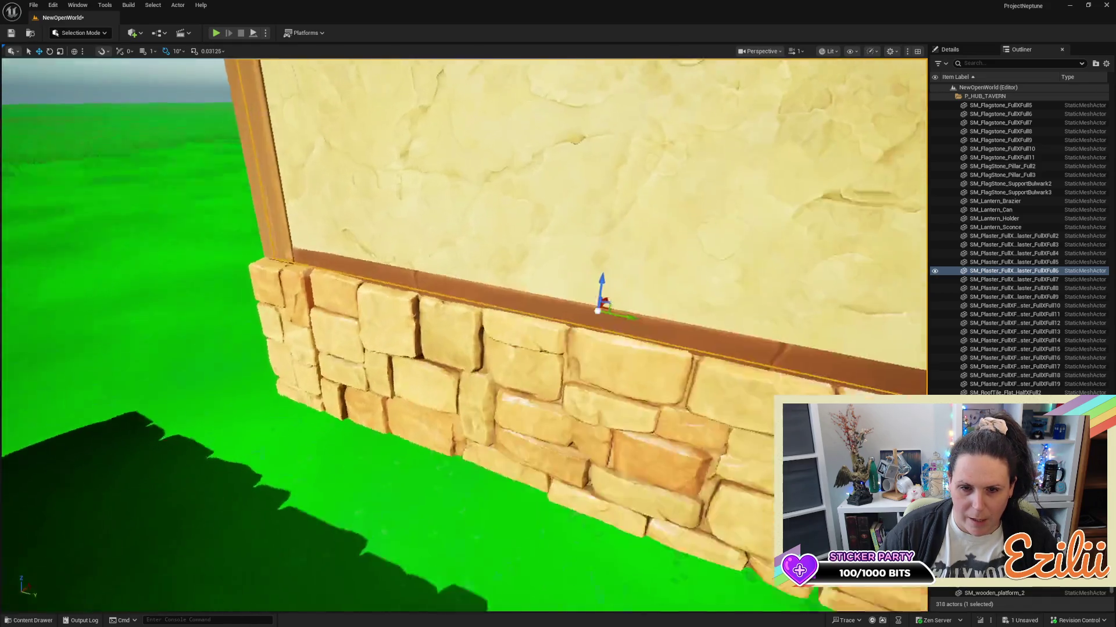
pyautogui.moveTo(594, 337); pyautogui.dragTo(593, 337)
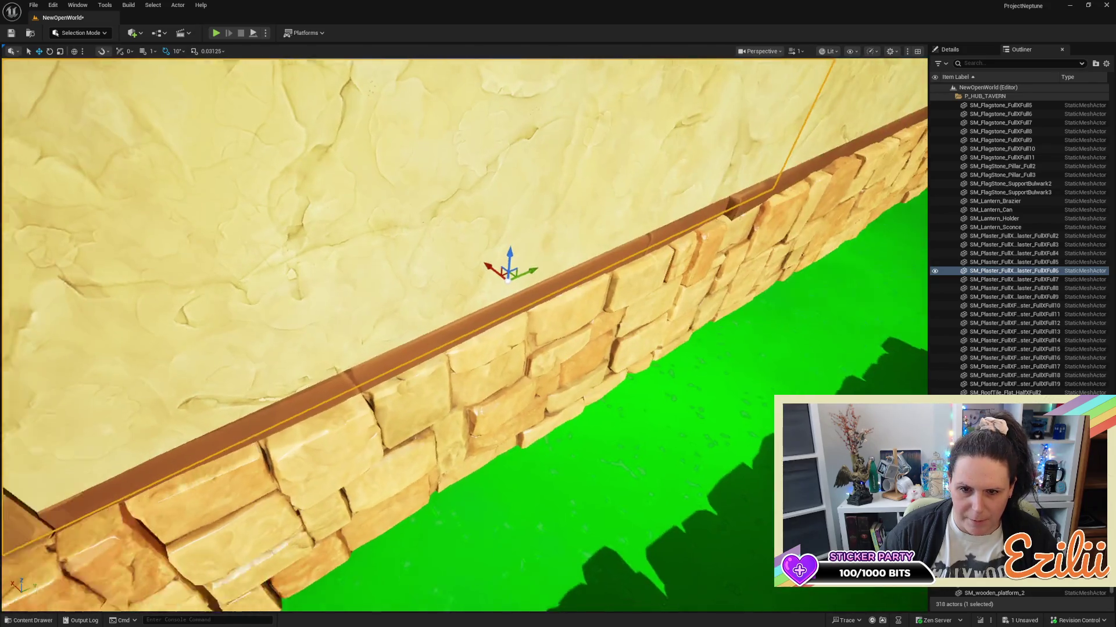
pyautogui.press('w')
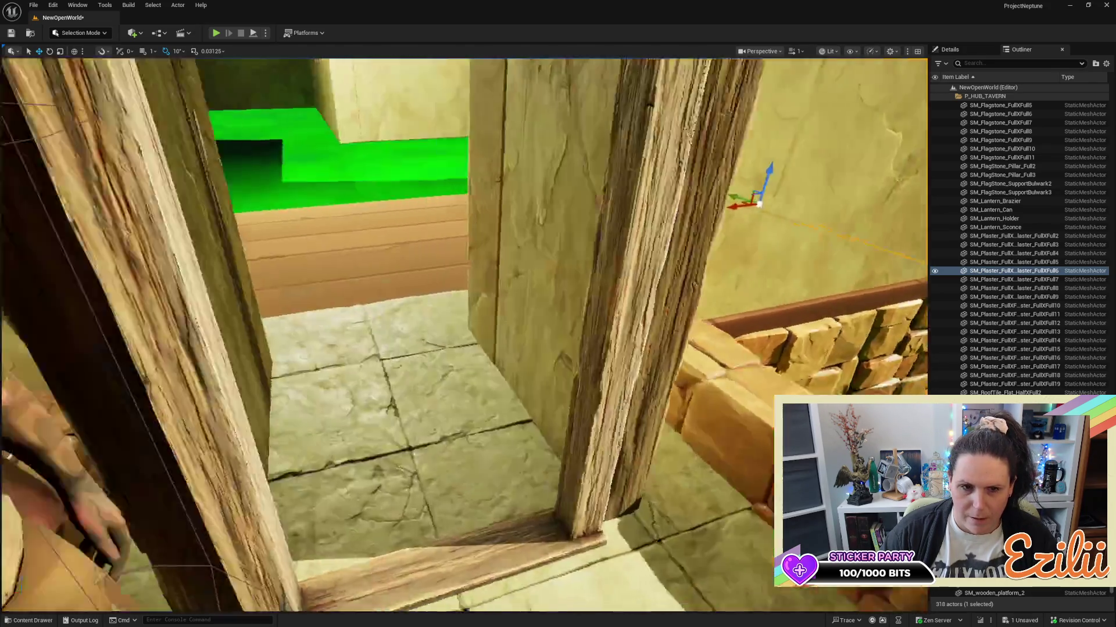
pyautogui.press('w')
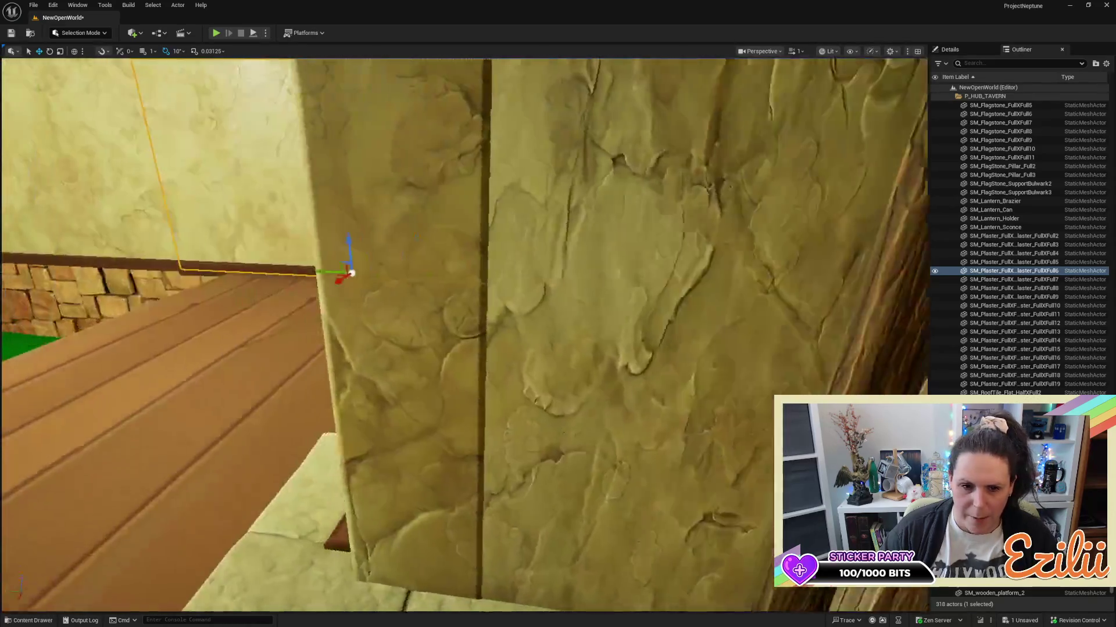
pyautogui.press('s')
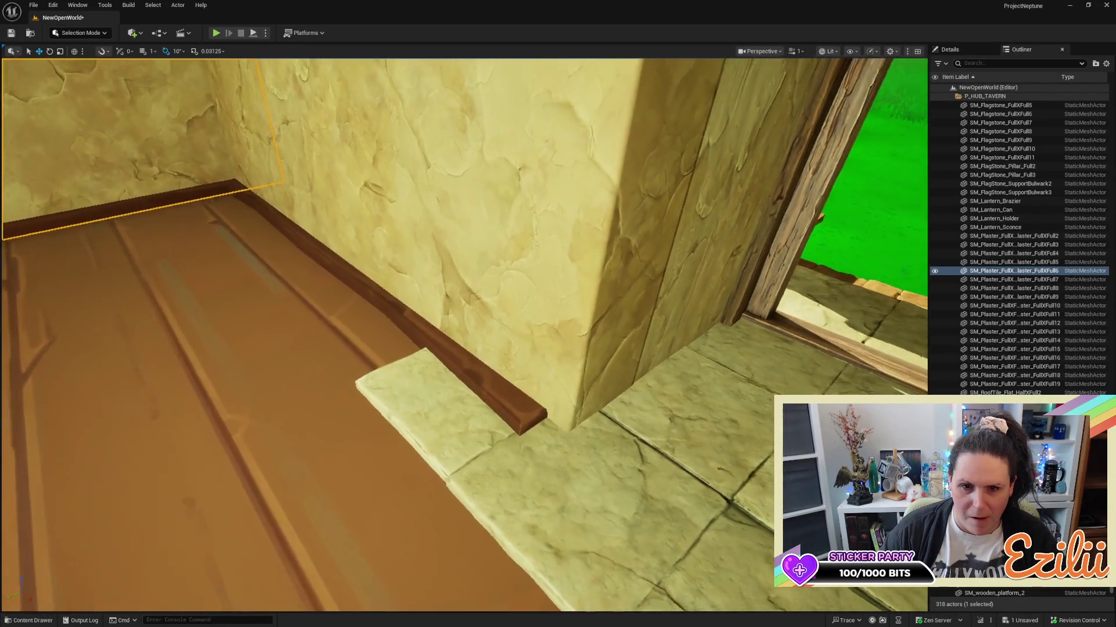
pyautogui.press('w')
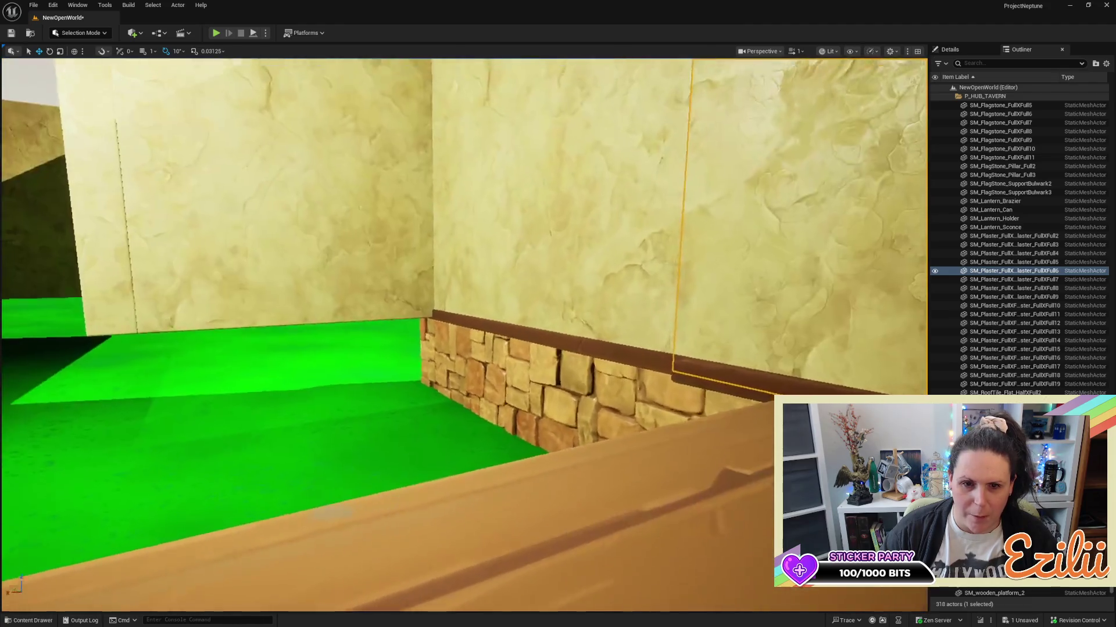
pyautogui.press('s')
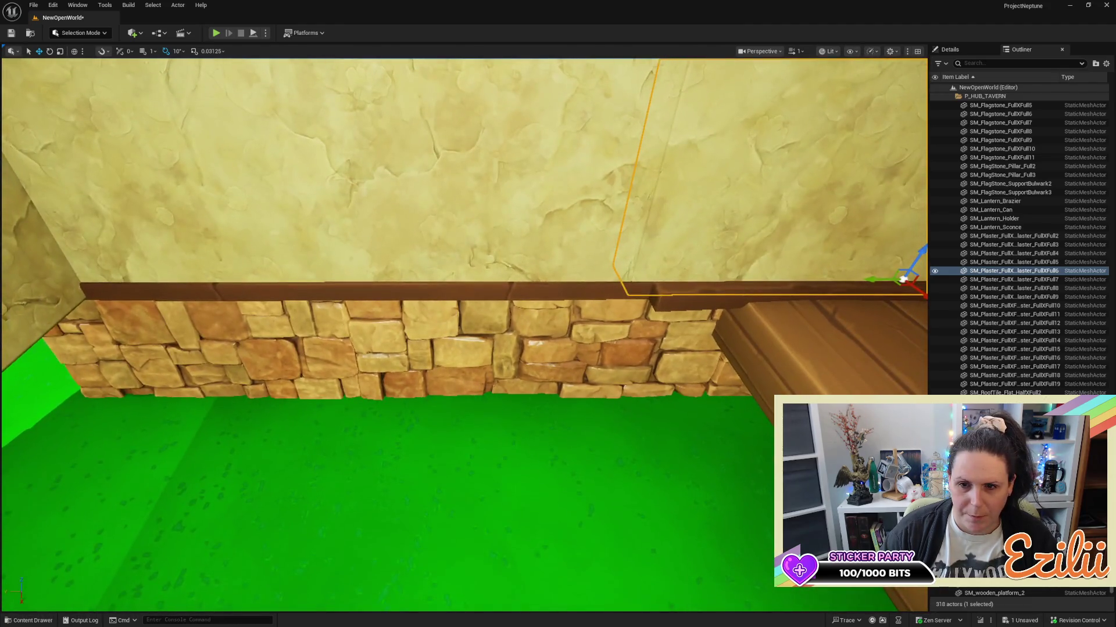
pyautogui.press('s')
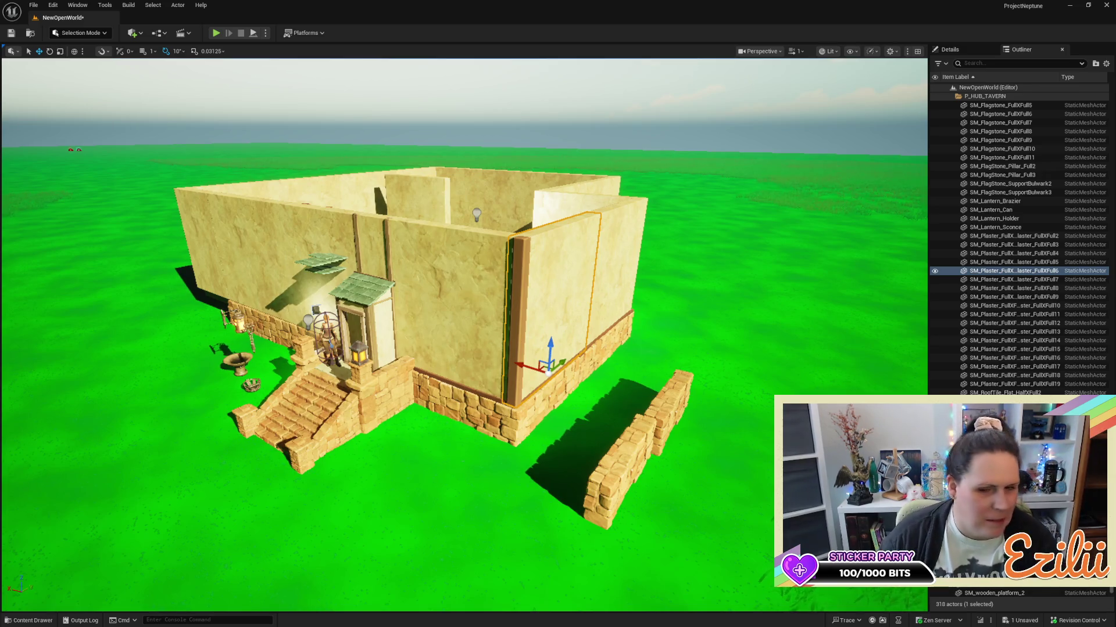
# Alt-drag a copy of the wooden trim post and move it toward the doorway.
pyautogui.scroll(5, 464, 336)
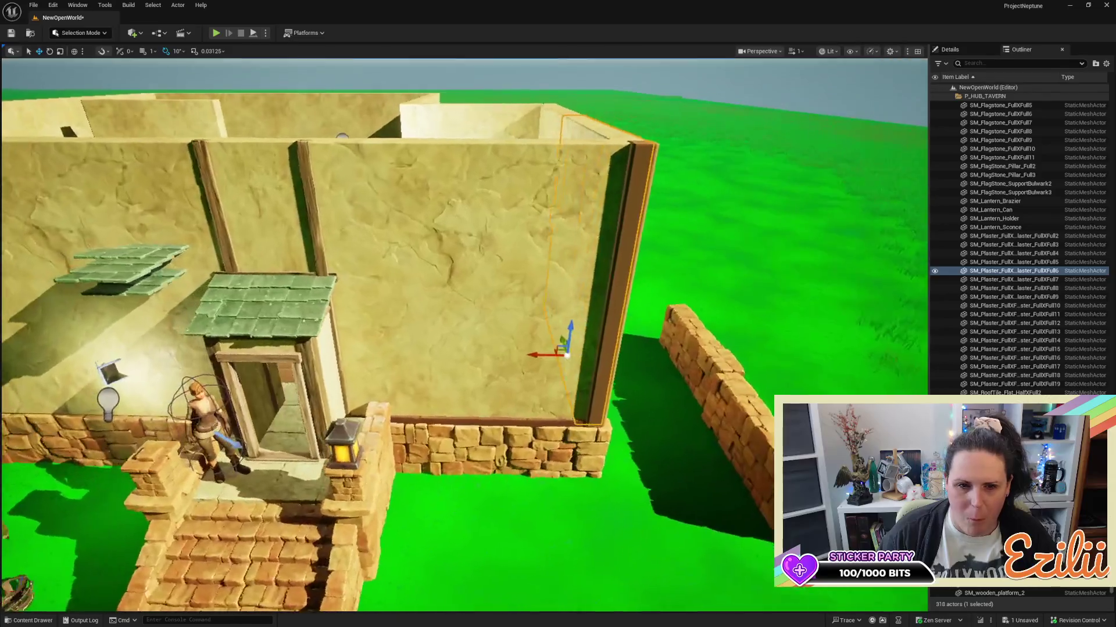
pyautogui.scroll(-1, 644, 393)
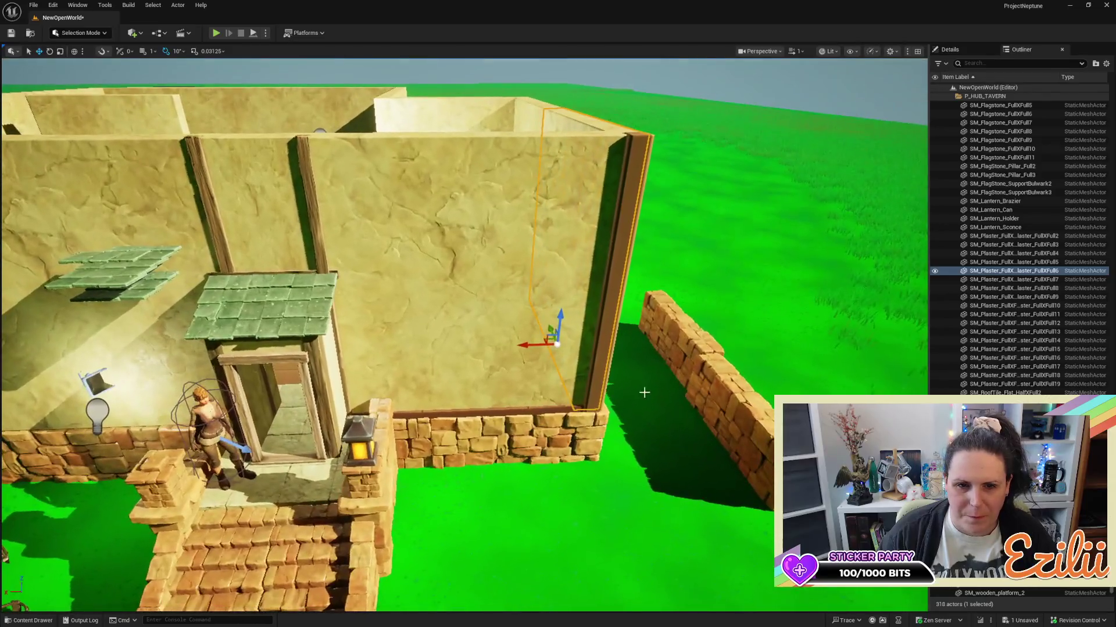
pyautogui.click(629, 269)
pyautogui.click(609, 317)
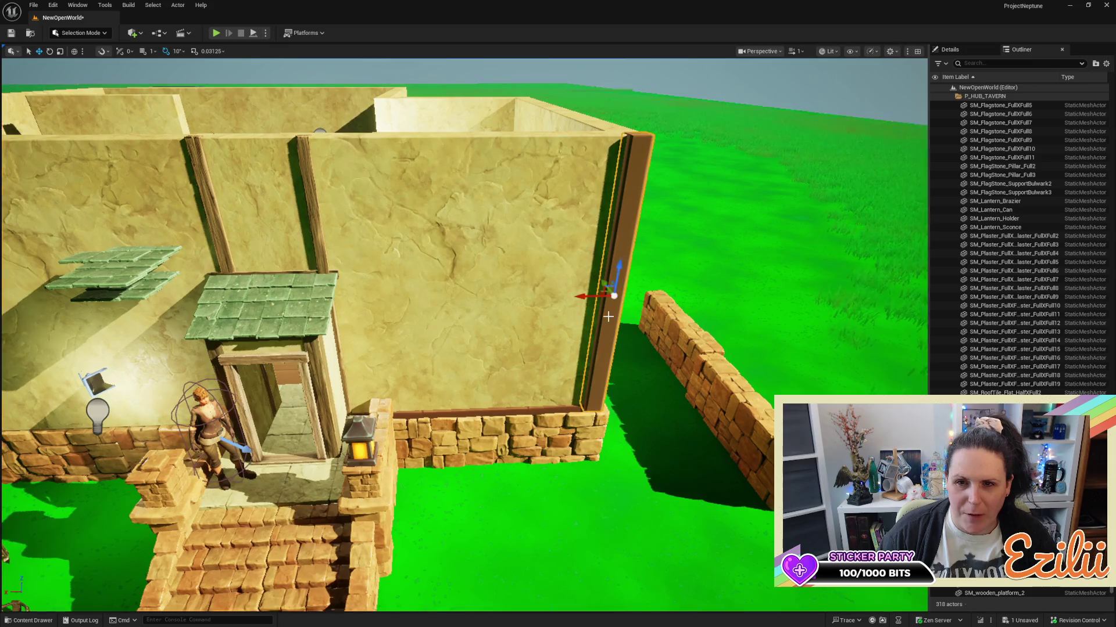
pyautogui.moveTo(582, 297)
pyautogui.mouseDown()
pyautogui.moveTo(349, 307)
pyautogui.moveTo(314, 325)
pyautogui.moveTo(341, 327)
pyautogui.mouseUp()
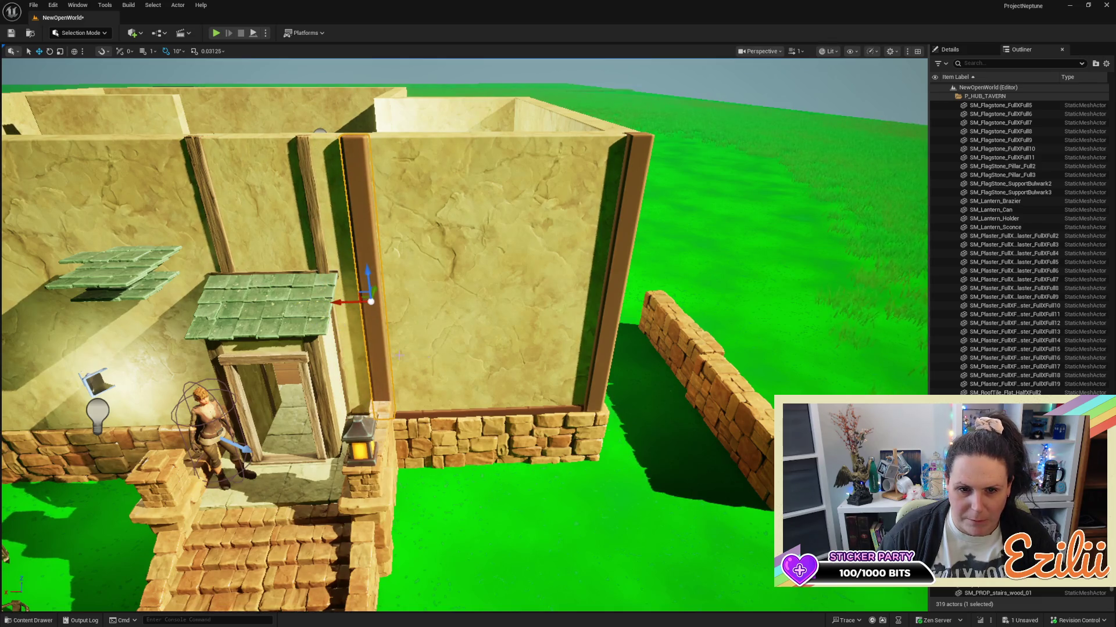
pyautogui.scroll(8, 399, 355)
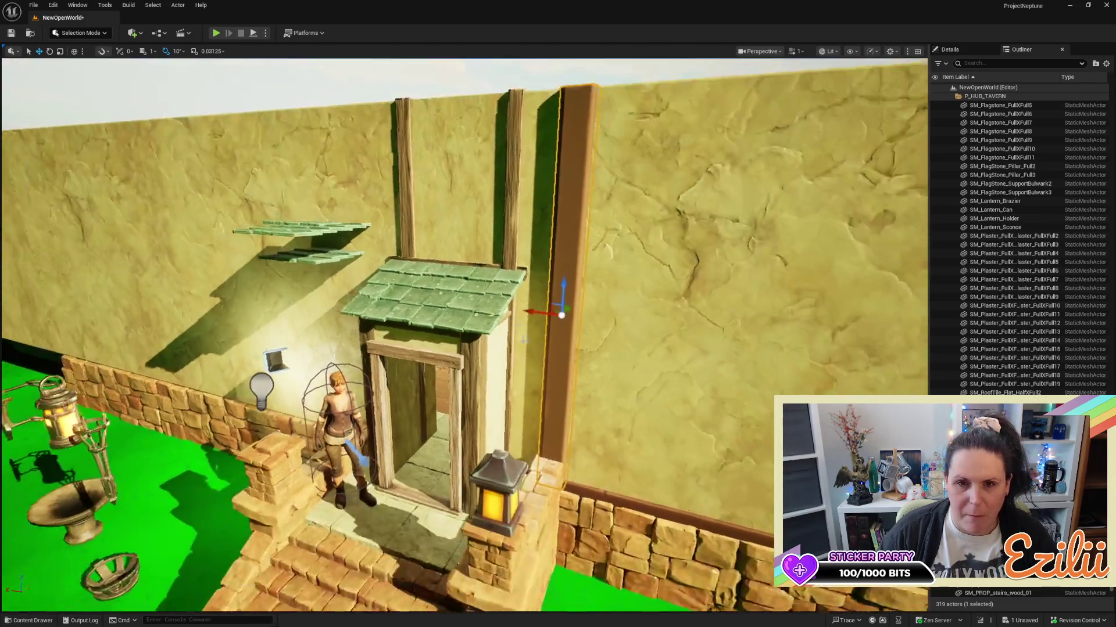
pyautogui.scroll(-2, 522, 339)
pyautogui.scroll(10, 660, 331)
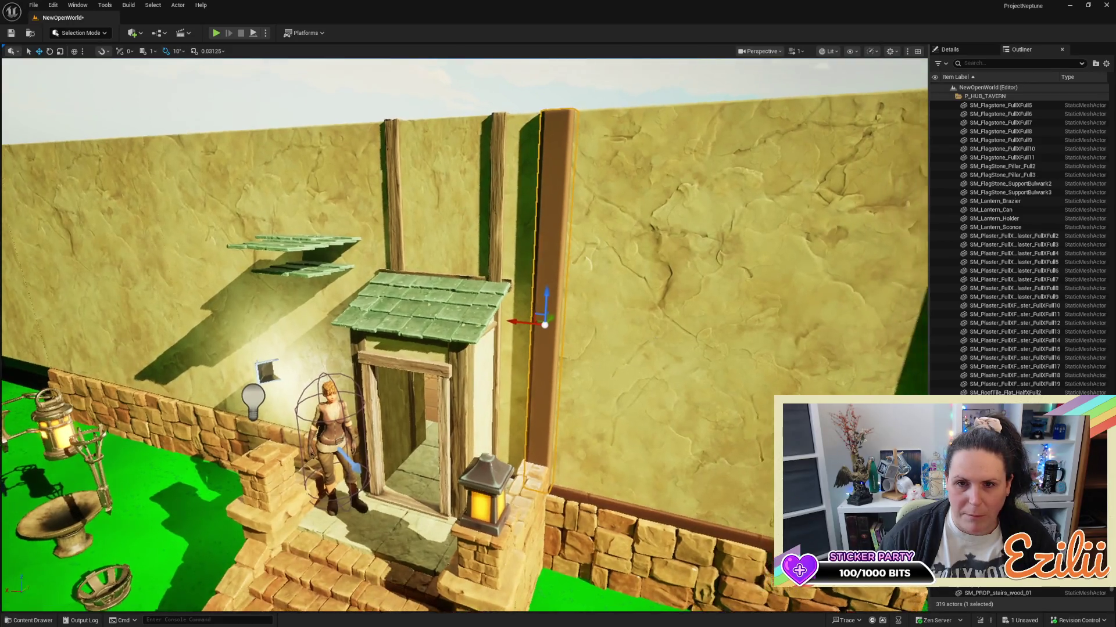
pyautogui.press('f')
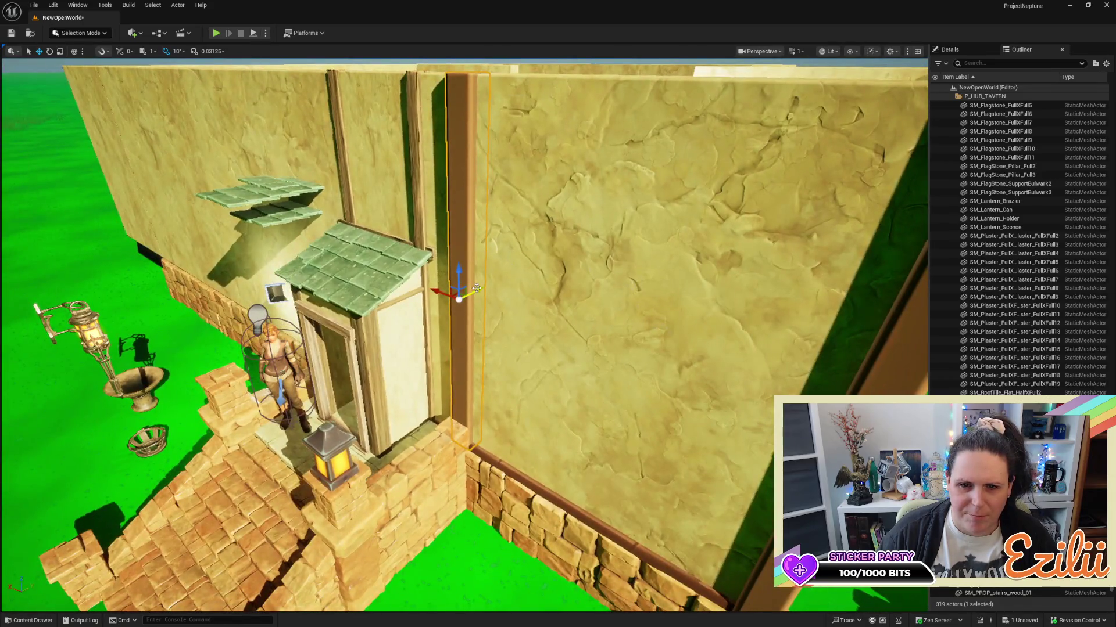
pyautogui.moveTo(477, 288)
pyautogui.mouseDown()
pyautogui.moveTo(325, 300)
pyautogui.moveTo(267, 357)
pyautogui.mouseUp()
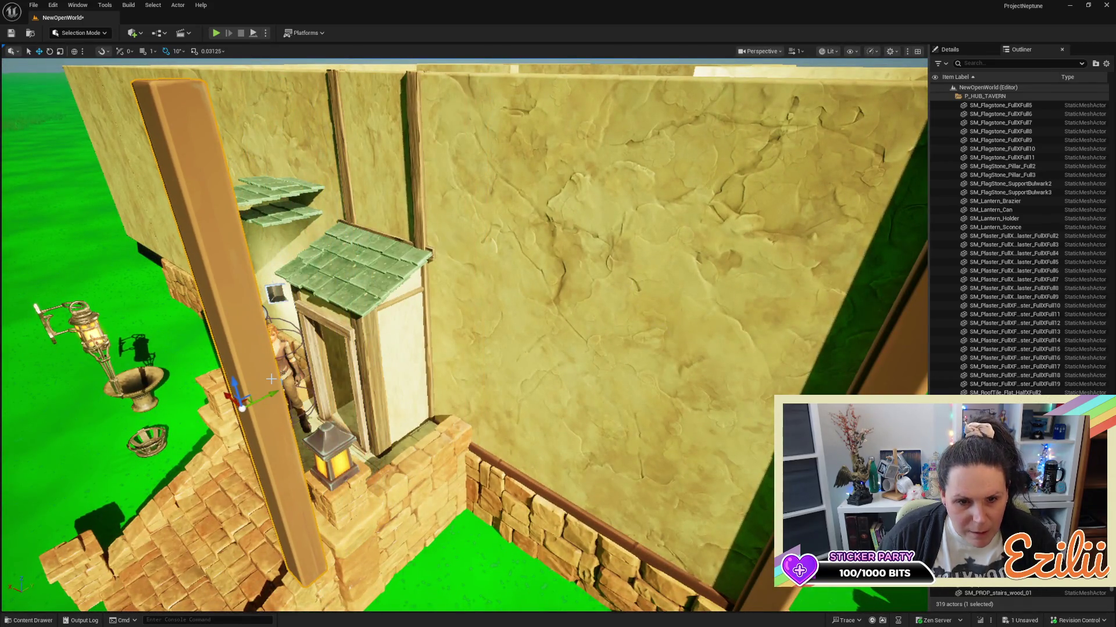
# Rotate the post copy upright and slide it beside the green doorway roof.
pyautogui.press('e')
pyautogui.moveTo(239, 446)
pyautogui.mouseDown()
pyautogui.moveTo(281, 388)
pyautogui.moveTo(480, 361)
pyautogui.moveTo(391, 381)
pyautogui.mouseUp()
pyautogui.press('w')
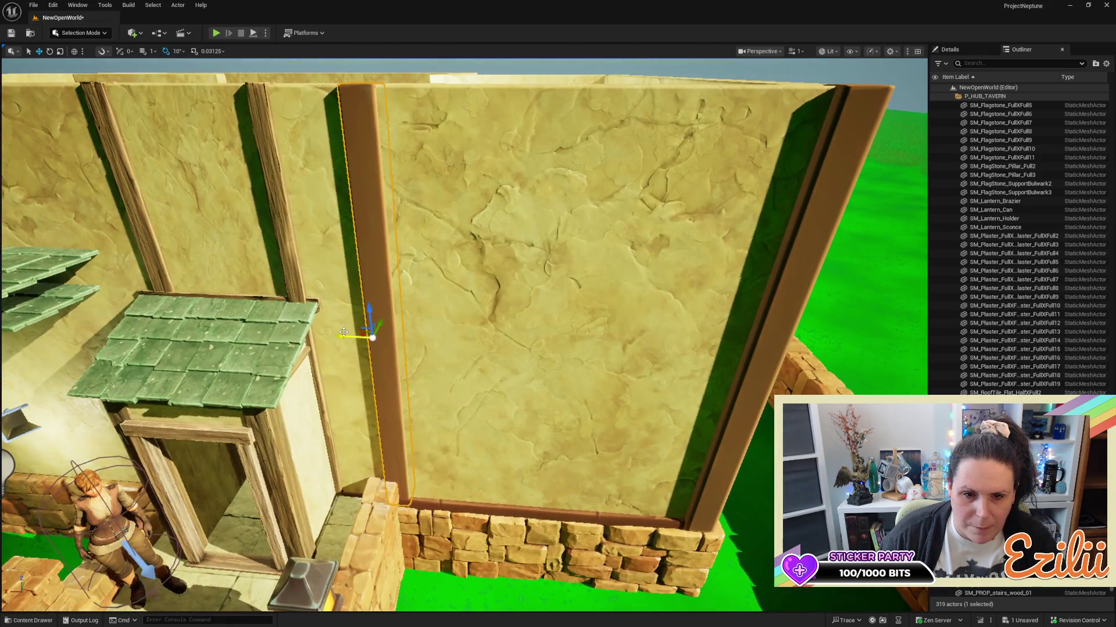
pyautogui.moveTo(341, 335)
pyautogui.mouseDown()
pyautogui.moveTo(293, 343)
pyautogui.moveTo(256, 366)
pyautogui.moveTo(264, 407)
pyautogui.moveTo(291, 427)
pyautogui.mouseUp()
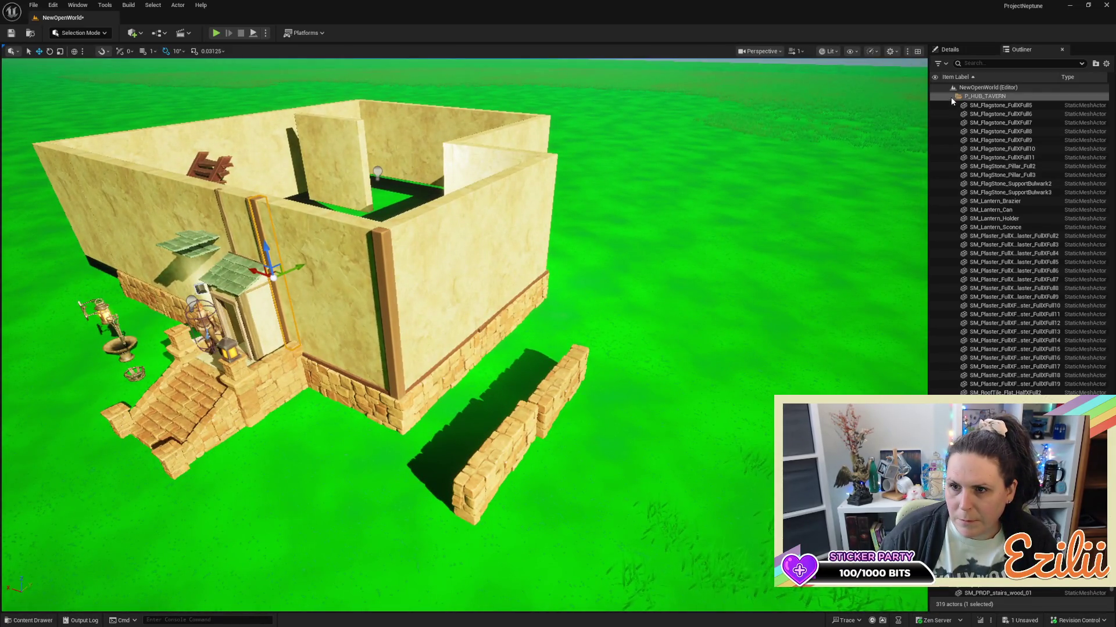
# Unhide the DEL_ME_Building_Parts_Library folder in the Outliner so its pieces appear in the level.
pyautogui.click(933, 97)
pyautogui.scroll(10, 937, 96)
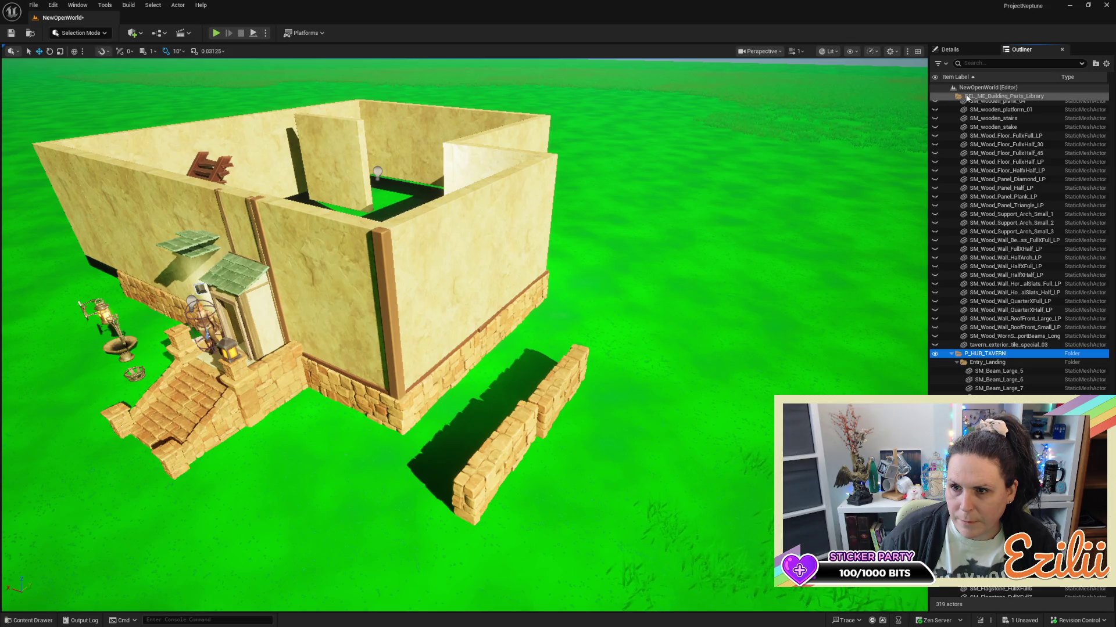
pyautogui.scroll(12, 970, 127)
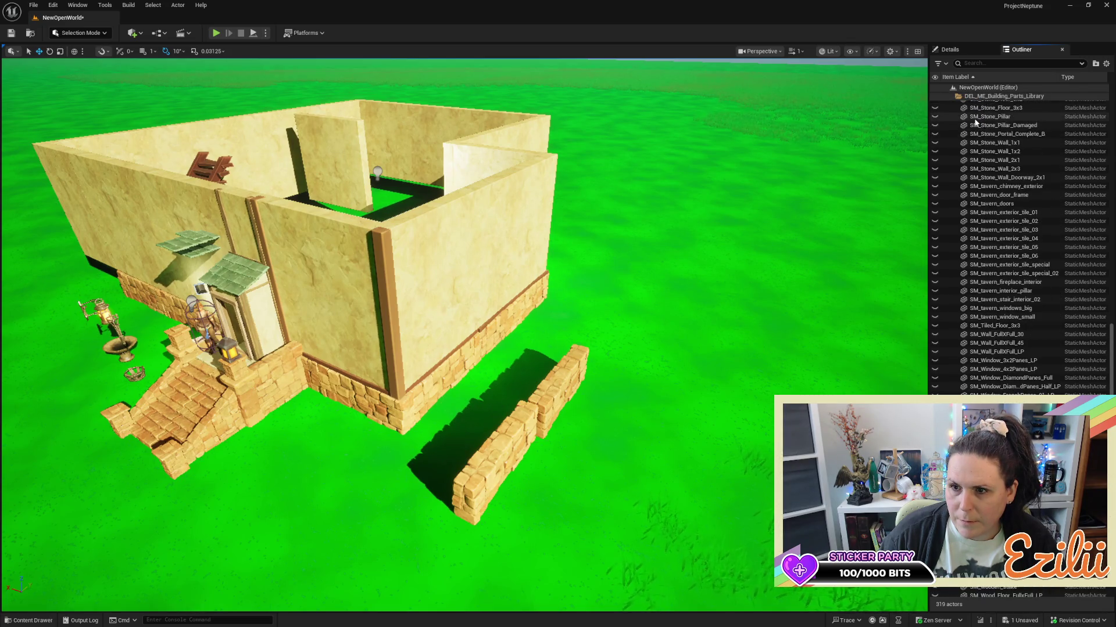
pyautogui.scroll(-5, 945, 186)
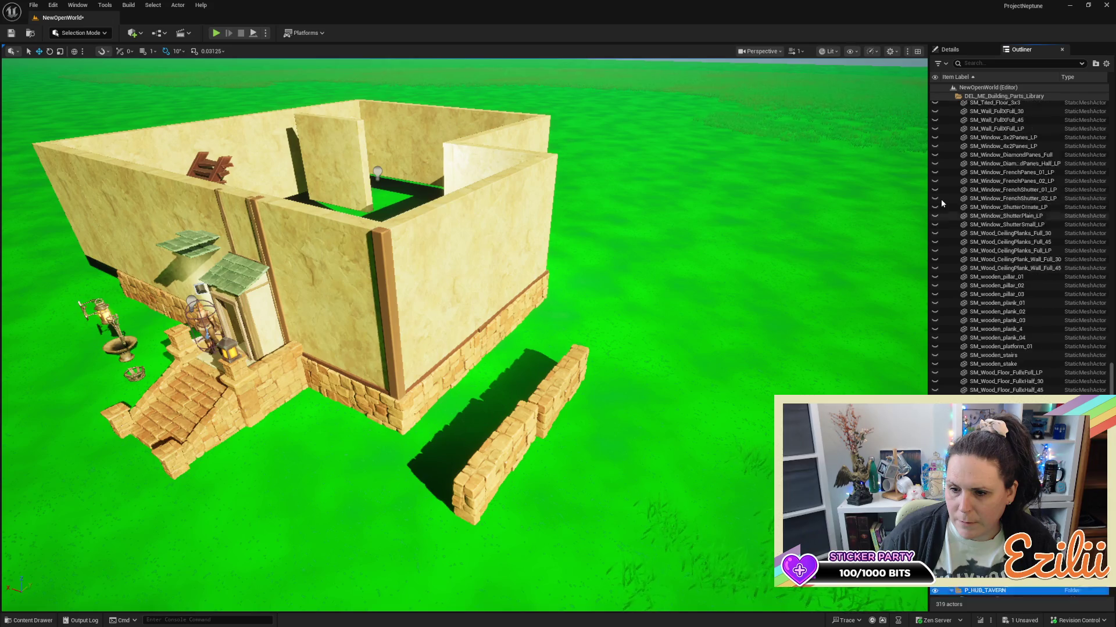
pyautogui.scroll(15, 941, 200)
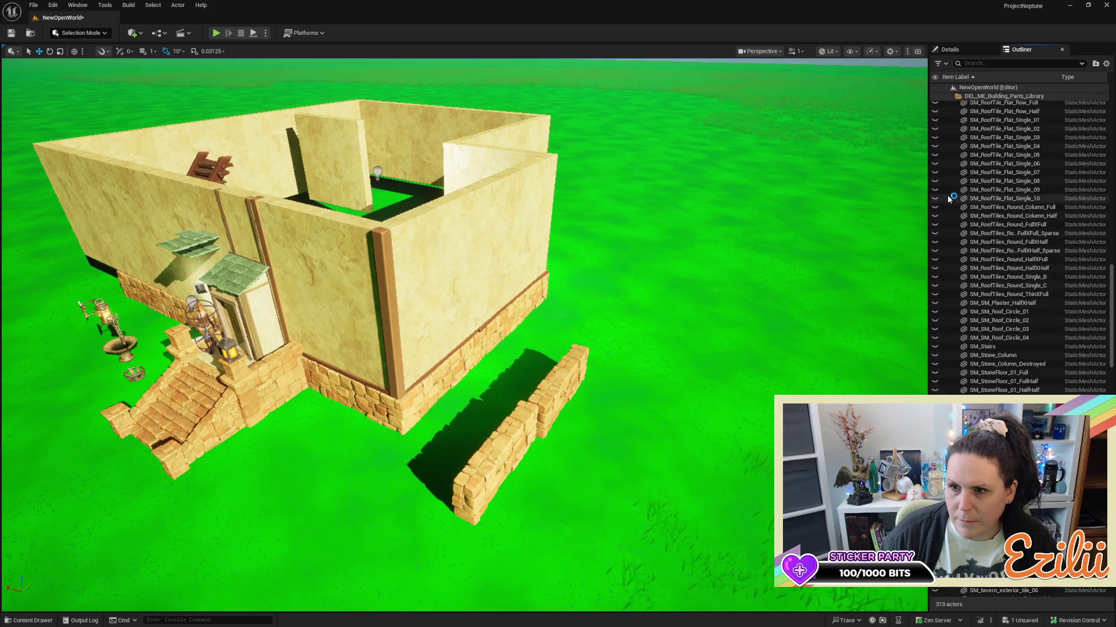
pyautogui.scroll(1, 950, 163)
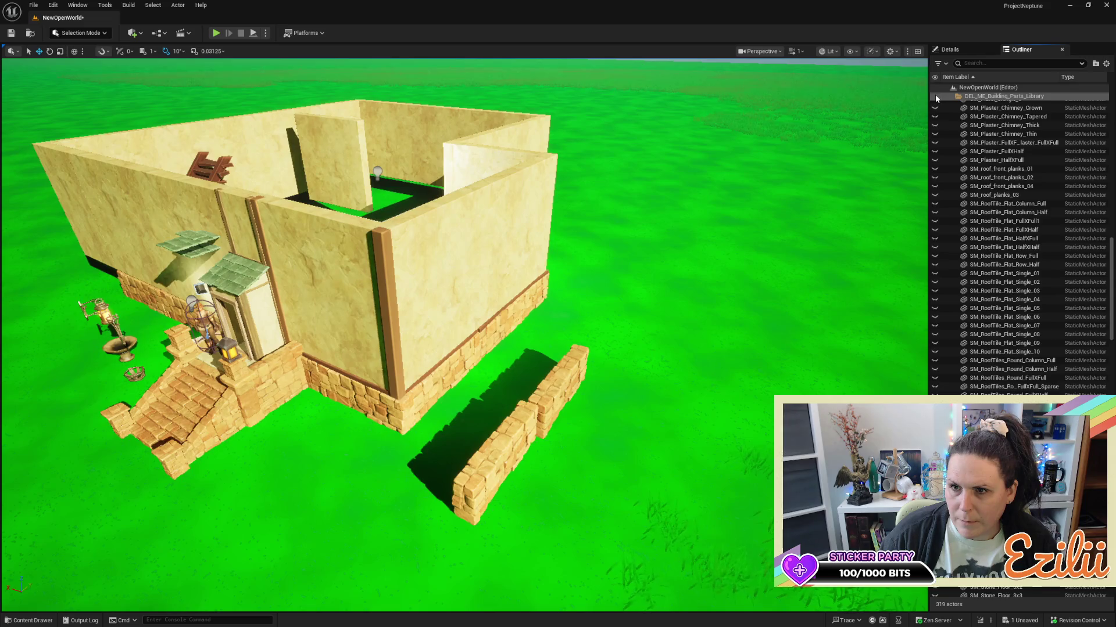
pyautogui.click(935, 97)
pyautogui.click(936, 97)
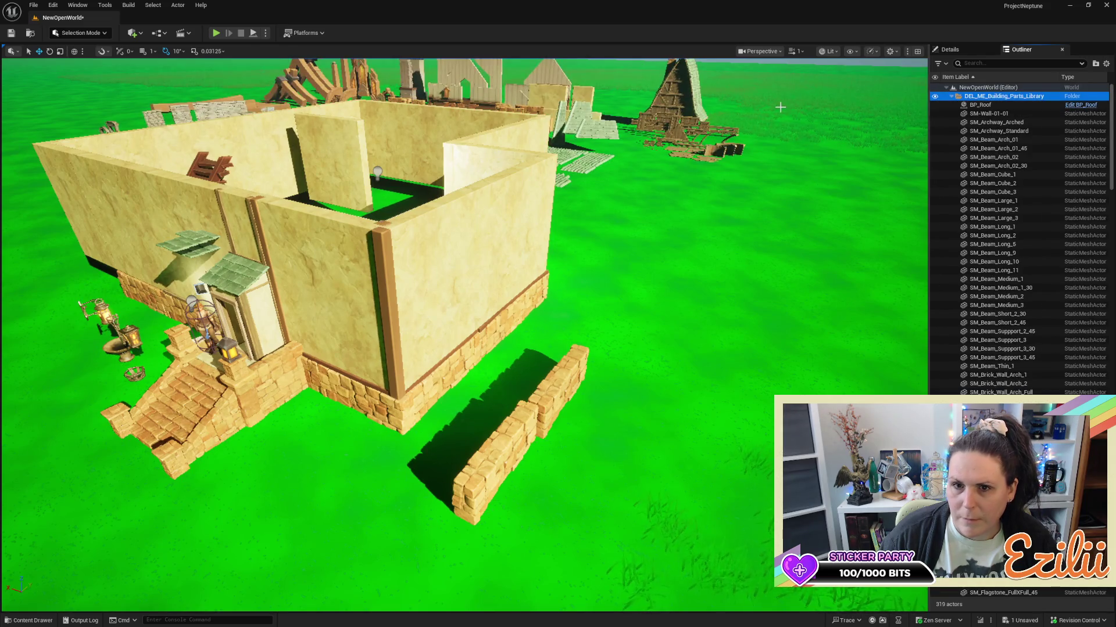
# Fly over to the library's wooden parts and select the thin SM_tavern_stair_interior_02 plank.
pyautogui.press('w')
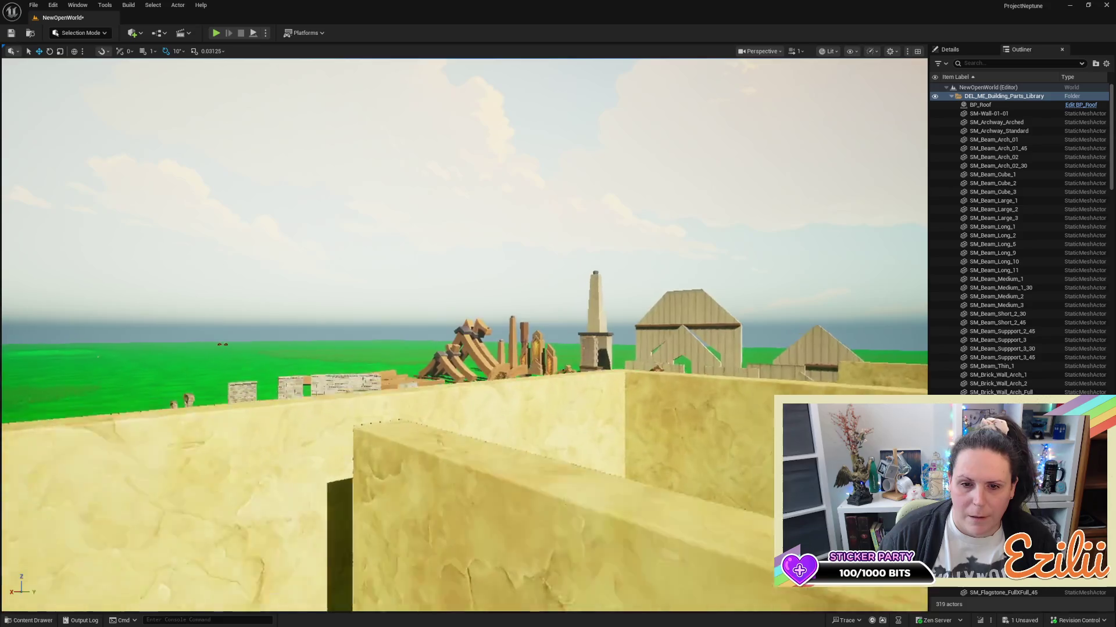
pyautogui.press('w')
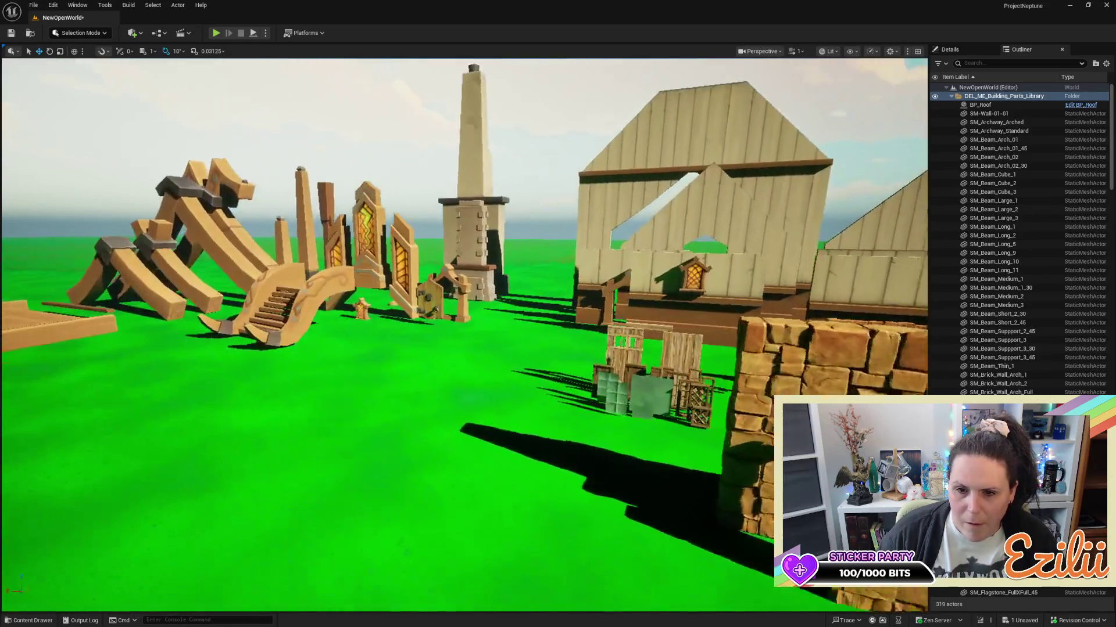
pyautogui.press('w')
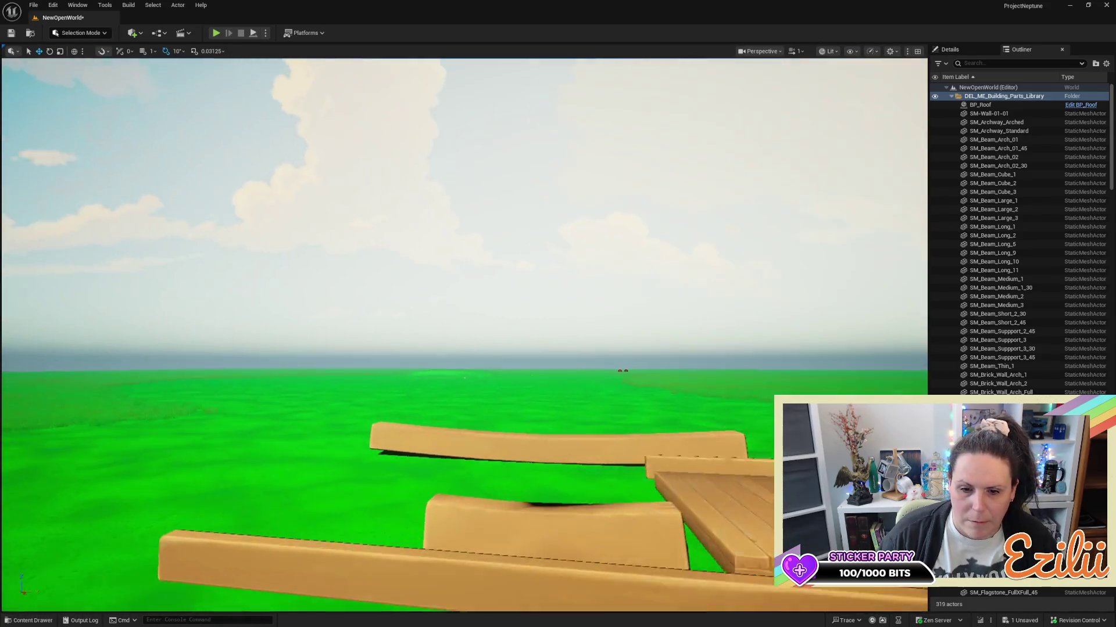
pyautogui.press('d')
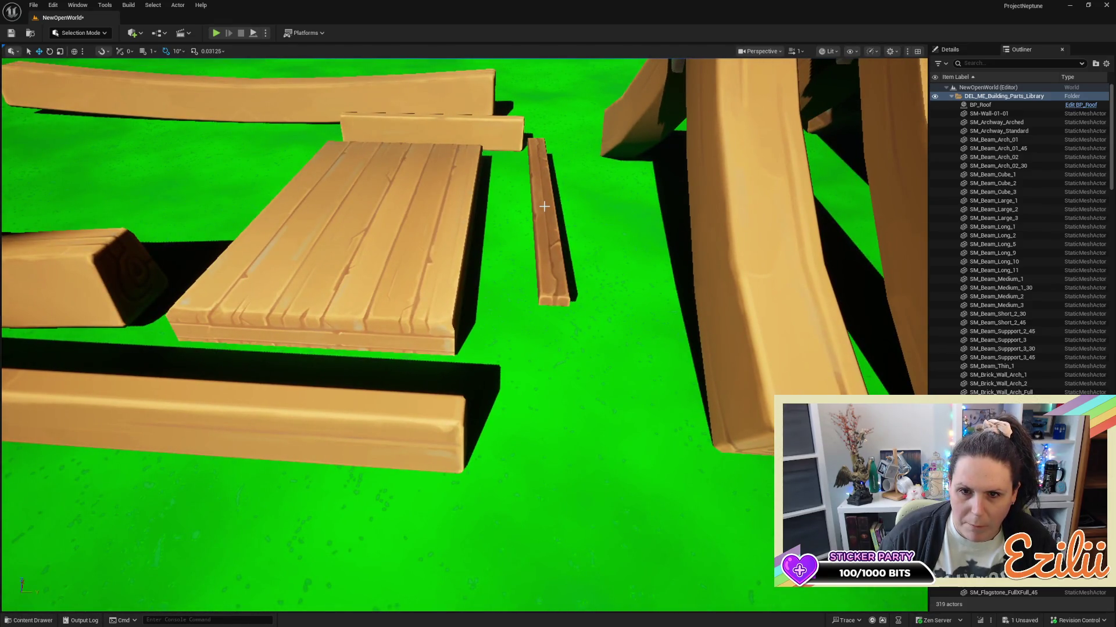
pyautogui.click(544, 206)
# Alt-drag to duplicate the plank and move the copy far from the library pieces.
pyautogui.moveTo(581, 204)
pyautogui.keyDown('alt'); pyautogui.mouseDown()
pyautogui.moveTo(238, 153)
pyautogui.moveTo(244, 191)
pyautogui.mouseUp(); pyautogui.keyUp('alt')
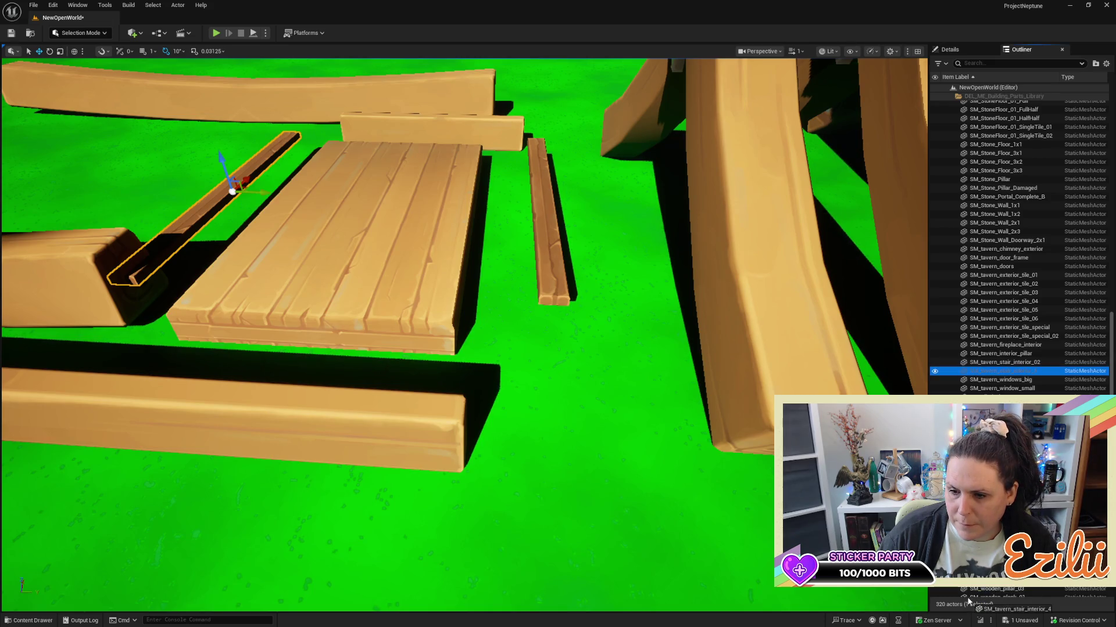
pyautogui.moveTo(980, 587); pyautogui.dragTo(966, 384)
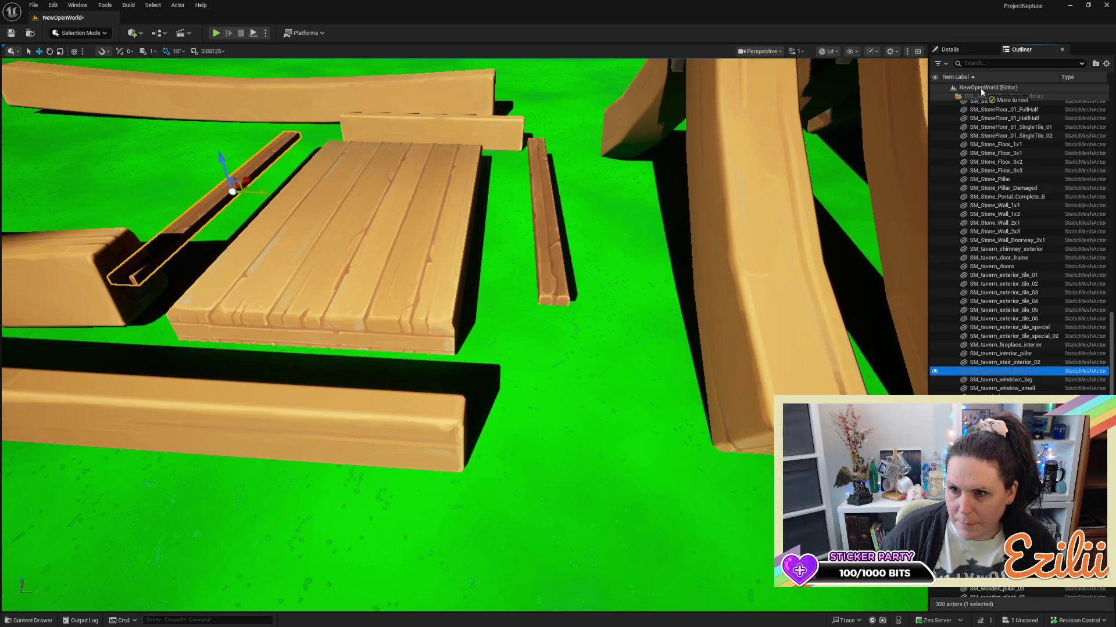
pyautogui.moveTo(980, 88); pyautogui.dragTo(978, 362)
pyautogui.moveTo(1012, 616); pyautogui.dragTo(1049, 366)
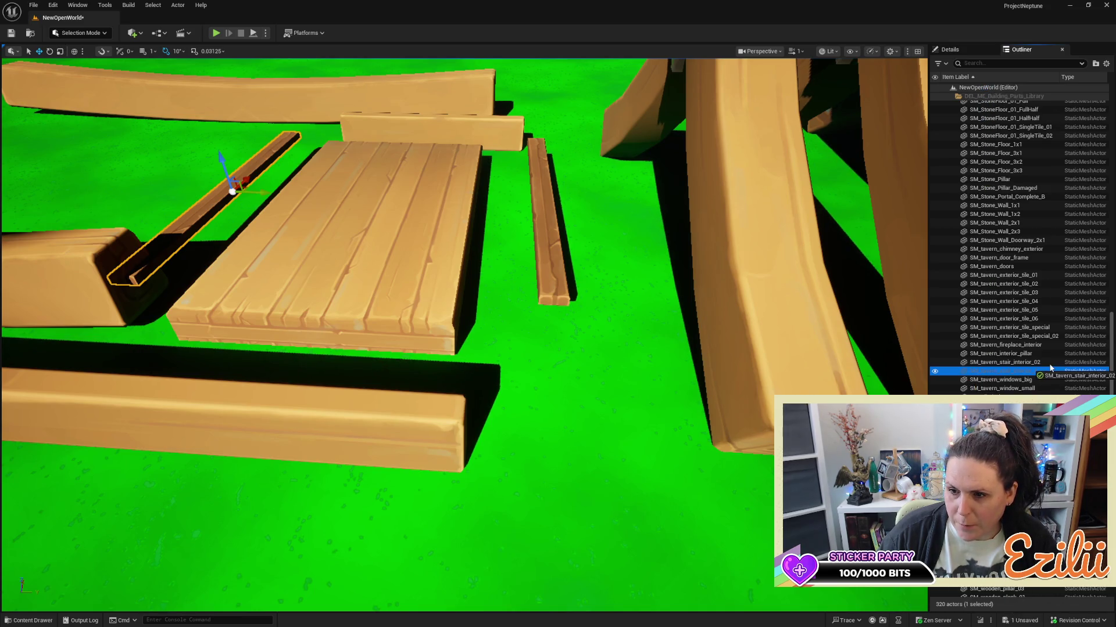
pyautogui.scroll(-8, 1017, 244)
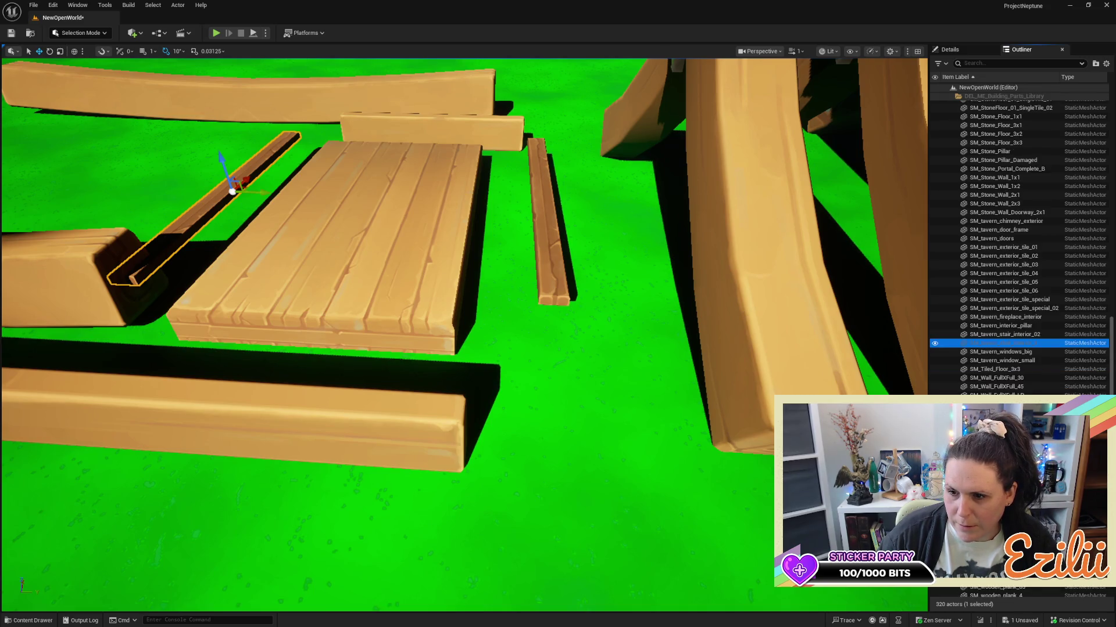
pyautogui.scroll(-5, 1017, 244)
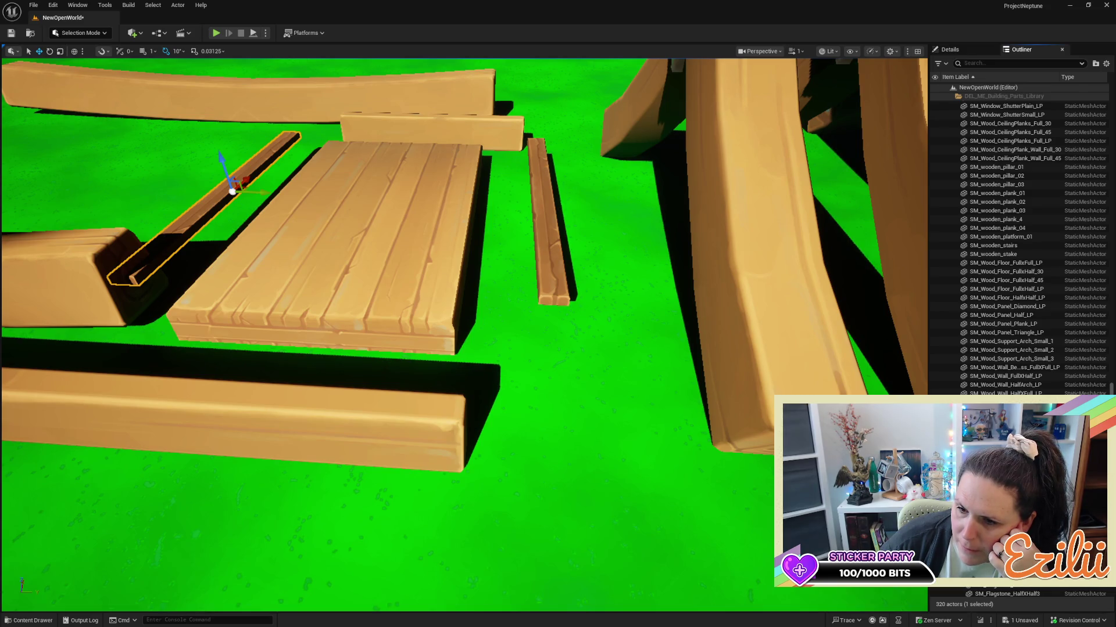
pyautogui.scroll(-1, 1017, 244)
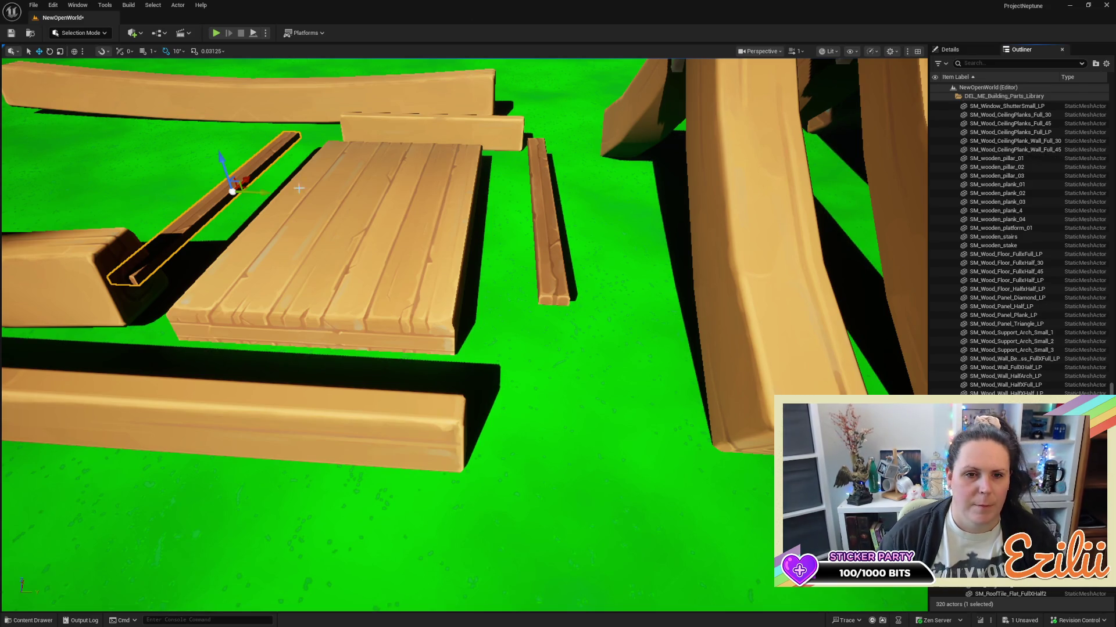
pyautogui.moveTo(237, 187)
pyautogui.mouseDown()
pyautogui.moveTo(162, 181)
pyautogui.moveTo(231, 176)
pyautogui.mouseUp()
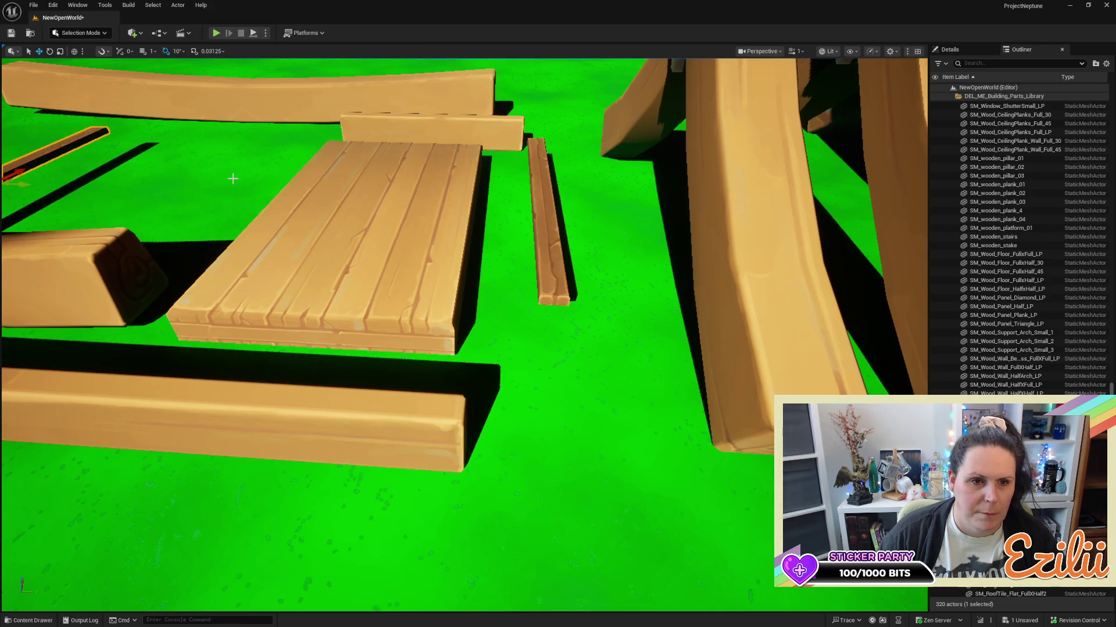
# Move the plank copy over to the tavern, beside the house's right wall.
pyautogui.press('f')
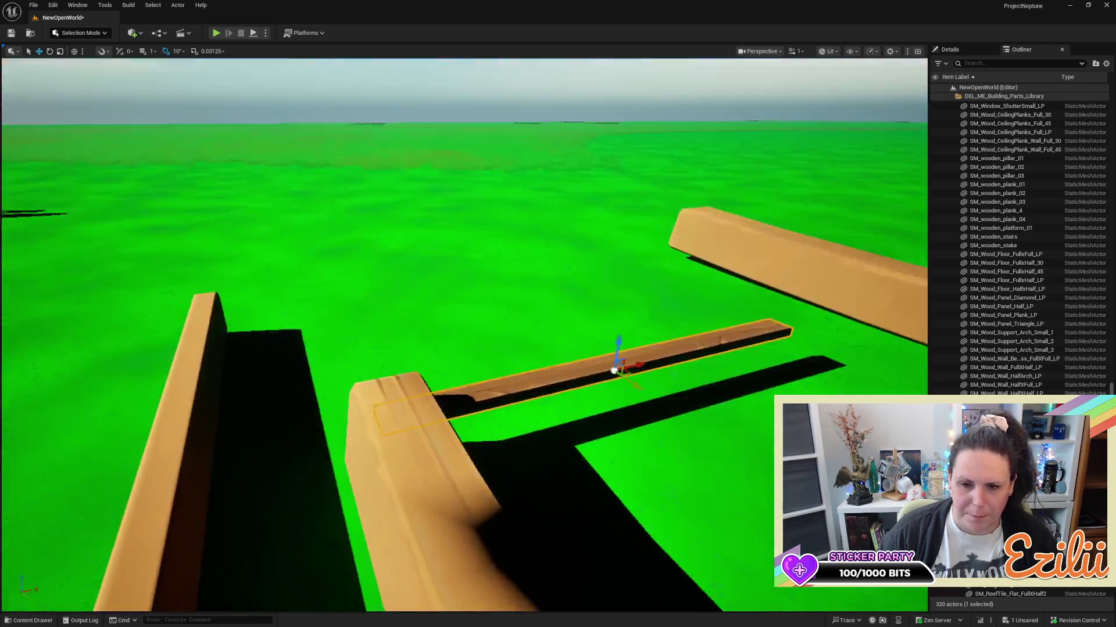
pyautogui.scroll(5, 465, 335)
pyautogui.scroll(-8, 618, 385)
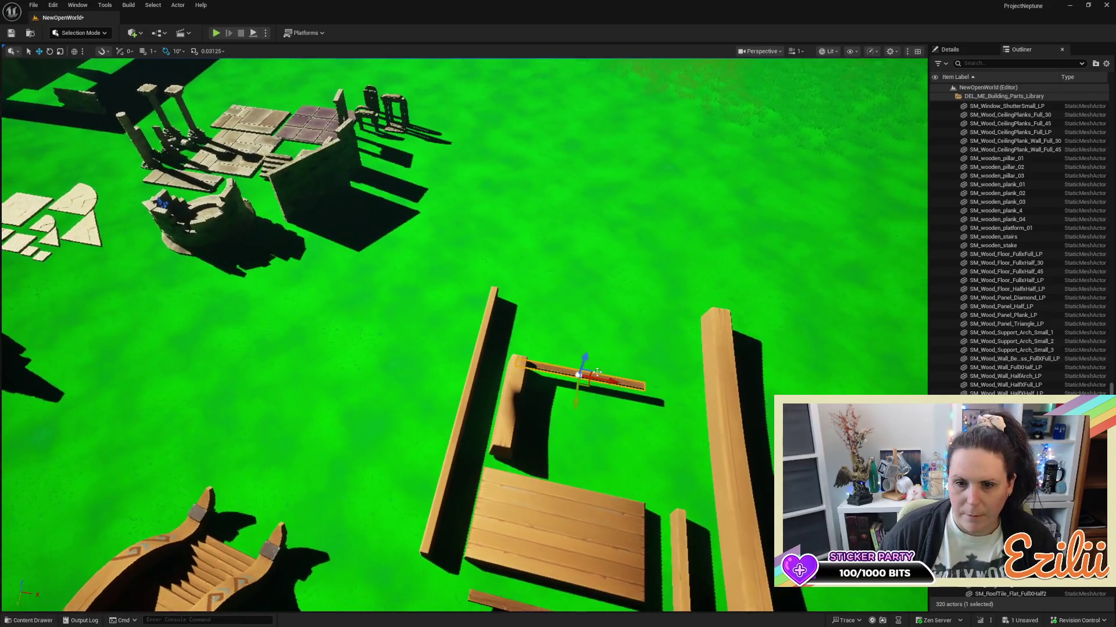
pyautogui.moveTo(618, 385)
pyautogui.mouseDown()
pyautogui.moveTo(874, 295)
pyautogui.moveTo(278, 431)
pyautogui.mouseUp()
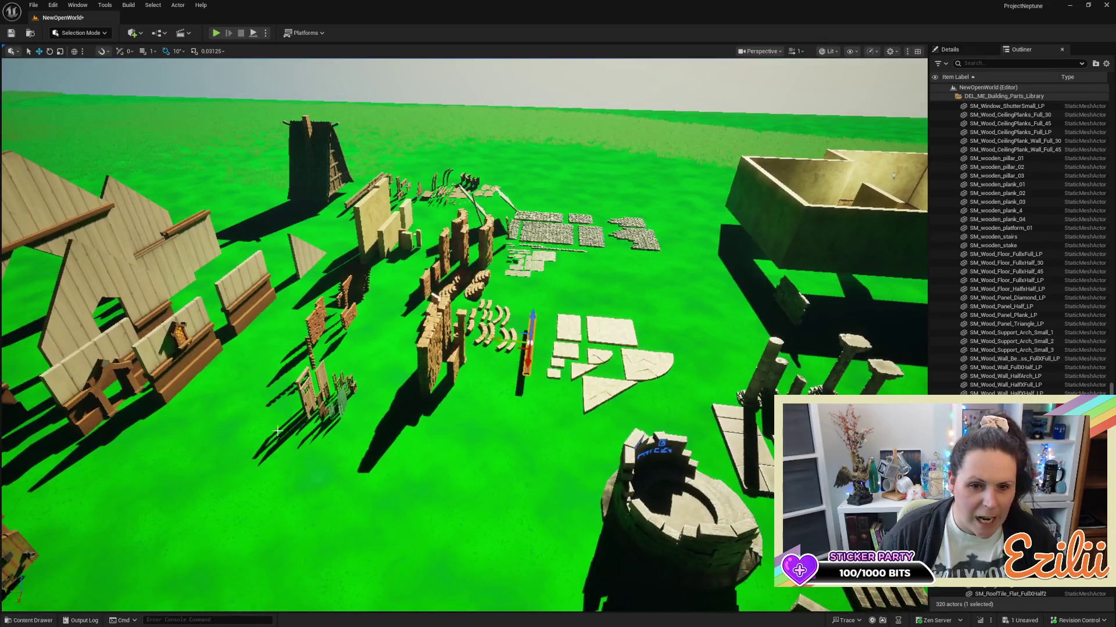
pyautogui.moveTo(503, 340)
pyautogui.mouseDown()
pyautogui.moveTo(654, 383)
pyautogui.moveTo(775, 344)
pyautogui.mouseUp()
pyautogui.moveTo(283, 369); pyautogui.dragTo(643, 393)
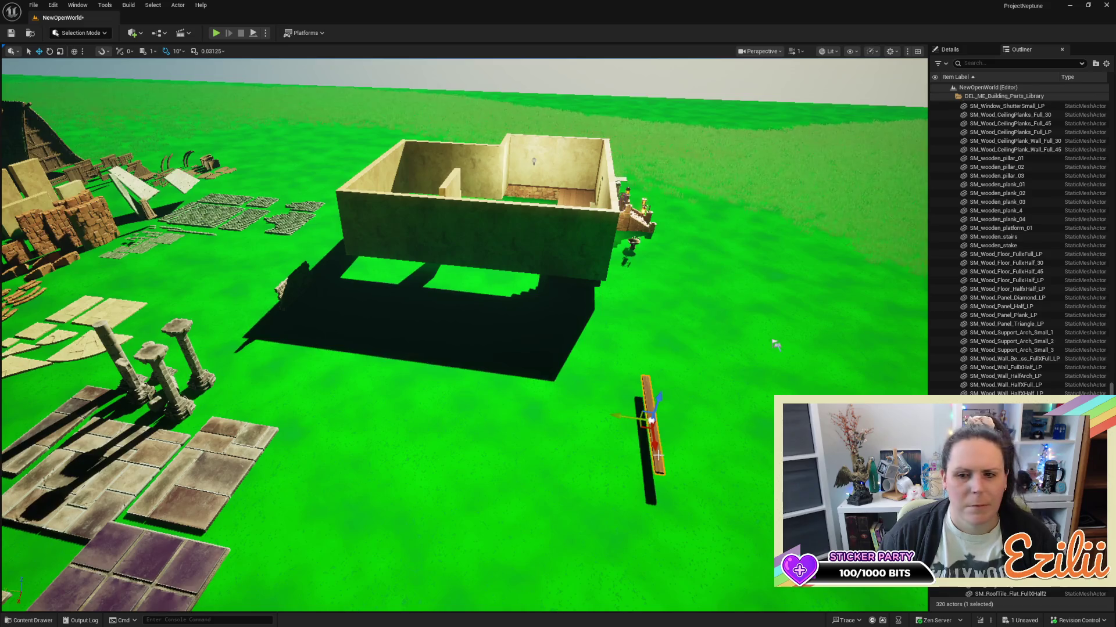
pyautogui.moveTo(659, 445); pyautogui.dragTo(636, 244)
pyautogui.moveTo(611, 453)
pyautogui.mouseDown()
pyautogui.moveTo(599, 383)
pyautogui.moveTo(673, 387)
pyautogui.mouseUp()
# Stand the plank upright with its wide face showing, then select it right of the doorway.
pyautogui.moveTo(531, 483); pyautogui.dragTo(560, 526)
pyautogui.press('w')
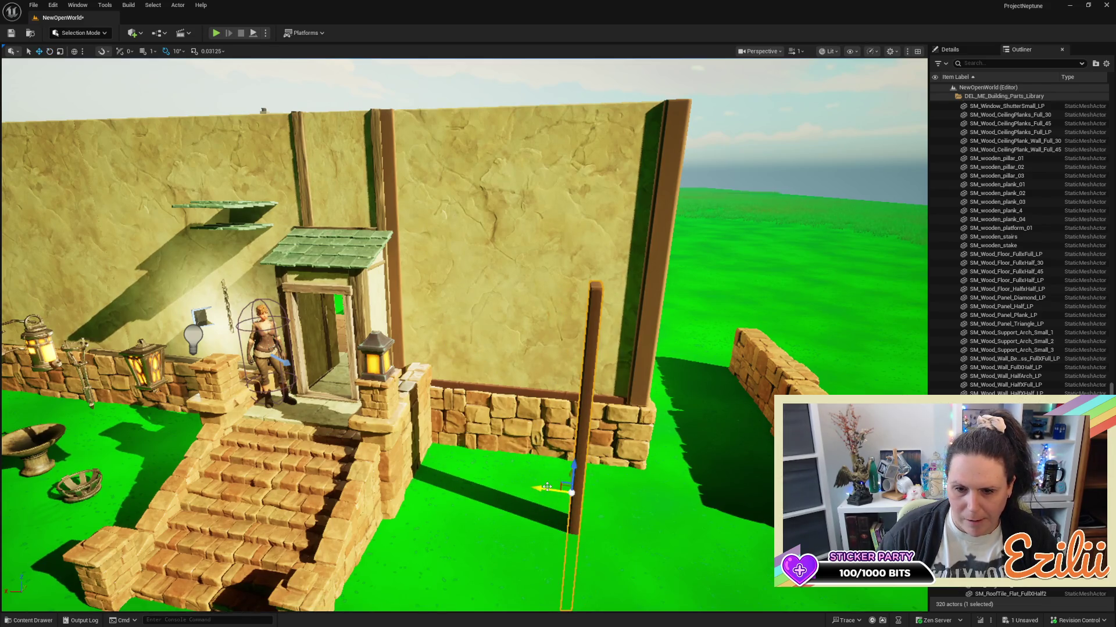
pyautogui.press('e')
pyautogui.moveTo(523, 486)
pyautogui.mouseDown()
pyautogui.moveTo(542, 519)
pyautogui.moveTo(569, 465)
pyautogui.moveTo(591, 319)
pyautogui.mouseUp()
pyautogui.press('w')
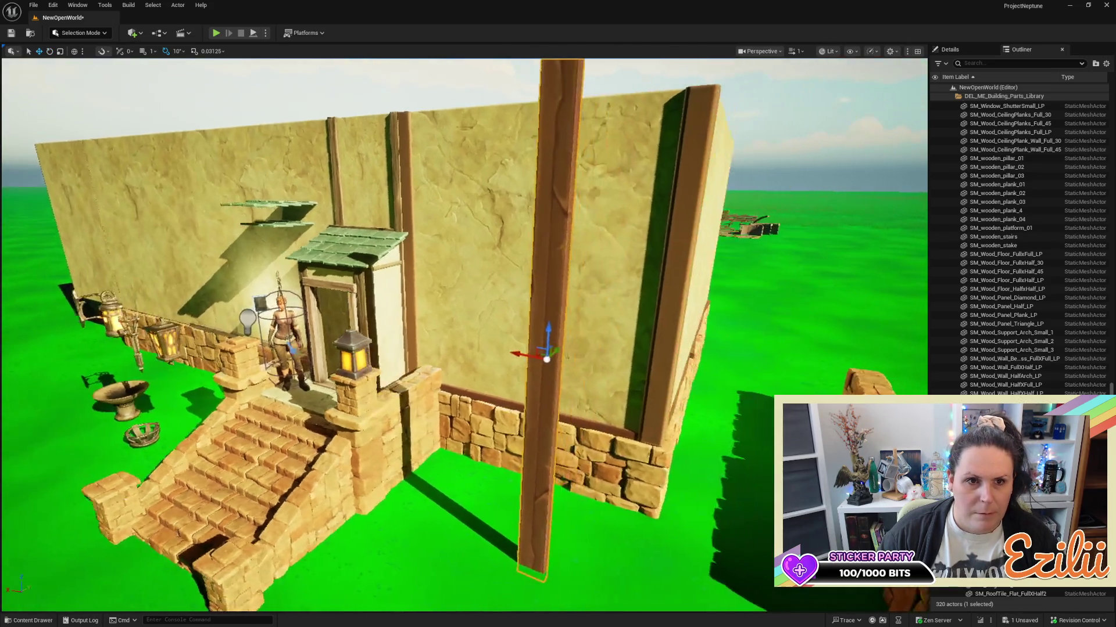
pyautogui.moveTo(546, 359)
pyautogui.mouseDown()
pyautogui.moveTo(506, 343)
pyautogui.moveTo(543, 283)
pyautogui.moveTo(267, 289)
pyautogui.moveTo(406, 279)
pyautogui.moveTo(452, 230)
pyautogui.mouseUp()
pyautogui.click(452, 231)
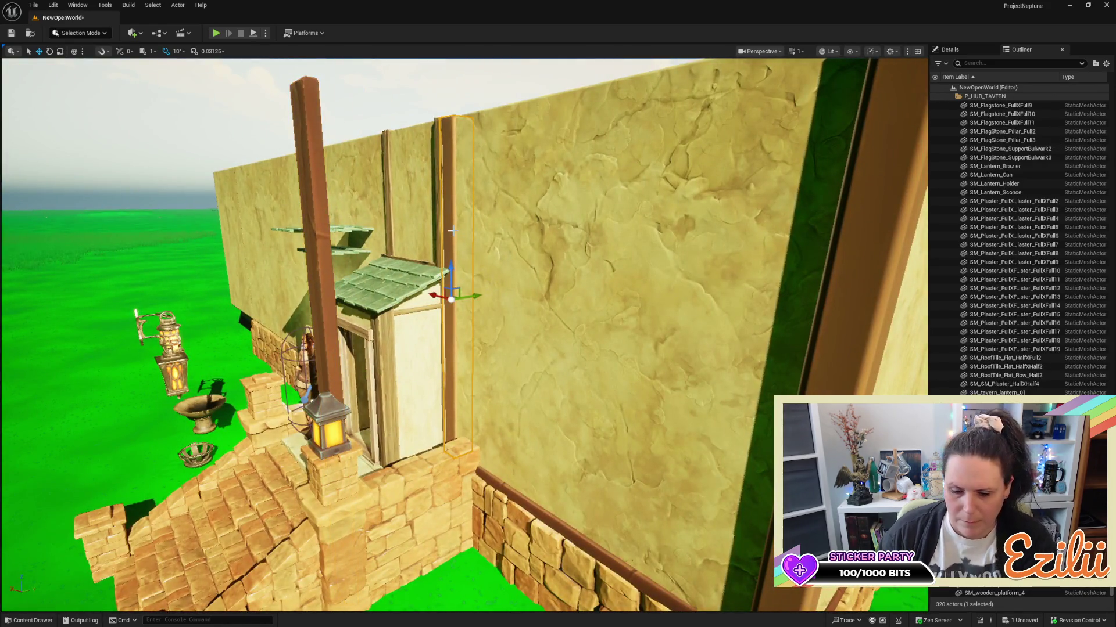
# Delete the plank by the door and move the wooden pillar against the doorway's right side.
pyautogui.press('Delete')
pyautogui.click(324, 279)
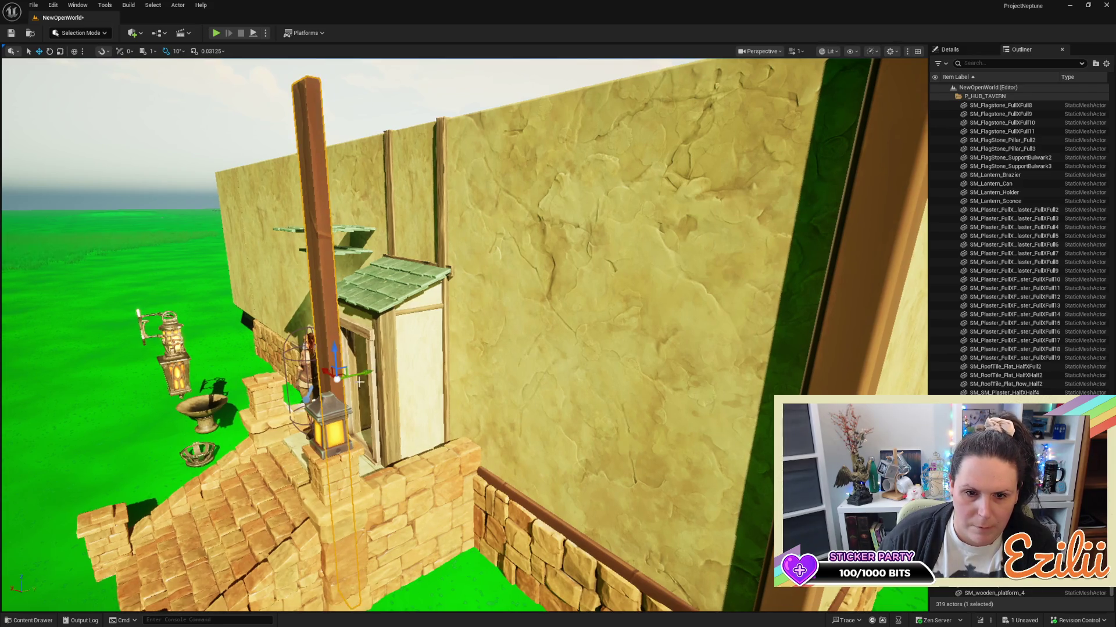
pyautogui.moveTo(365, 372); pyautogui.dragTo(488, 347)
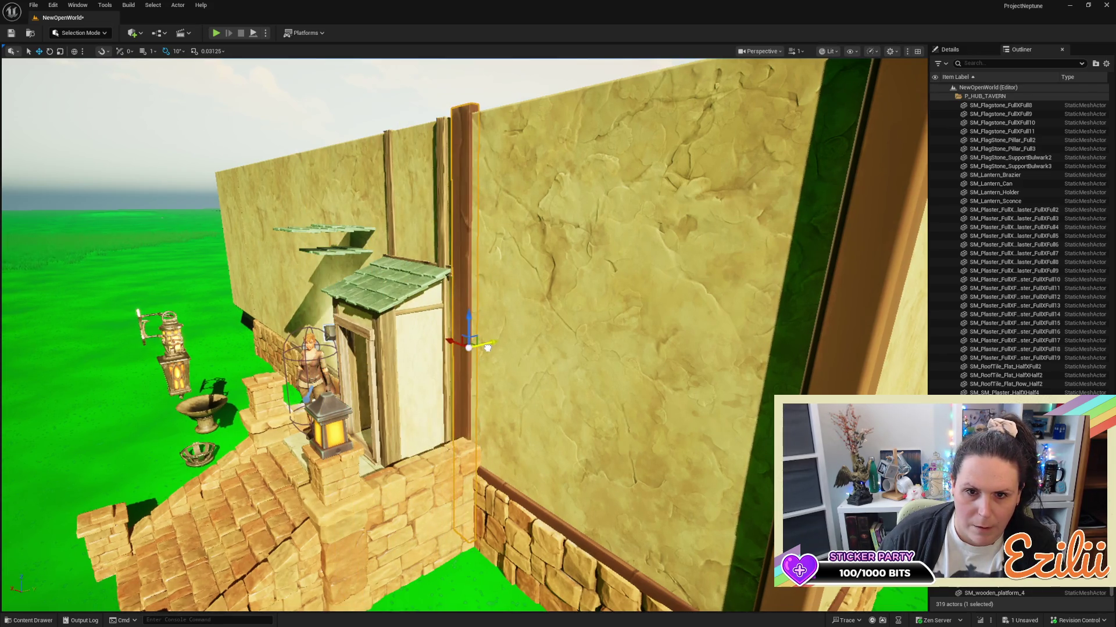
pyautogui.moveTo(564, 340)
pyautogui.mouseDown()
pyautogui.moveTo(639, 349)
pyautogui.moveTo(616, 325)
pyautogui.moveTo(565, 340)
pyautogui.moveTo(549, 294)
pyautogui.mouseUp()
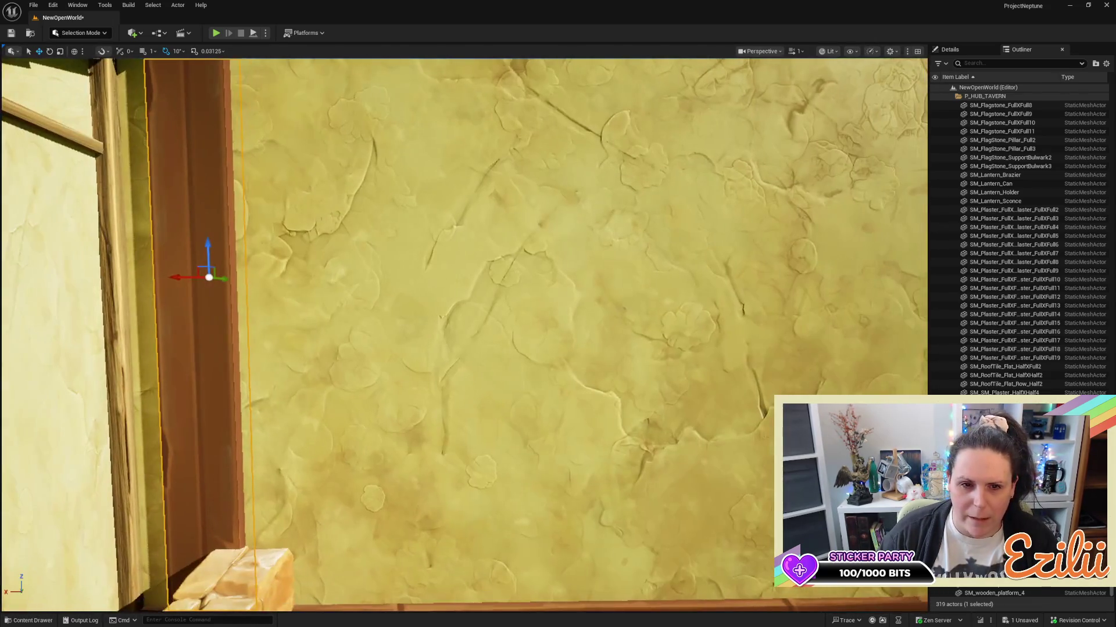
pyautogui.moveTo(442, 336)
pyautogui.mouseDown()
pyautogui.moveTo(436, 372)
pyautogui.moveTo(441, 335)
pyautogui.mouseUp()
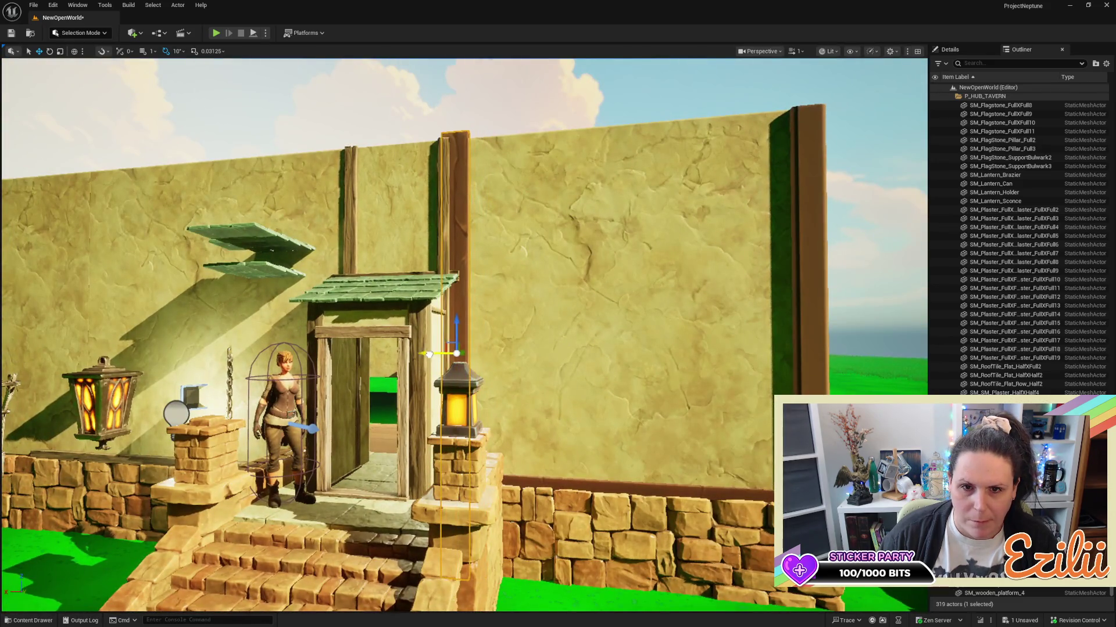
pyautogui.moveTo(551, 351)
pyautogui.mouseDown()
pyautogui.moveTo(537, 346)
pyautogui.moveTo(558, 349)
pyautogui.moveTo(552, 337)
pyautogui.moveTo(541, 343)
pyautogui.moveTo(558, 340)
pyautogui.moveTo(545, 331)
pyautogui.mouseUp()
pyautogui.moveTo(520, 367)
pyautogui.mouseDown()
pyautogui.moveTo(279, 273)
pyautogui.moveTo(324, 294)
pyautogui.moveTo(360, 430)
pyautogui.moveTo(314, 291)
pyautogui.mouseUp()
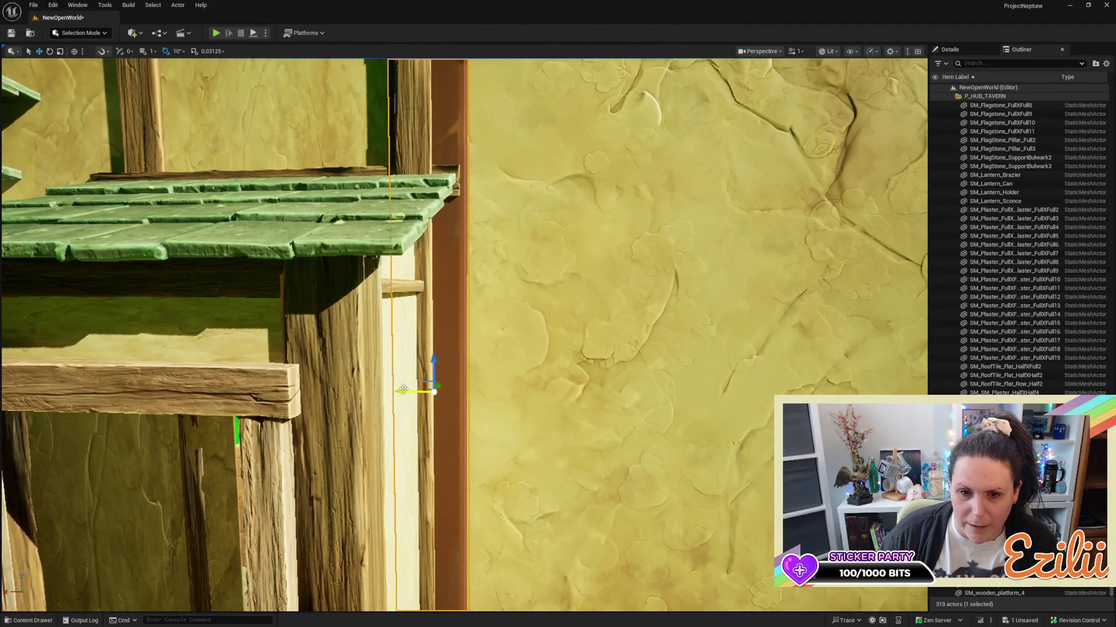
pyautogui.moveTo(403, 390); pyautogui.dragTo(402, 390)
pyautogui.press('f')
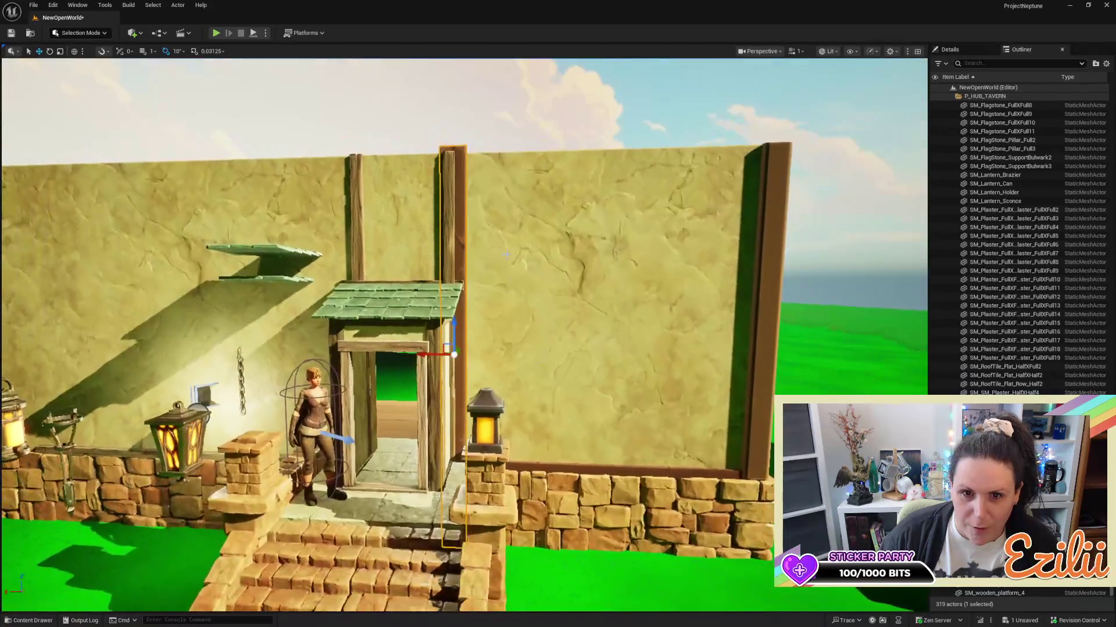
pyautogui.press('Escape')
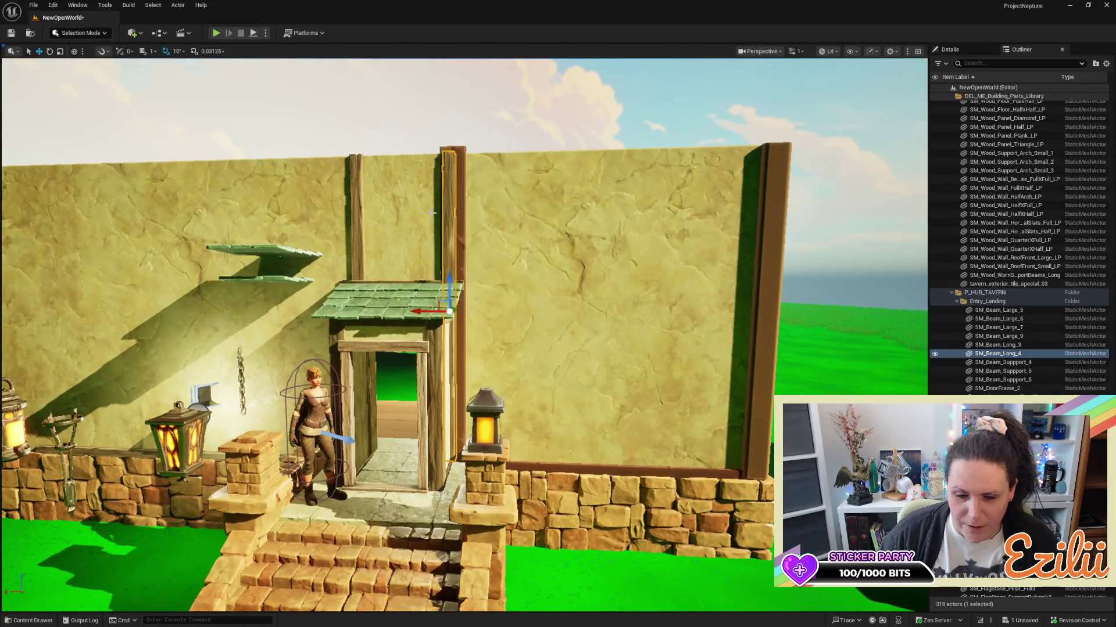
# Delete SM_Beam_Long_3 and duplicate the door beam onto the doorway's left side.
pyautogui.click(357, 251)
pyautogui.press('Delete')
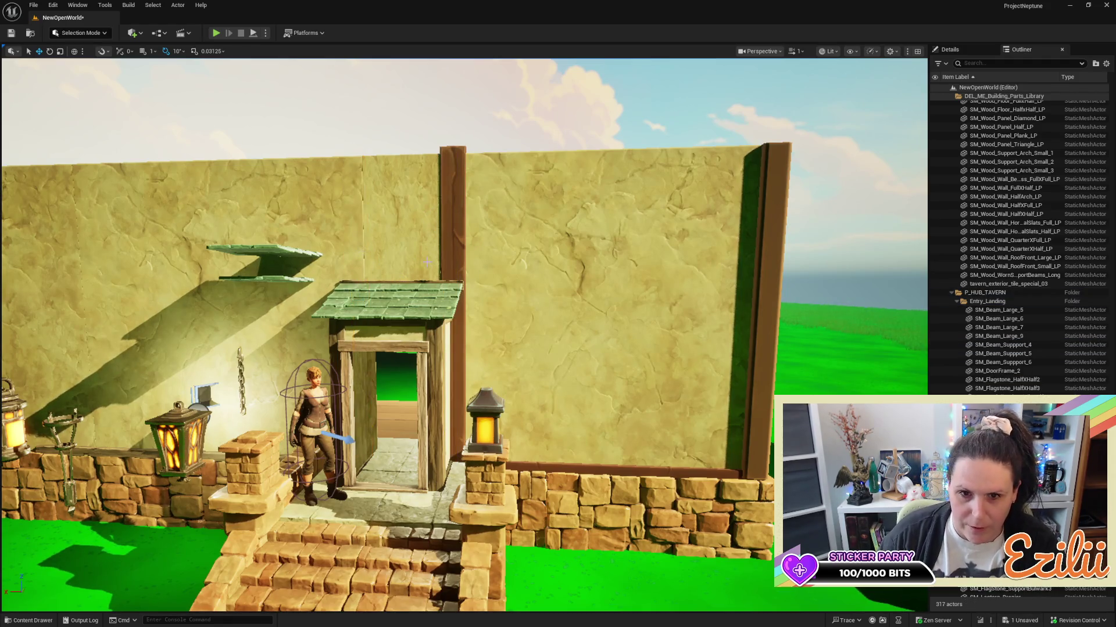
pyautogui.click(450, 255)
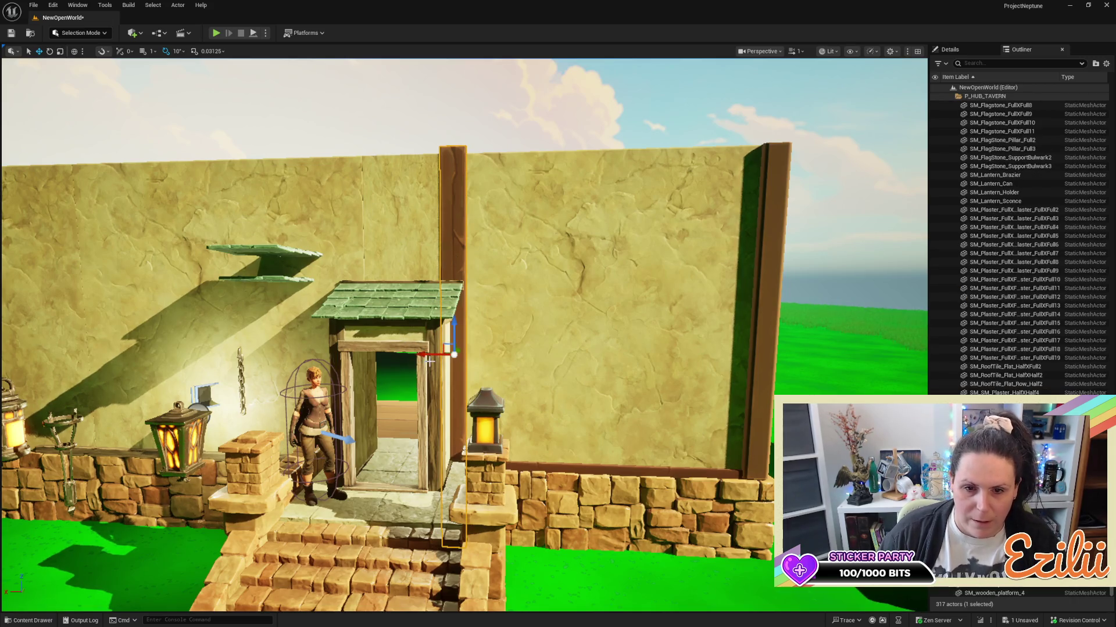
pyautogui.keyDown('alt'); pyautogui.moveTo(428, 359); pyautogui.dragTo(336, 361); pyautogui.keyUp('alt')
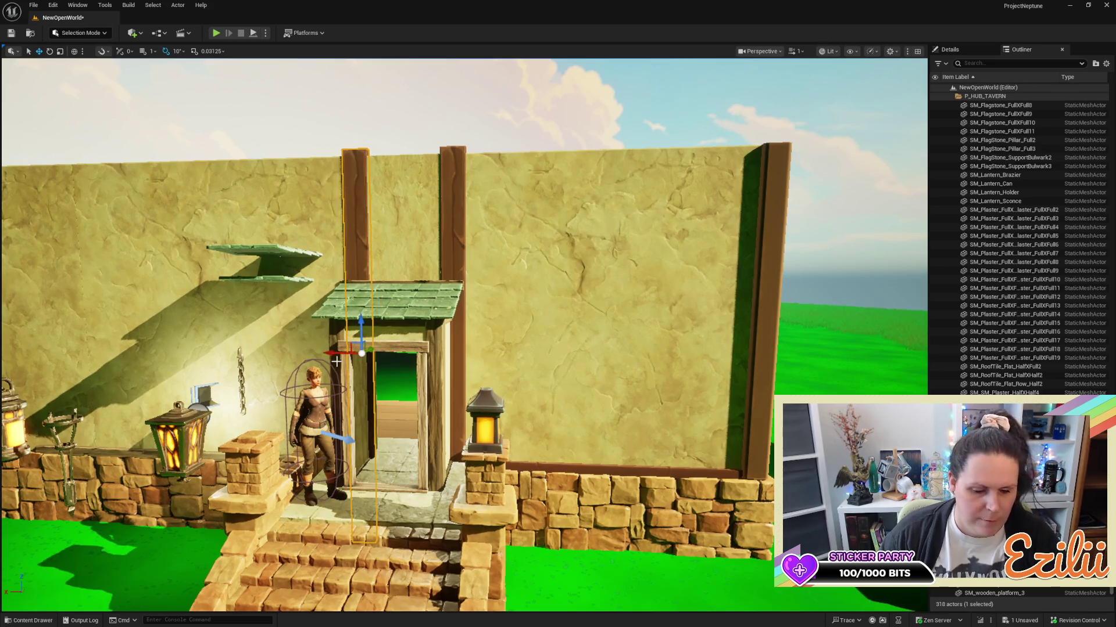
# Rotate the duplicated beam through 180, -150, 140 and -30 degrees until it stands upright.
pyautogui.press('e')
pyautogui.moveTo(390, 310); pyautogui.dragTo(414, 356)
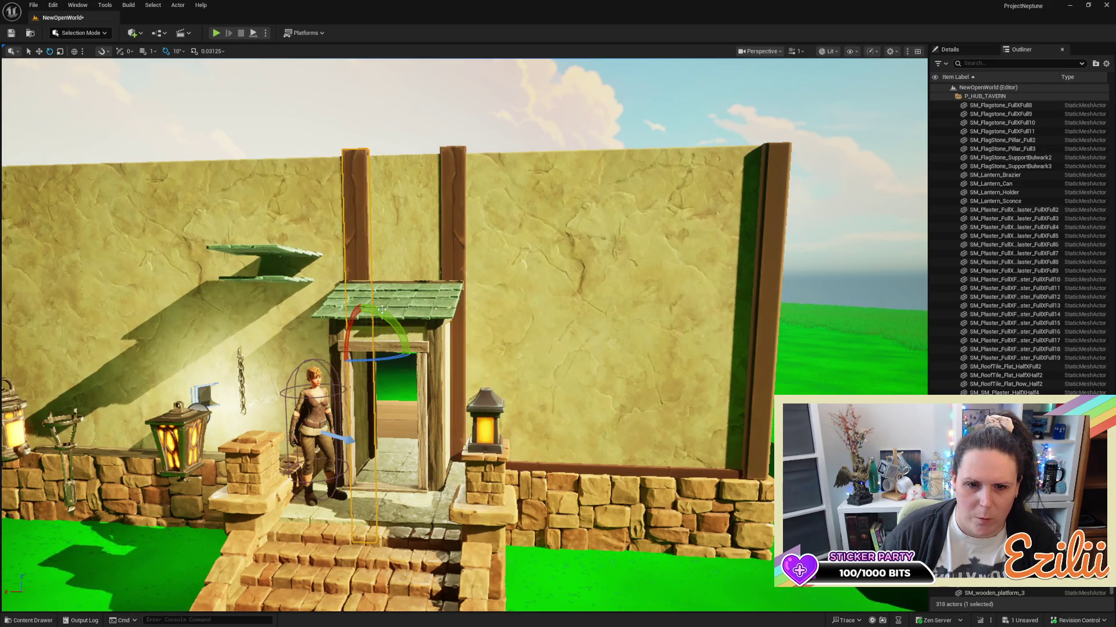
pyautogui.moveTo(380, 311)
pyautogui.mouseDown()
pyautogui.moveTo(348, 348)
pyautogui.moveTo(317, 355)
pyautogui.mouseUp()
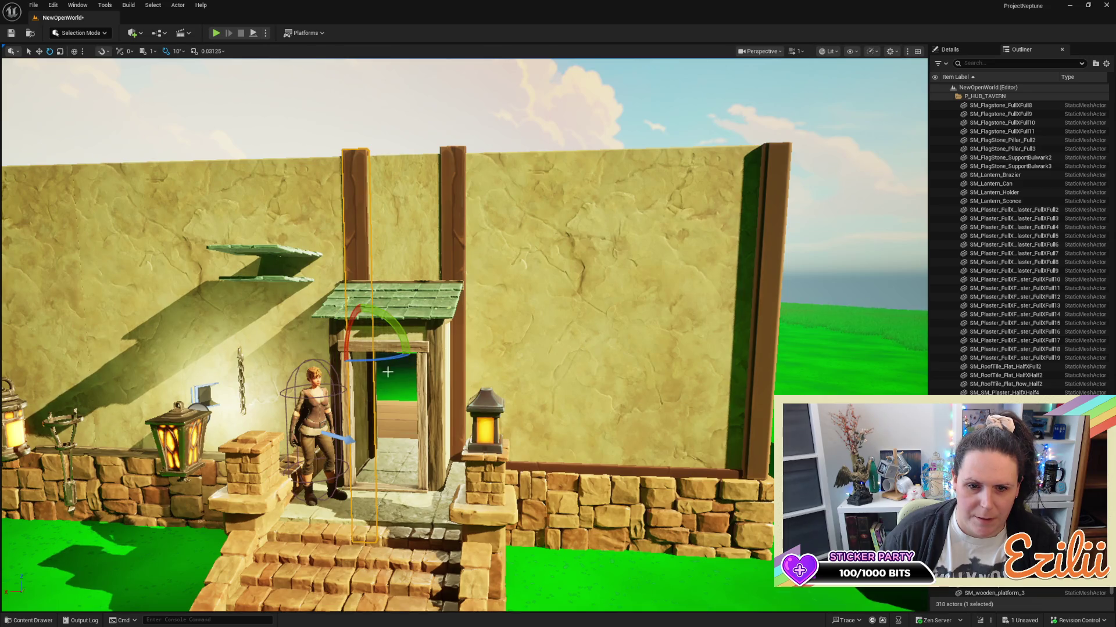
pyautogui.moveTo(373, 358)
pyautogui.mouseDown()
pyautogui.moveTo(410, 352)
pyautogui.moveTo(371, 348)
pyautogui.mouseUp()
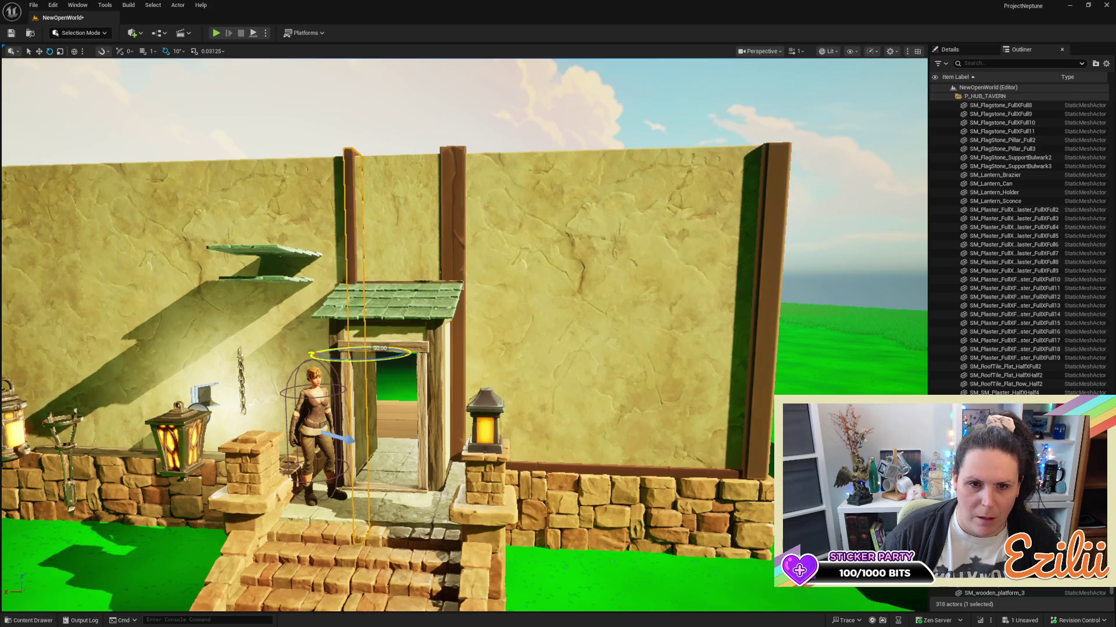
pyautogui.moveTo(360, 307)
pyautogui.mouseDown()
pyautogui.moveTo(316, 323)
pyautogui.moveTo(361, 307)
pyautogui.moveTo(386, 365)
pyautogui.moveTo(354, 359)
pyautogui.moveTo(325, 372)
pyautogui.moveTo(338, 372)
pyautogui.mouseUp()
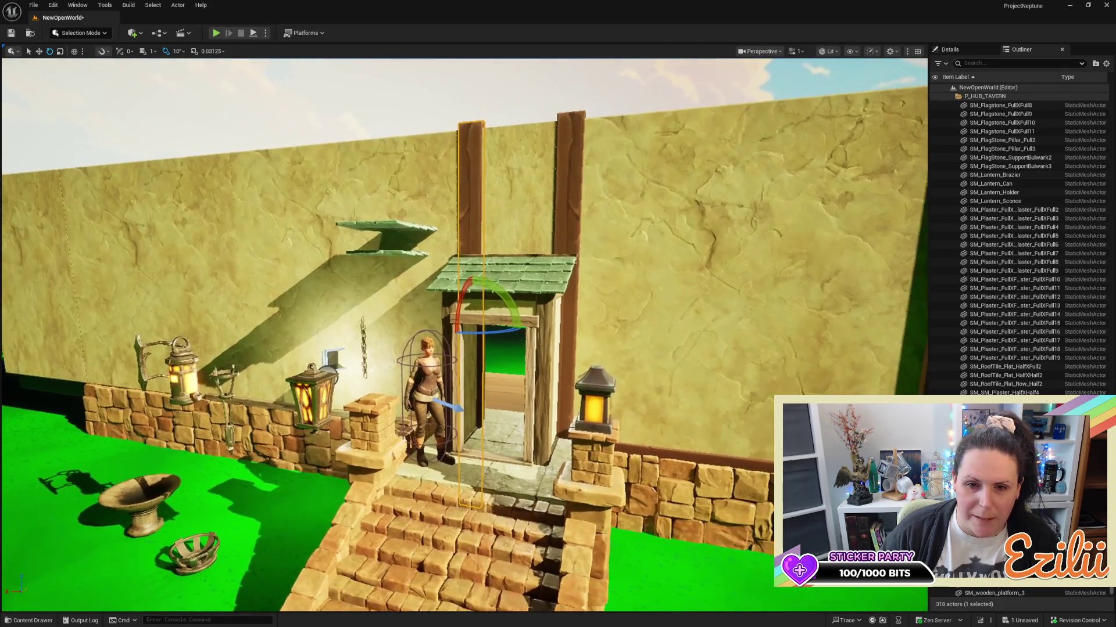
# Shorten the beam slightly and shift it vertically into place beside the door.
pyautogui.press('w')
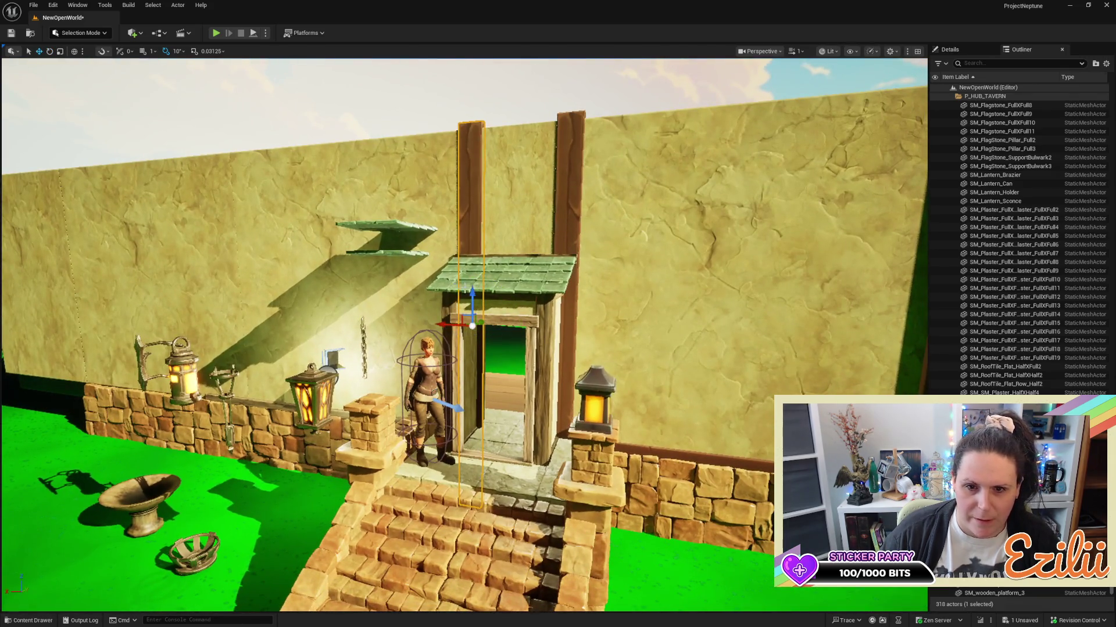
pyautogui.press('r')
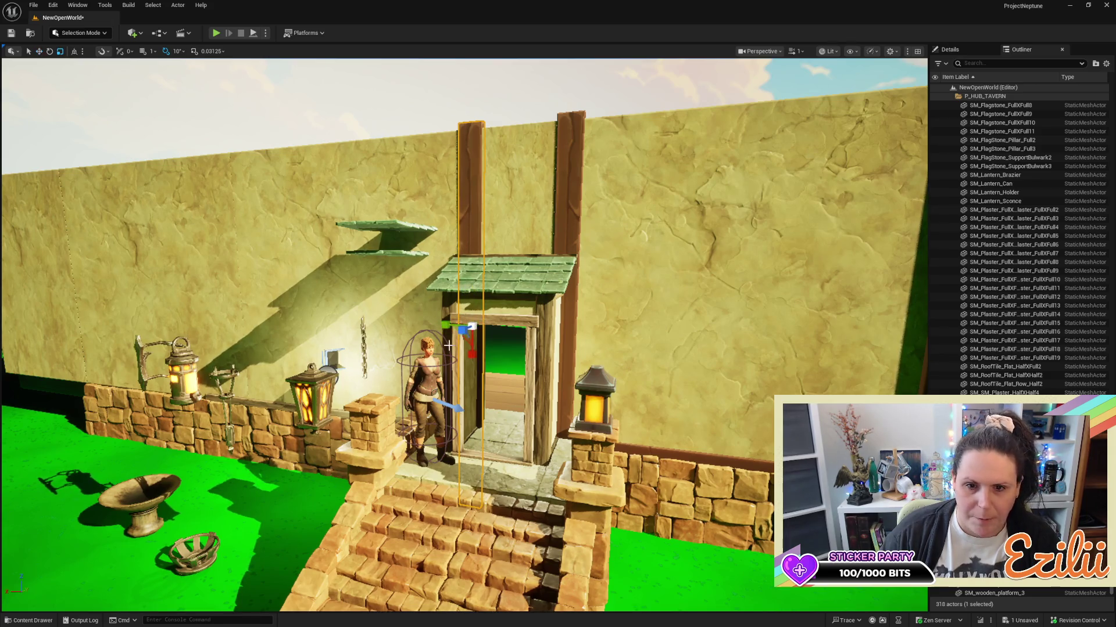
pyautogui.moveTo(469, 343); pyautogui.dragTo(470, 349)
pyautogui.press('w')
pyautogui.moveTo(471, 305)
pyautogui.mouseDown()
pyautogui.moveTo(471, 288)
pyautogui.moveTo(532, 294)
pyautogui.mouseUp()
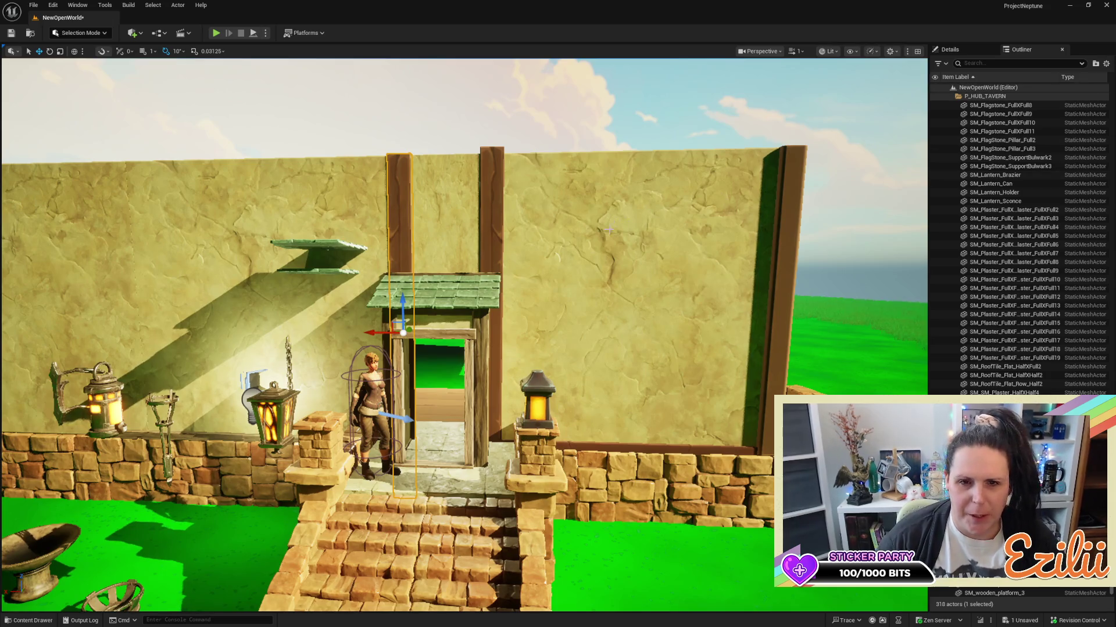
# Shorten the right doorway beam vertically in two scale adjustments.
pyautogui.scroll(3, 706, 164)
pyautogui.scroll(3, 451, 172)
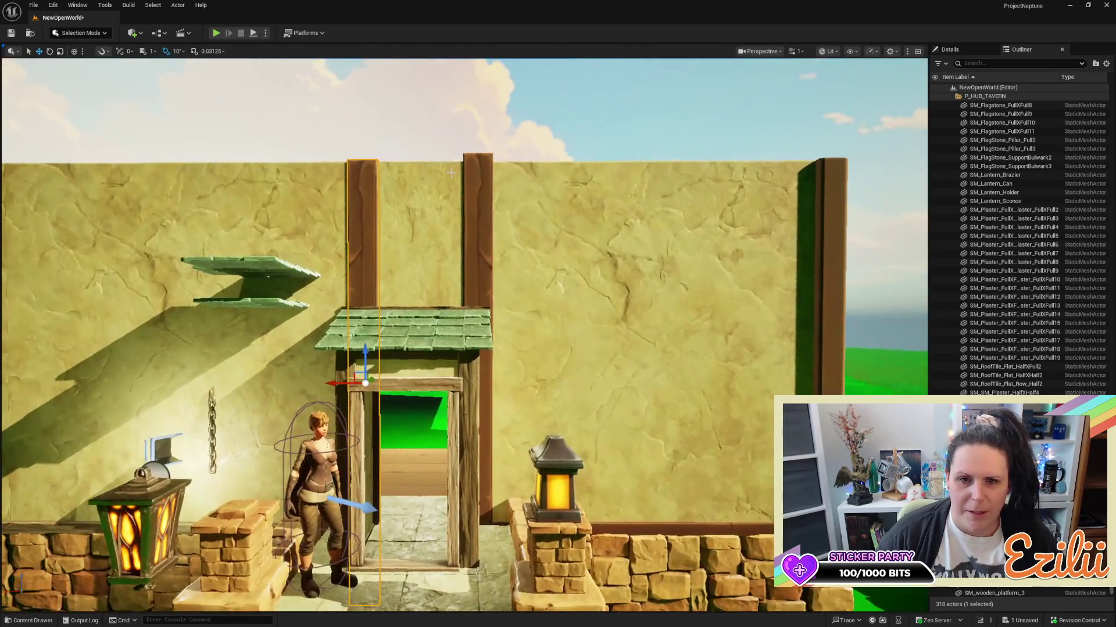
pyautogui.click(482, 192)
pyautogui.press('r')
pyautogui.moveTo(468, 369)
pyautogui.mouseDown()
pyautogui.moveTo(478, 386)
pyautogui.moveTo(515, 304)
pyautogui.mouseUp()
pyautogui.press('w')
pyautogui.press('e')
pyautogui.press('r')
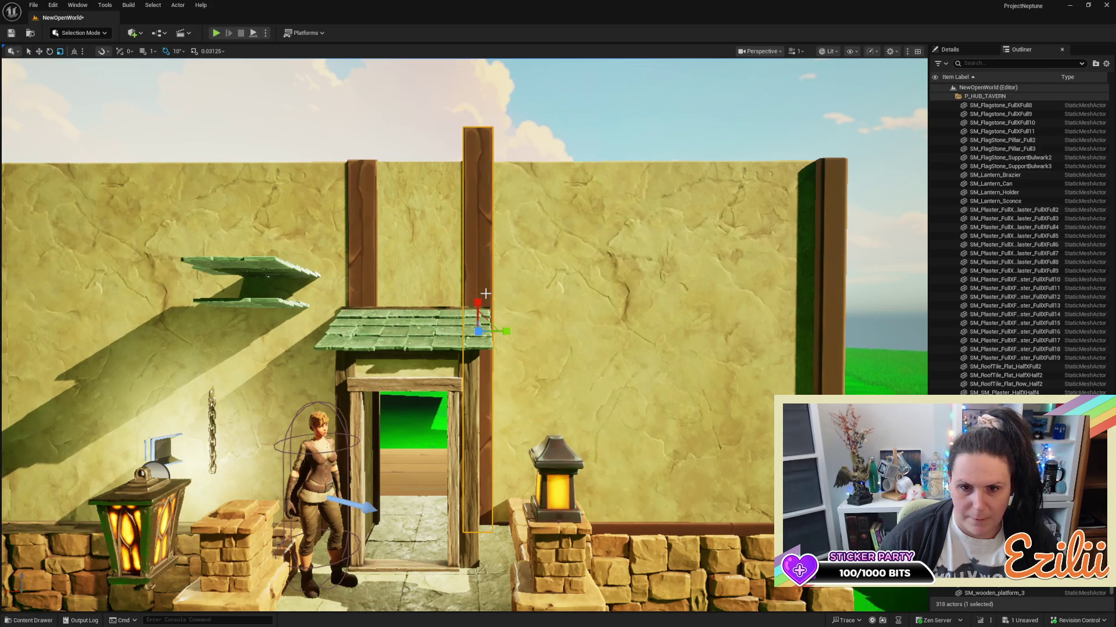
pyautogui.moveTo(478, 302); pyautogui.dragTo(473, 319)
pyautogui.press('w')
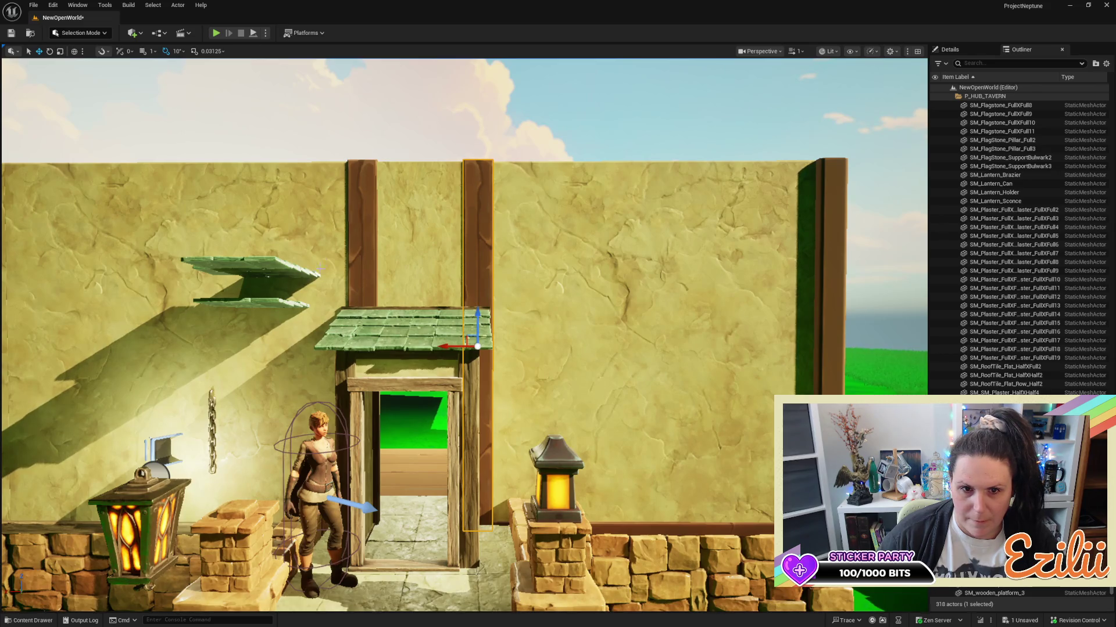
# Make the left beam taller and lower it so its top matches the right beam.
pyautogui.click(356, 254)
pyautogui.press('r')
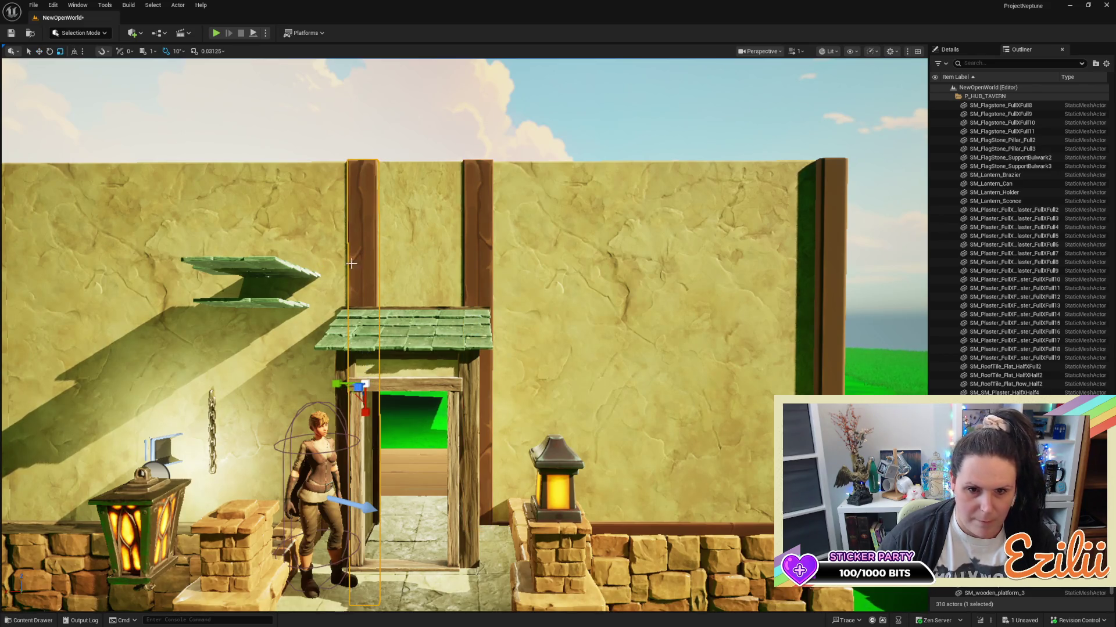
pyautogui.moveTo(366, 420); pyautogui.dragTo(368, 401)
pyautogui.press('w')
pyautogui.moveTo(364, 354); pyautogui.dragTo(358, 389)
pyautogui.scroll(-1, 358, 389)
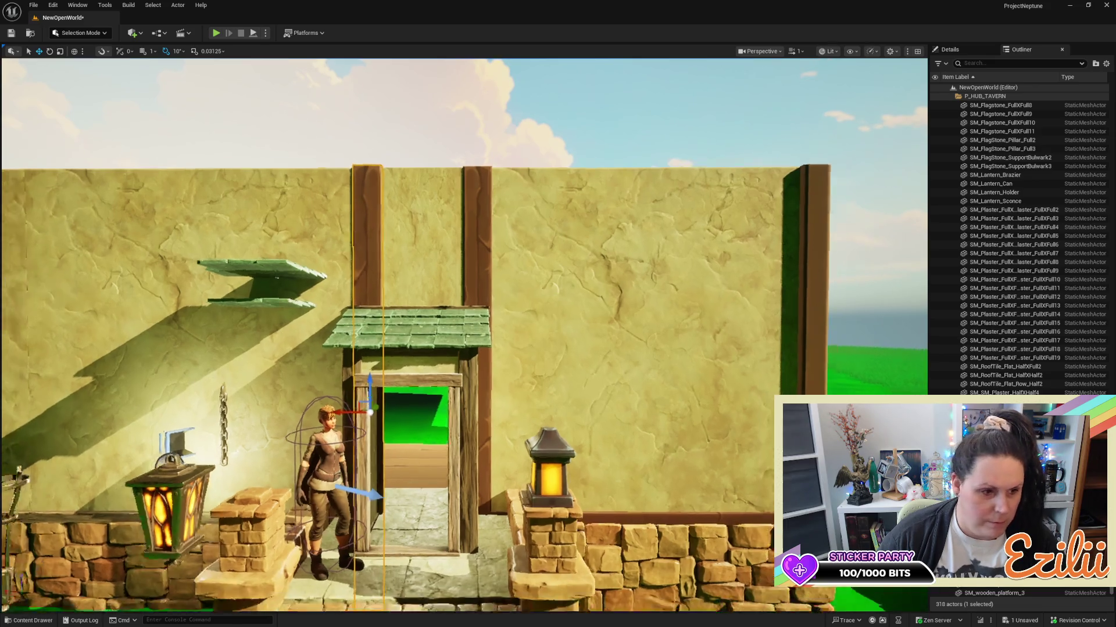
pyautogui.scroll(-5, 503, 292)
pyautogui.moveTo(503, 292); pyautogui.dragTo(503, 292)
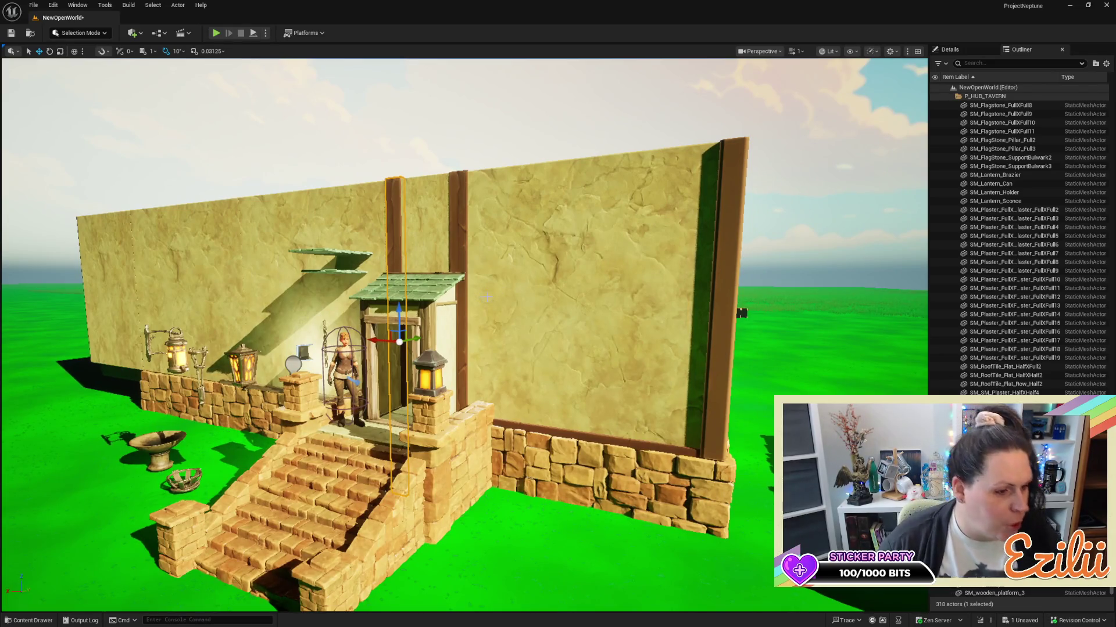
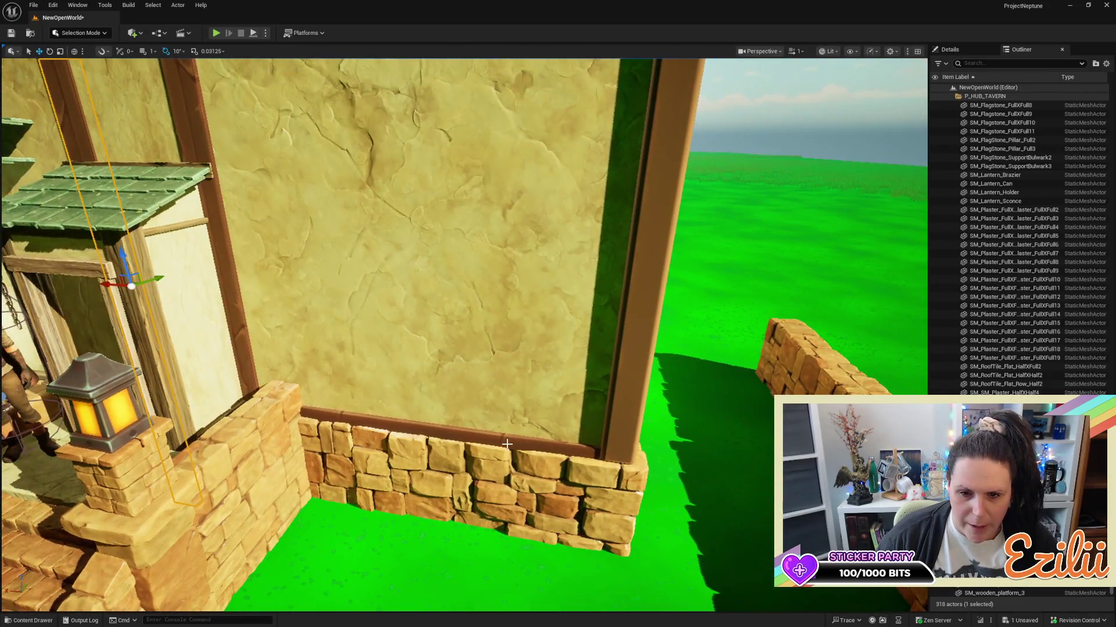
# Move the old trim beam aside and lay a duplicated door-frame beam horizontally on the stone wall top.
pyautogui.click(507, 444)
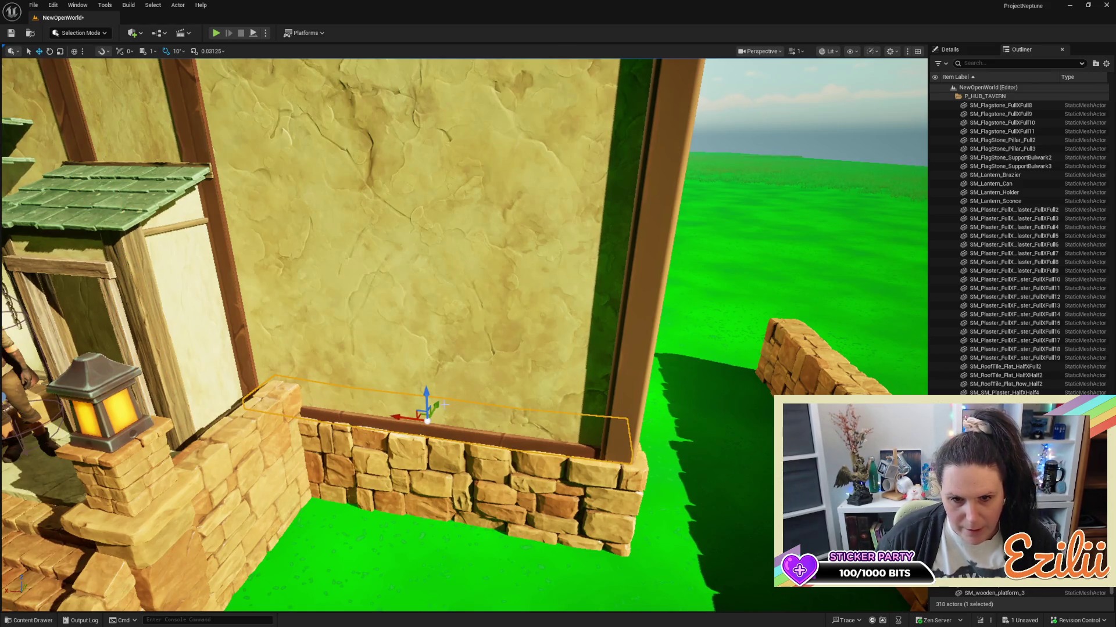
pyautogui.moveTo(441, 405); pyautogui.dragTo(337, 585)
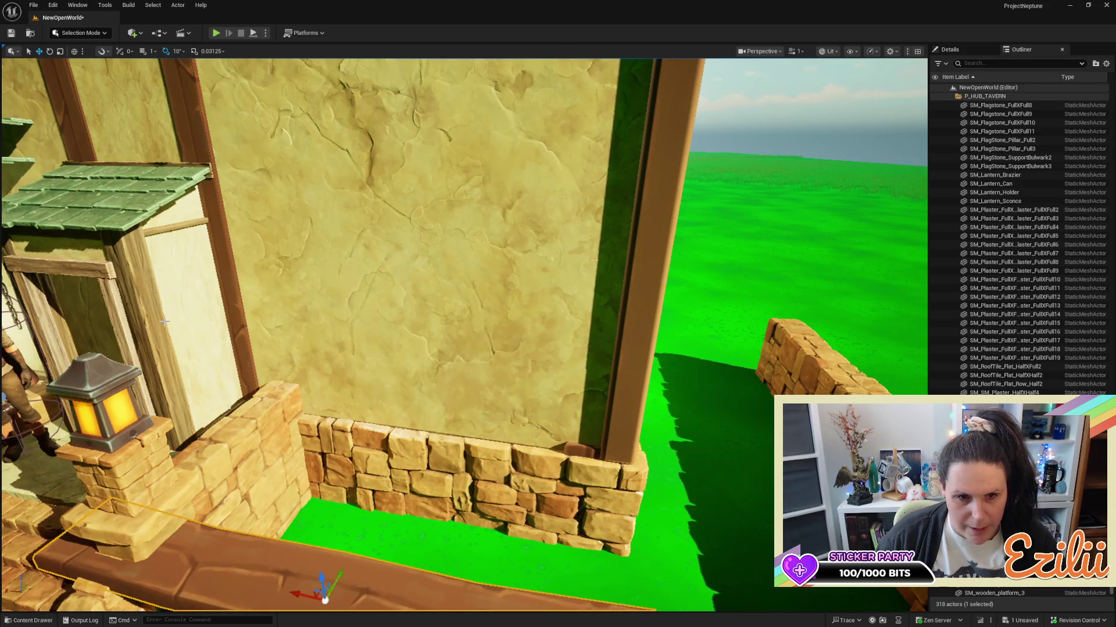
pyautogui.click(232, 278)
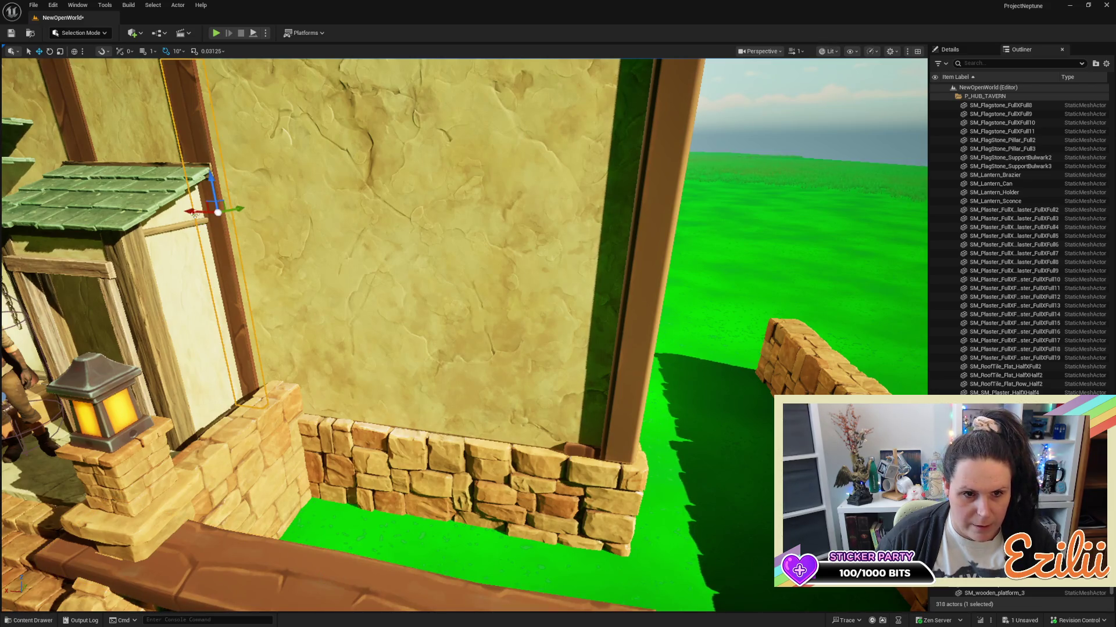
pyautogui.moveTo(192, 211)
pyautogui.mouseDown()
pyautogui.moveTo(342, 214)
pyautogui.moveTo(341, 155)
pyautogui.moveTo(365, 164)
pyautogui.mouseUp()
pyautogui.press('e')
pyautogui.press('w')
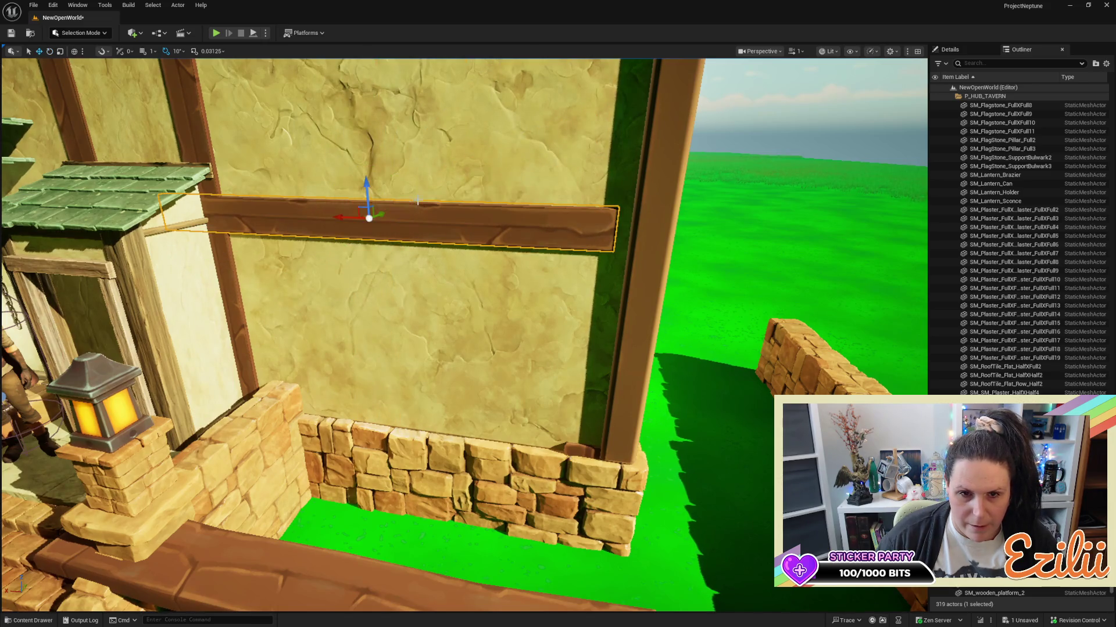
pyautogui.moveTo(366, 190)
pyautogui.mouseDown()
pyautogui.moveTo(378, 384)
pyautogui.moveTo(360, 388)
pyautogui.moveTo(374, 404)
pyautogui.moveTo(424, 400)
pyautogui.moveTo(406, 401)
pyautogui.mouseUp()
# Flip the new horizontal trim beam 180 degrees on the stone base.
pyautogui.moveTo(493, 421); pyautogui.dragTo(522, 394)
pyautogui.press('r')
pyautogui.moveTo(514, 335); pyautogui.dragTo(493, 359)
pyautogui.press('e')
pyautogui.moveTo(670, 268); pyautogui.dragTo(670, 268)
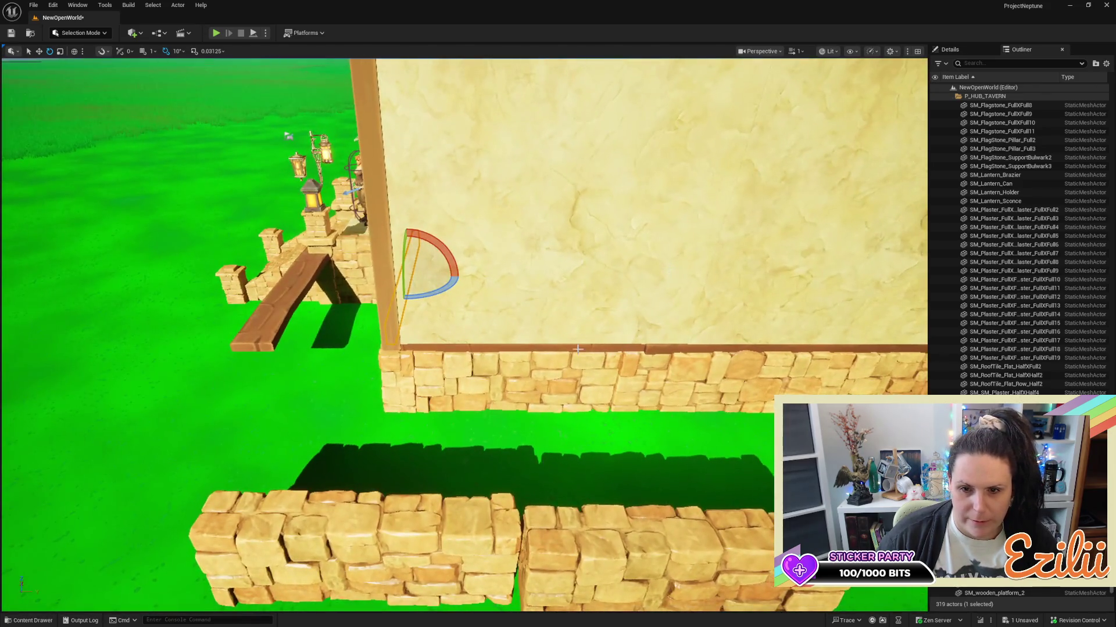
# Delete the leftover wooden beams at the wall base and beside the plaster wall.
pyautogui.click(576, 350)
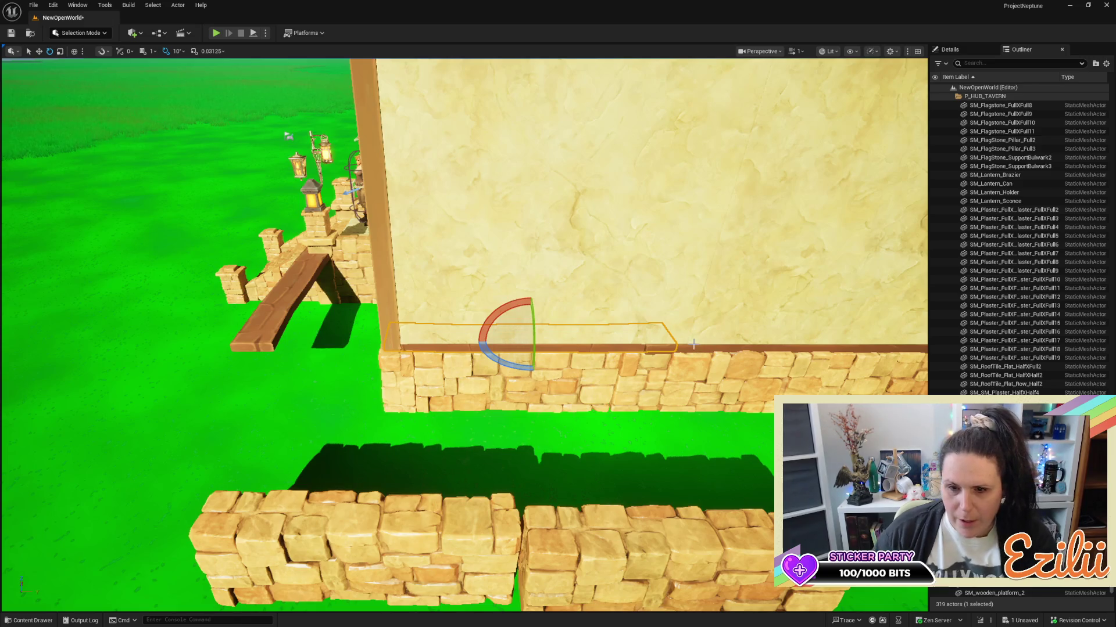
pyautogui.press('Delete')
pyautogui.click(745, 345)
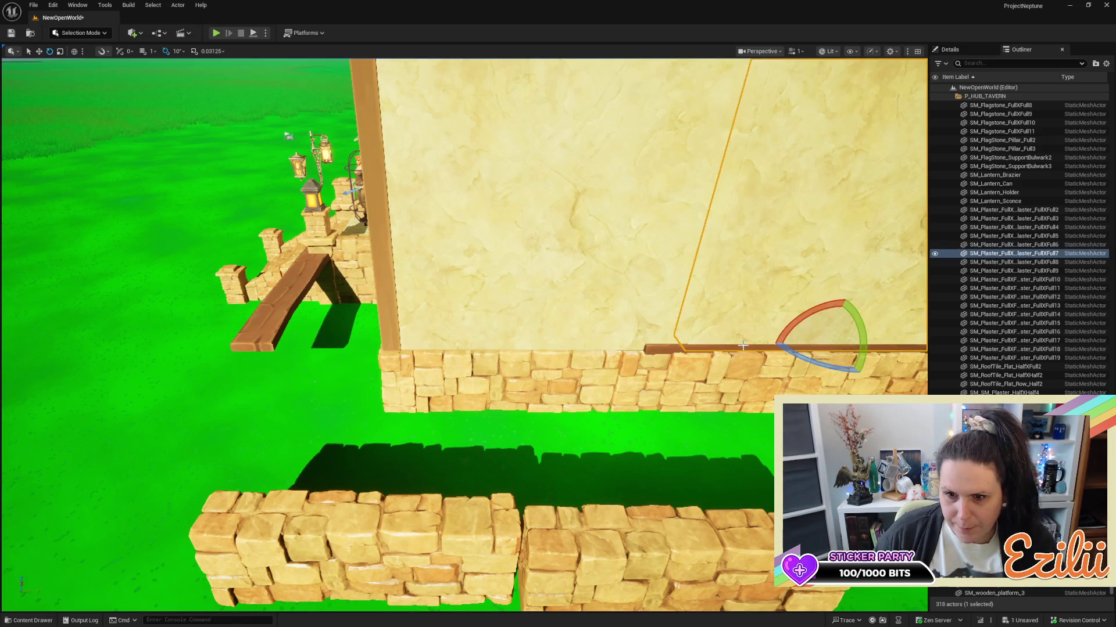
pyautogui.click(740, 347)
pyautogui.press('Delete')
pyautogui.moveTo(741, 347)
pyautogui.mouseDown()
pyautogui.moveTo(837, 351)
pyautogui.moveTo(732, 351)
pyautogui.mouseUp()
# Duplicate the base trim and turn the copy 90 degrees to run along the neighbouring wall.
pyautogui.click(544, 462)
pyautogui.moveTo(544, 462)
pyautogui.mouseDown()
pyautogui.moveTo(506, 462)
pyautogui.moveTo(545, 462)
pyautogui.mouseUp()
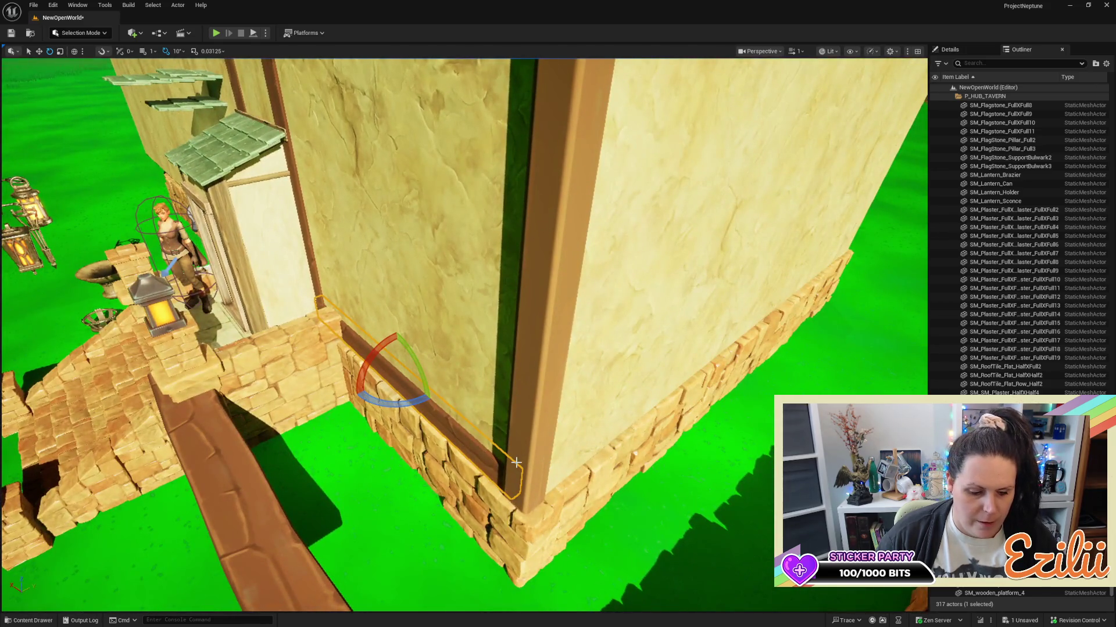
pyautogui.press('w')
pyautogui.moveTo(425, 362)
pyautogui.mouseDown()
pyautogui.moveTo(566, 292)
pyautogui.moveTo(561, 284)
pyautogui.moveTo(684, 337)
pyautogui.mouseUp()
pyautogui.press('e')
pyautogui.moveTo(687, 380); pyautogui.dragTo(674, 378)
pyautogui.press('f')
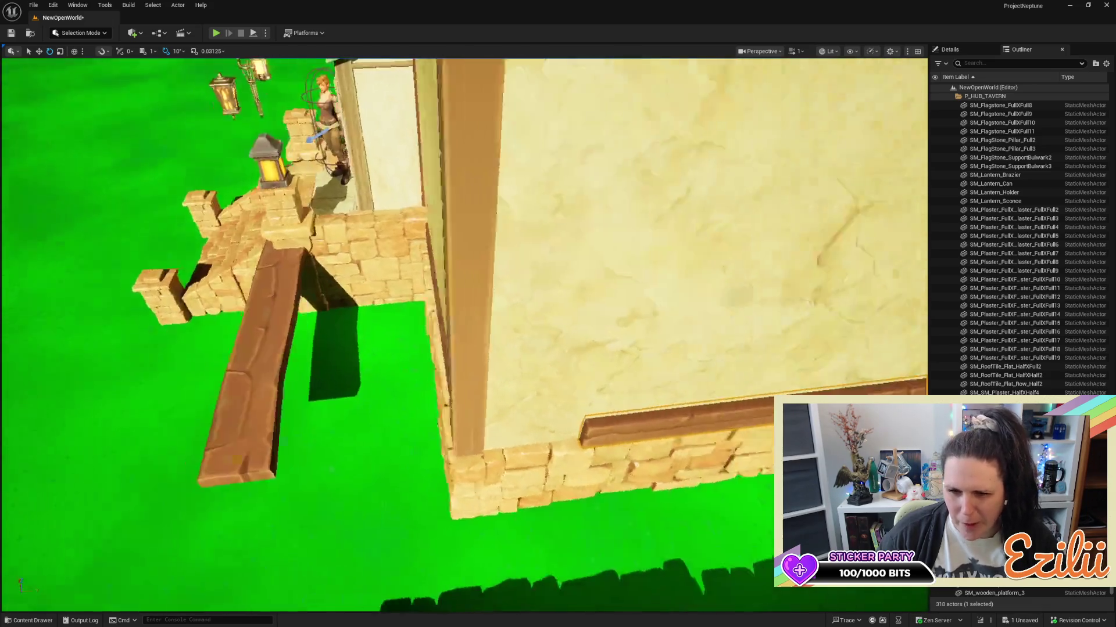
pyautogui.press('w')
pyautogui.moveTo(485, 379)
pyautogui.mouseDown()
pyautogui.moveTo(581, 317)
pyautogui.moveTo(466, 339)
pyautogui.moveTo(483, 348)
pyautogui.moveTo(447, 366)
pyautogui.mouseUp()
pyautogui.moveTo(459, 244); pyautogui.dragTo(451, 218)
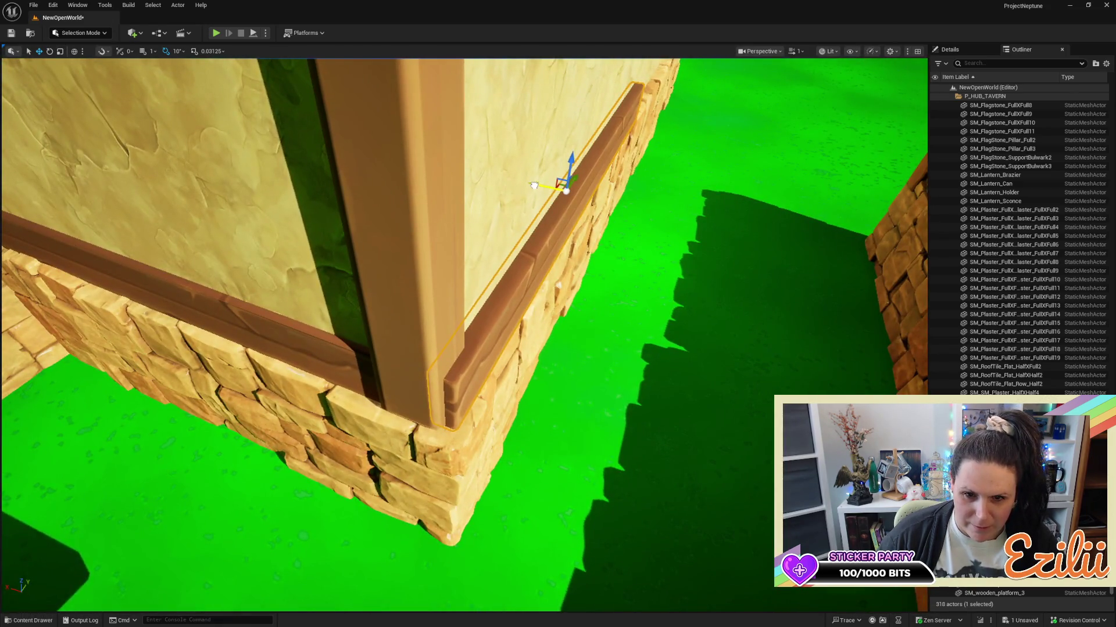
# Slide the copied trim along the wall toward the corner post.
pyautogui.moveTo(530, 187)
pyautogui.mouseDown()
pyautogui.moveTo(278, 194)
pyautogui.moveTo(257, 110)
pyautogui.moveTo(279, 104)
pyautogui.moveTo(276, 58)
pyautogui.moveTo(279, 165)
pyautogui.mouseUp()
pyautogui.moveTo(569, 349); pyautogui.dragTo(569, 343)
pyautogui.moveTo(528, 257); pyautogui.dragTo(728, 306)
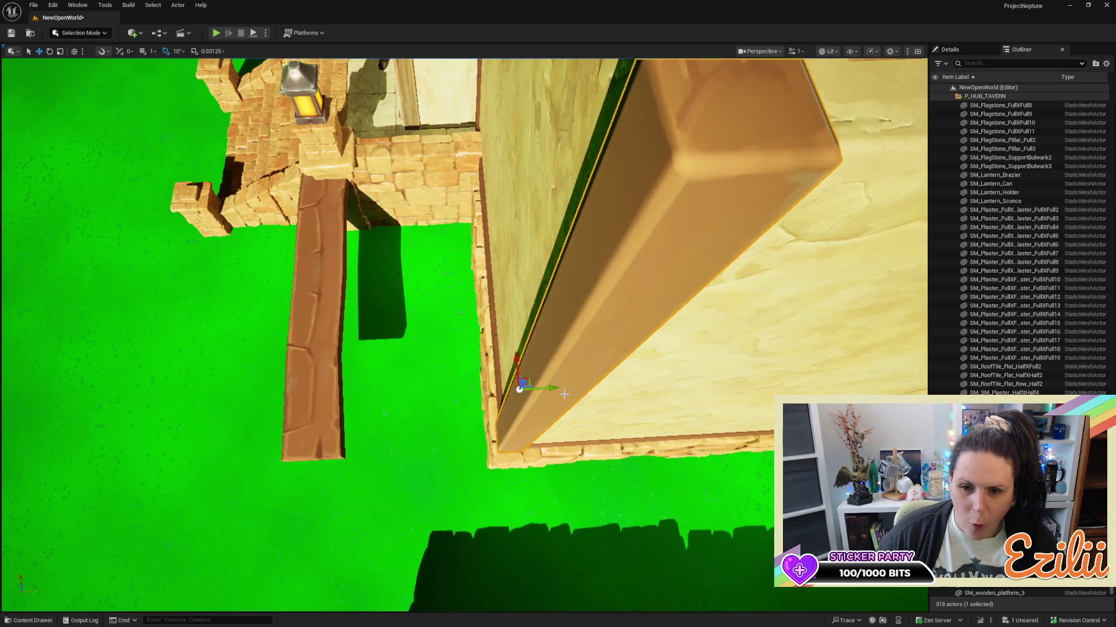
pyautogui.moveTo(553, 389)
pyautogui.mouseDown()
pyautogui.moveTo(535, 430)
pyautogui.moveTo(627, 431)
pyautogui.moveTo(465, 256)
pyautogui.mouseUp()
# Frame the trim and nudge it lengthwise so it sits flush against the corner.
pyautogui.moveTo(618, 376)
pyautogui.mouseDown()
pyautogui.moveTo(618, 349)
pyautogui.moveTo(618, 376)
pyautogui.mouseUp()
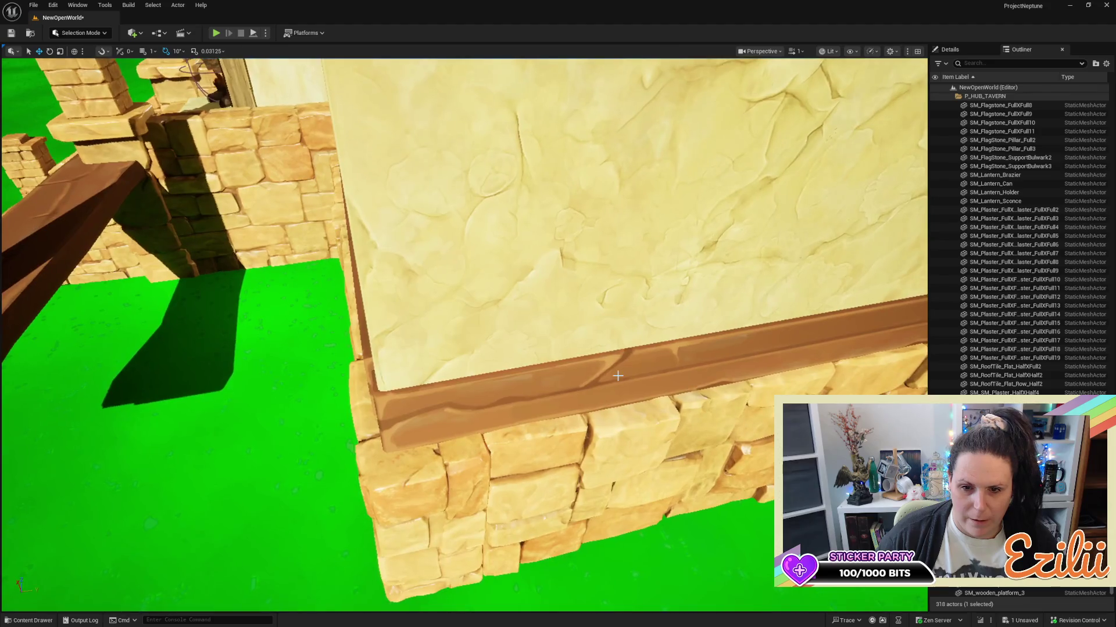
pyautogui.click(615, 377)
pyautogui.press('f')
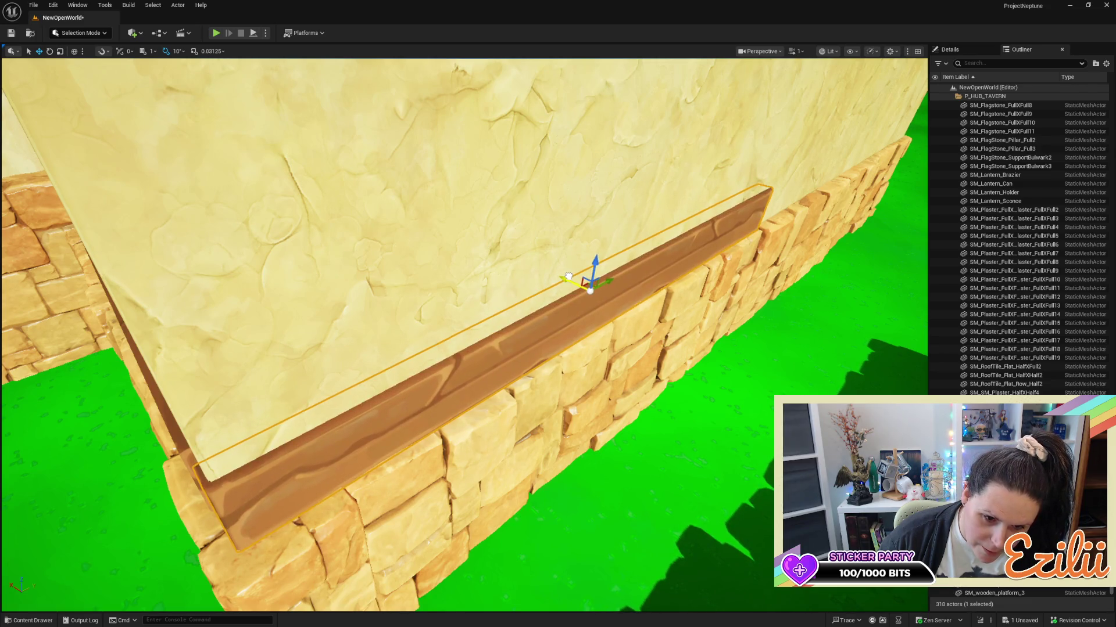
pyautogui.moveTo(565, 274)
pyautogui.mouseDown()
pyautogui.moveTo(639, 270)
pyautogui.moveTo(563, 318)
pyautogui.mouseUp()
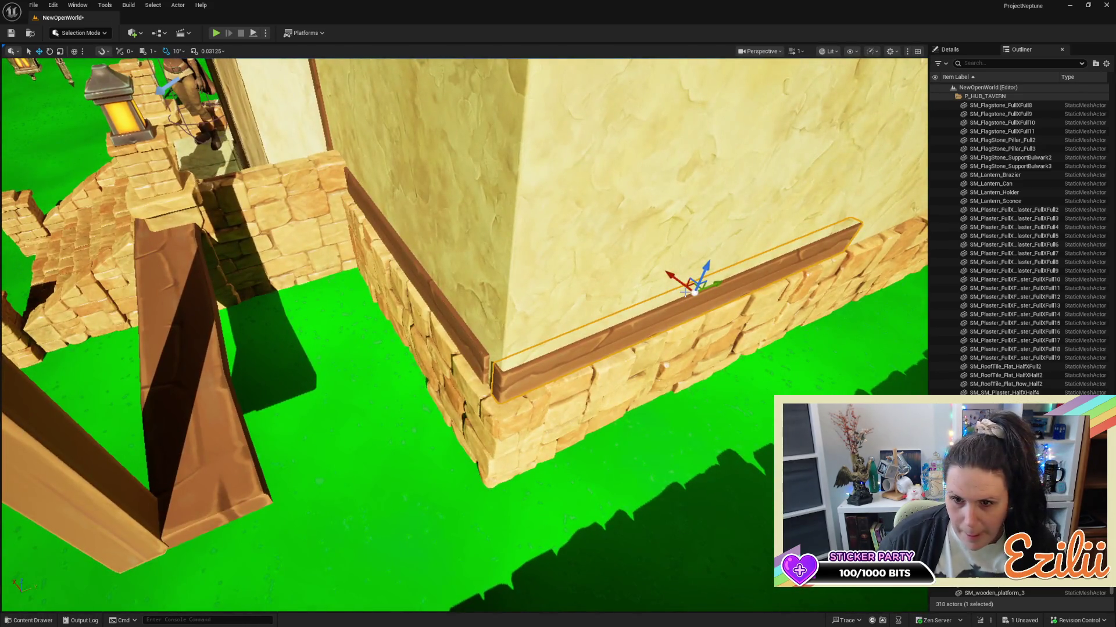
pyautogui.moveTo(716, 286); pyautogui.dragTo(716, 285)
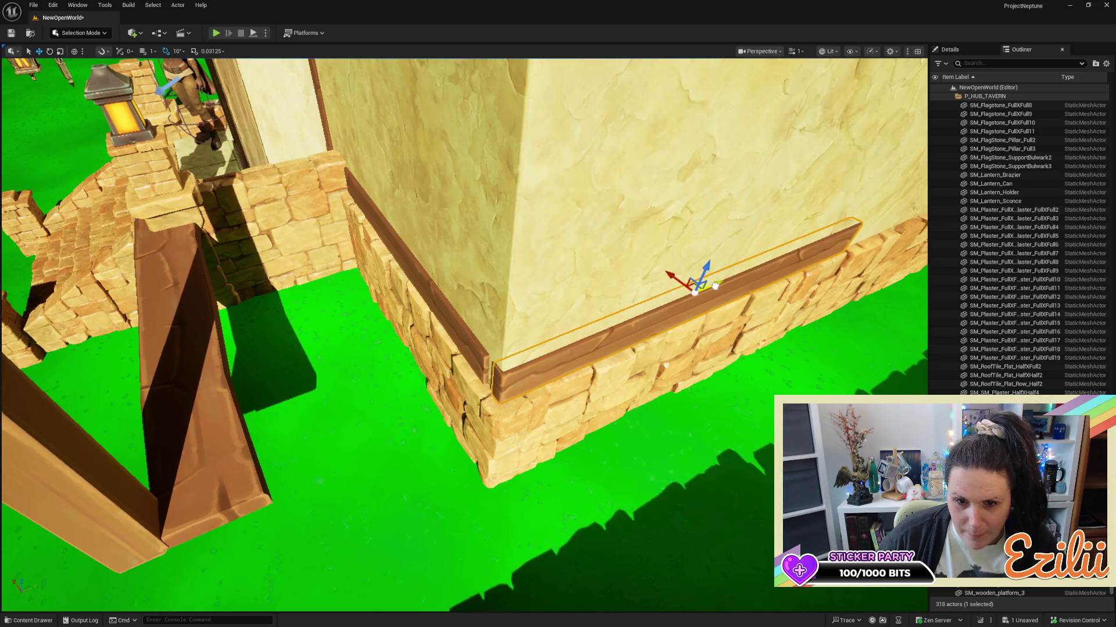
pyautogui.scroll(-5, 410, 308)
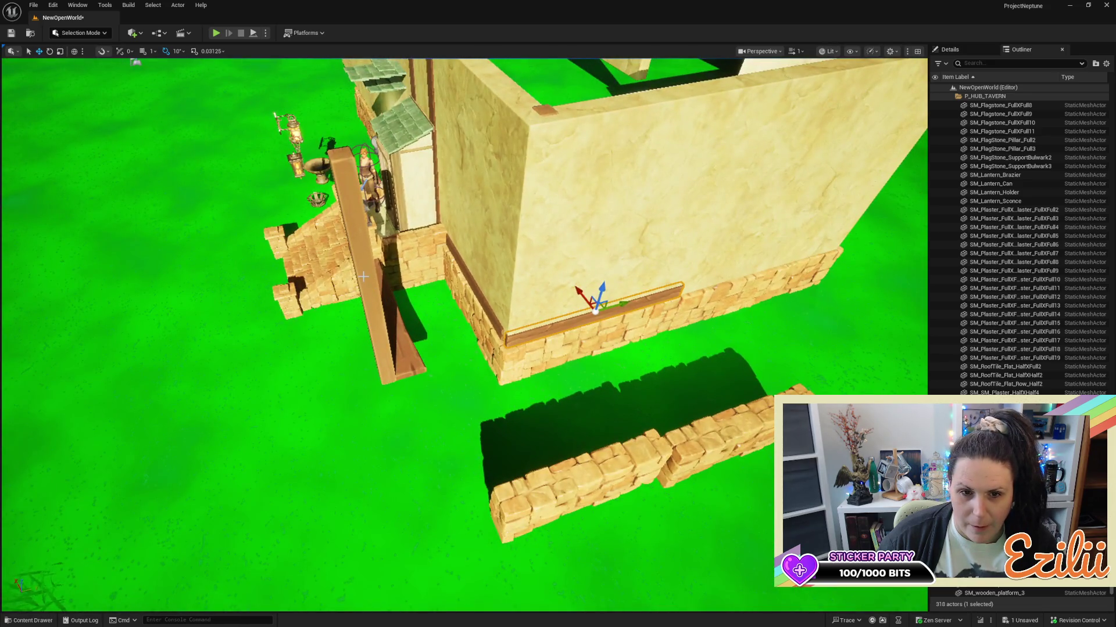
pyautogui.click(368, 268)
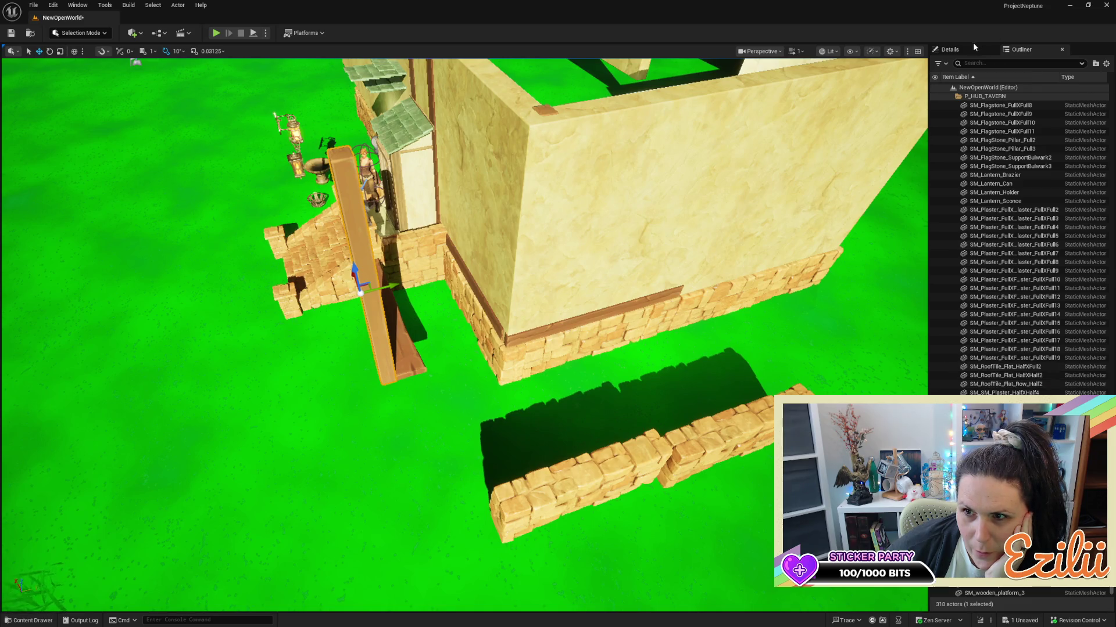
# Inspect the leaning plank's Details and its M_big_pillars material preview, then close the material editor.
pyautogui.click(974, 47)
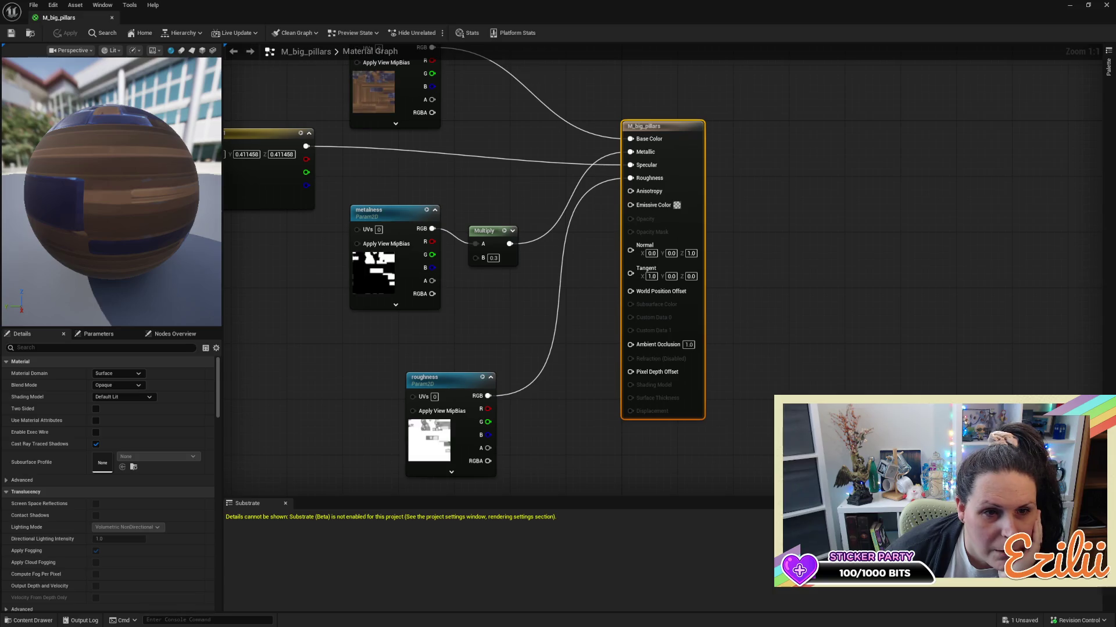
pyautogui.moveTo(146, 137)
pyautogui.mouseDown()
pyautogui.moveTo(148, 233)
pyautogui.moveTo(148, 198)
pyautogui.mouseUp()
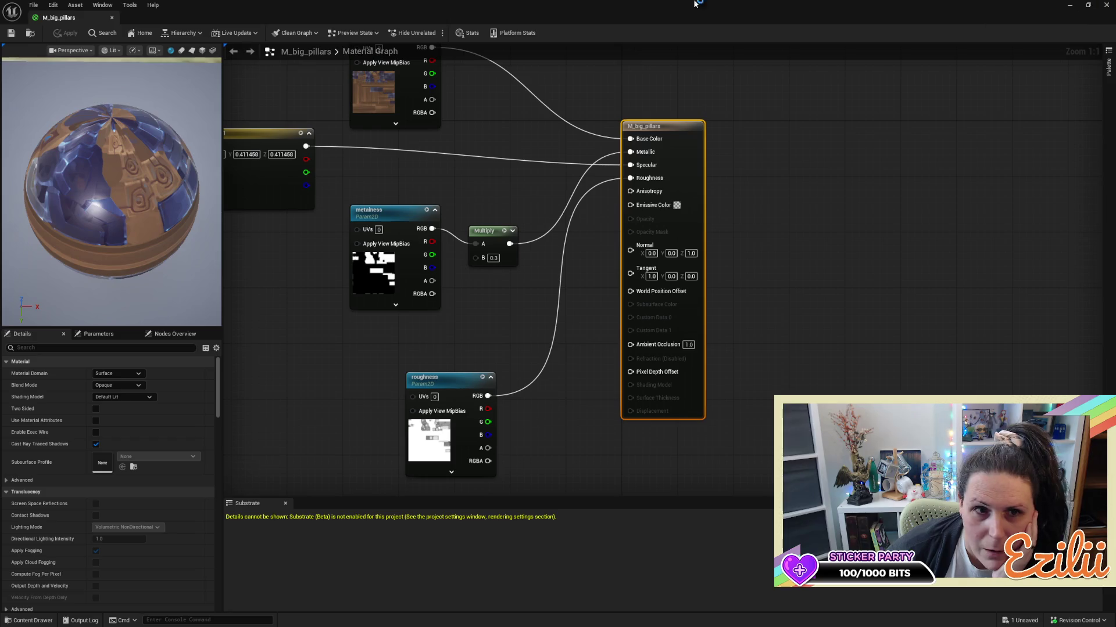
pyautogui.click(111, 20)
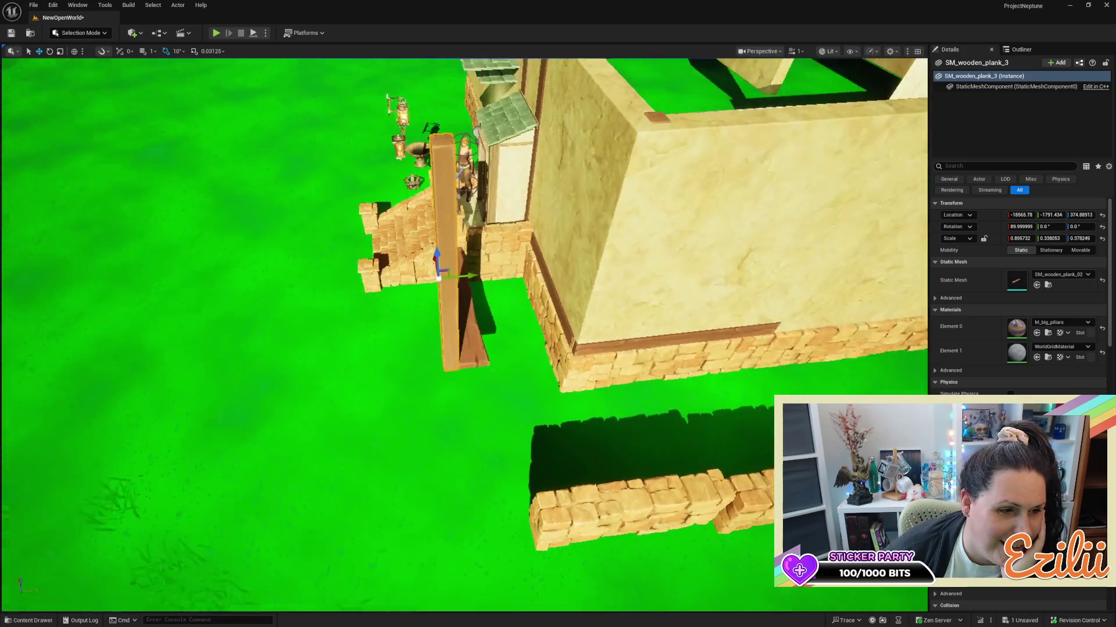
# Slide the tall plank to the house corner and scale it to Z 0.64144 as a corner post.
pyautogui.moveTo(233, 406); pyautogui.dragTo(232, 384)
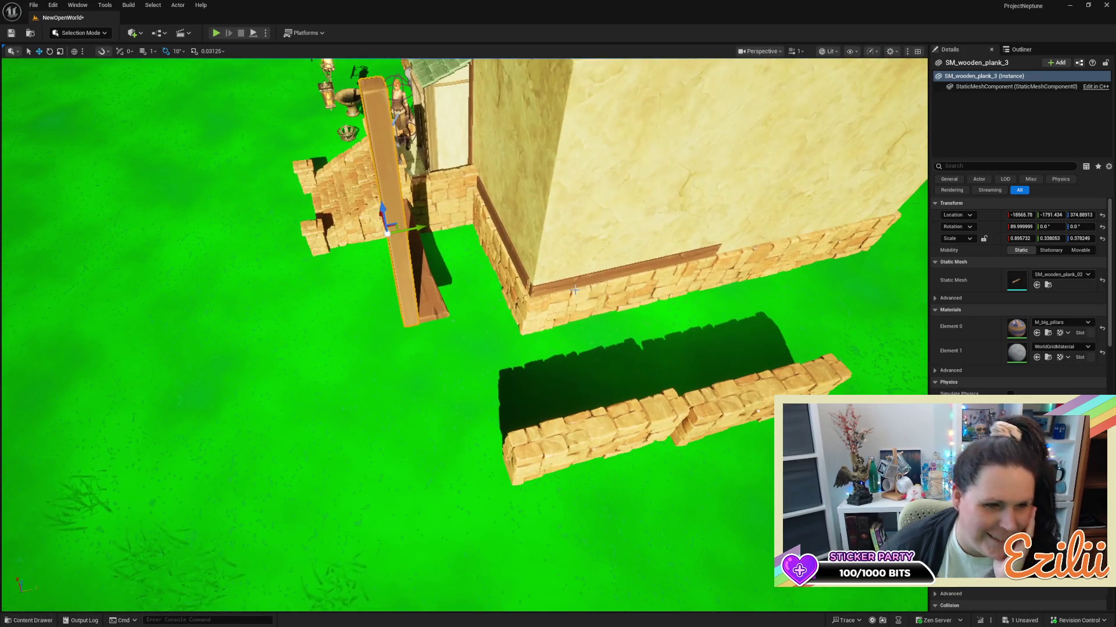
pyautogui.moveTo(538, 273)
pyautogui.mouseDown()
pyautogui.moveTo(135, 204)
pyautogui.moveTo(563, 262)
pyautogui.mouseUp()
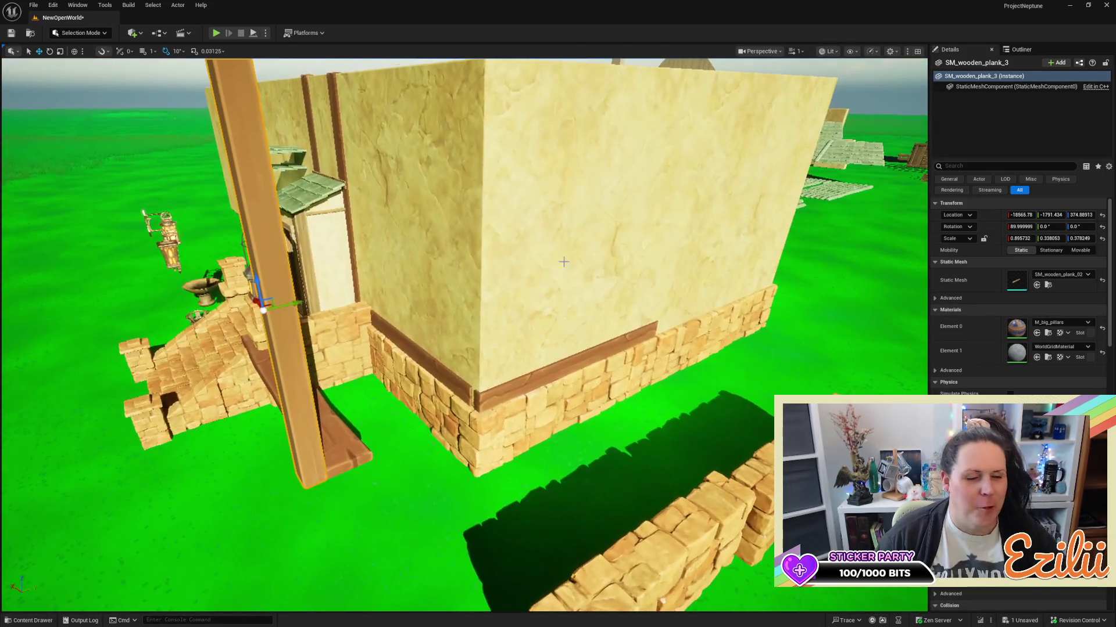
pyautogui.moveTo(292, 308)
pyautogui.mouseDown()
pyautogui.moveTo(506, 246)
pyautogui.moveTo(491, 263)
pyautogui.moveTo(463, 242)
pyautogui.mouseUp()
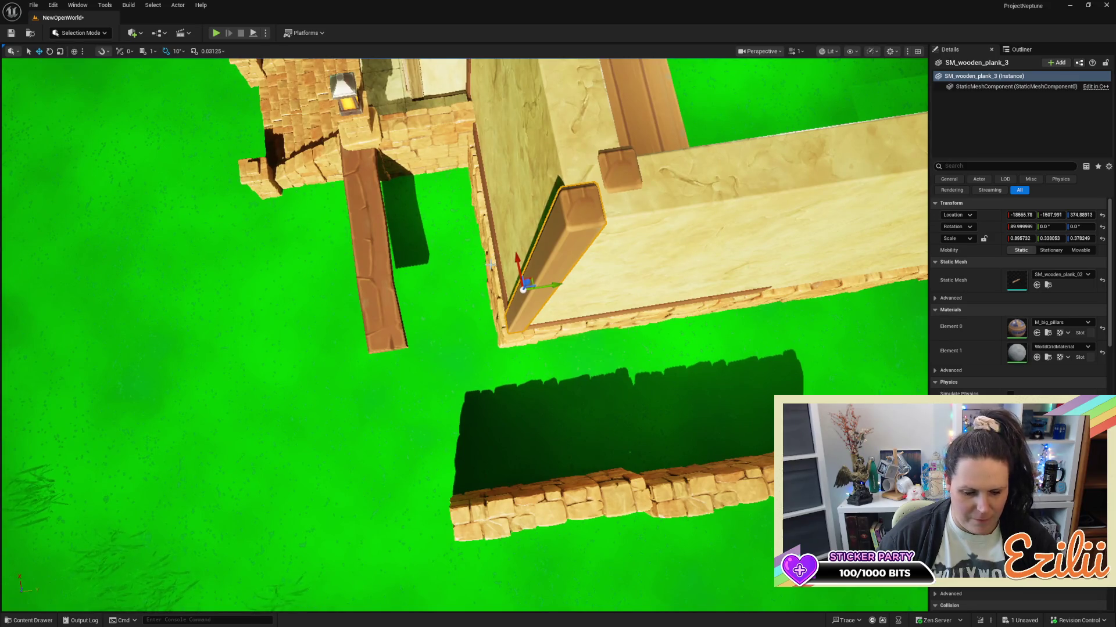
pyautogui.press('space')
pyautogui.press('space')
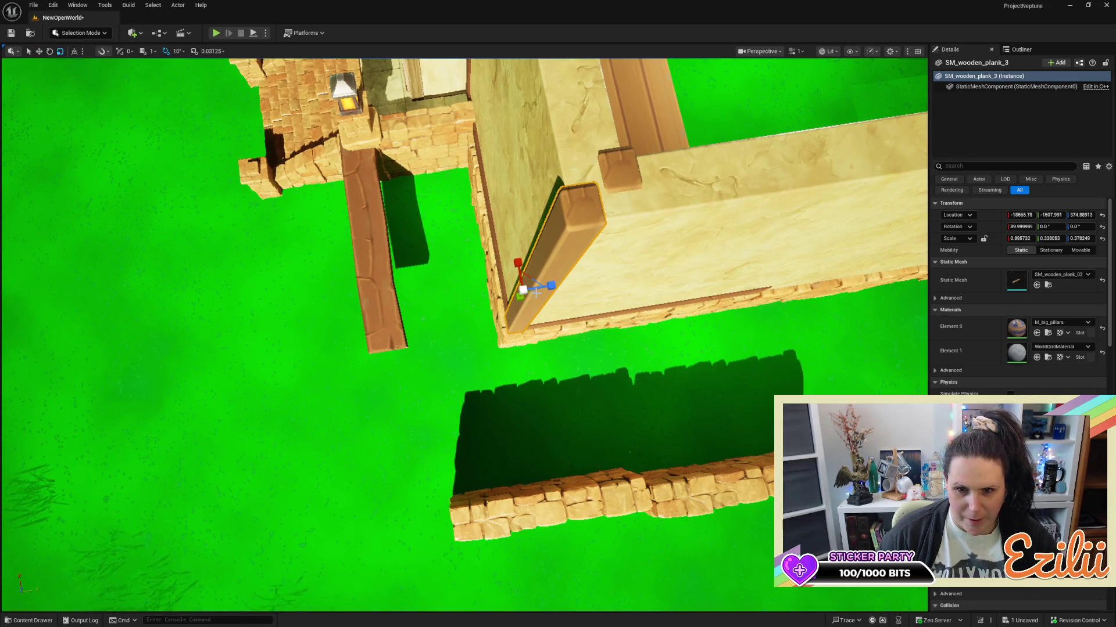
pyautogui.moveTo(541, 280); pyautogui.dragTo(504, 297)
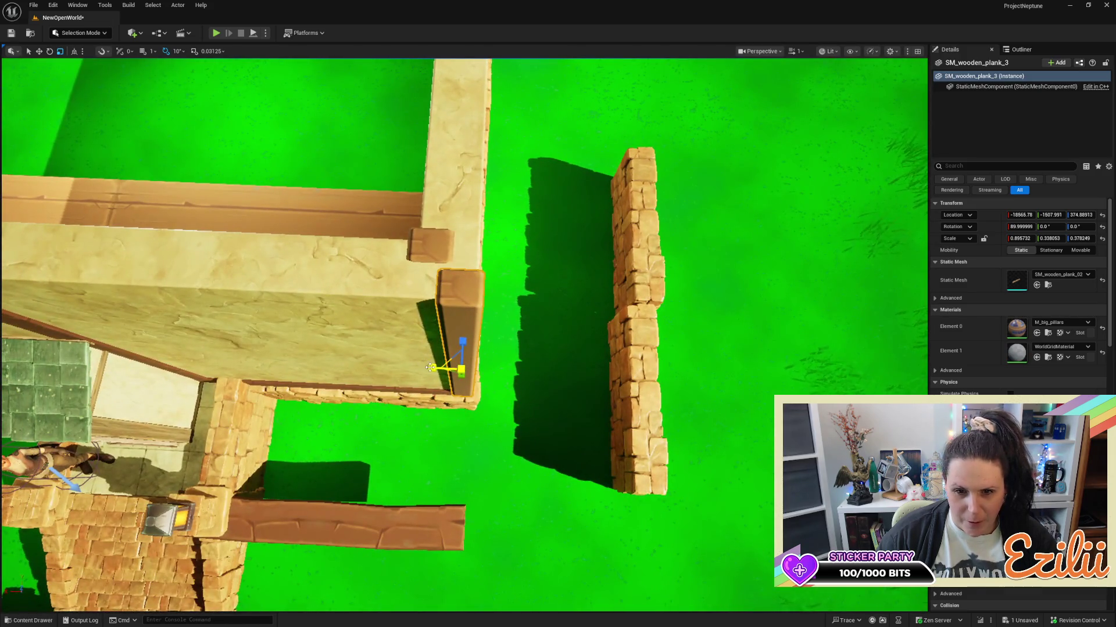
pyautogui.moveTo(542, 330); pyautogui.dragTo(542, 330)
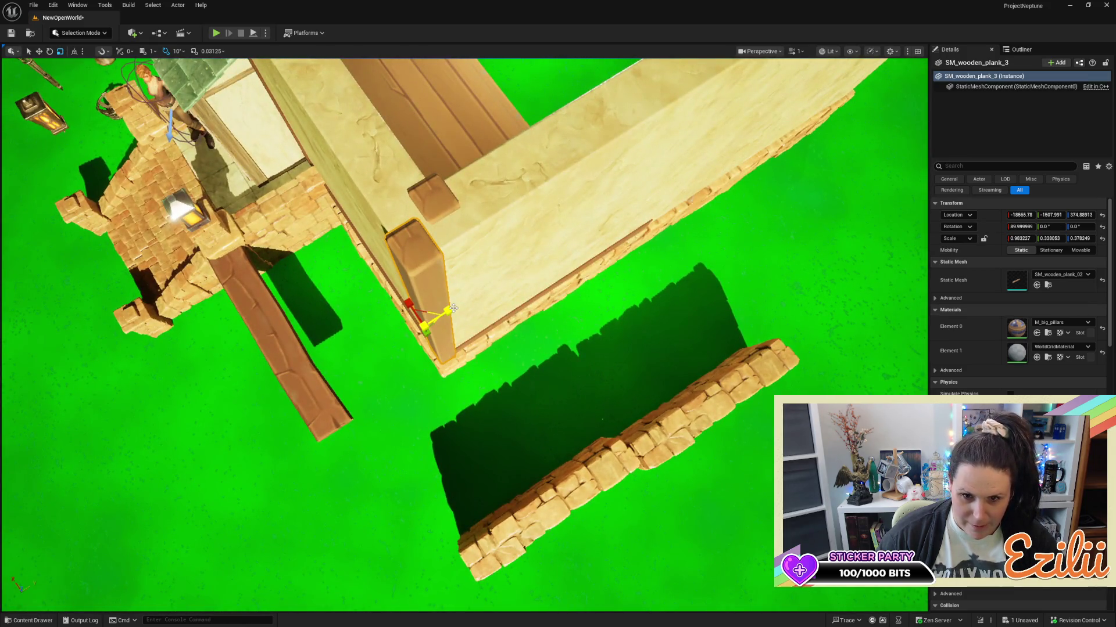
pyautogui.moveTo(464, 301)
pyautogui.mouseDown()
pyautogui.moveTo(453, 304)
pyautogui.moveTo(477, 288)
pyautogui.moveTo(467, 289)
pyautogui.mouseUp()
# Orbit around the corner post from several angles, then pull back to view the whole building.
pyautogui.moveTo(448, 244); pyautogui.dragTo(448, 244)
pyautogui.moveTo(717, 386); pyautogui.dragTo(717, 386)
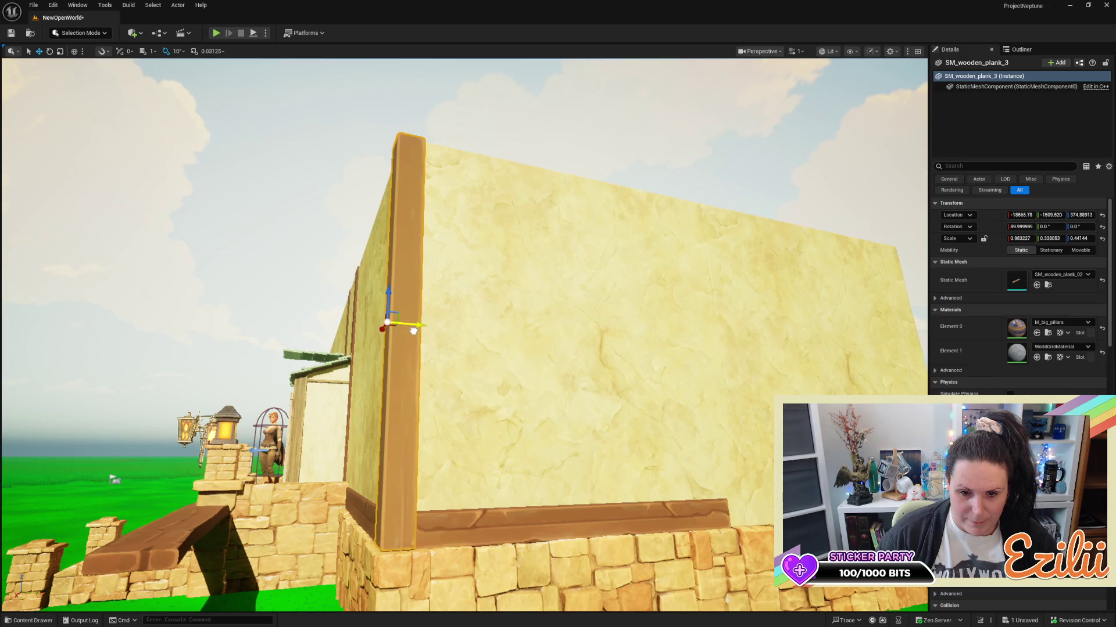
pyautogui.moveTo(412, 333); pyautogui.dragTo(412, 333)
pyautogui.moveTo(467, 193); pyautogui.dragTo(467, 194)
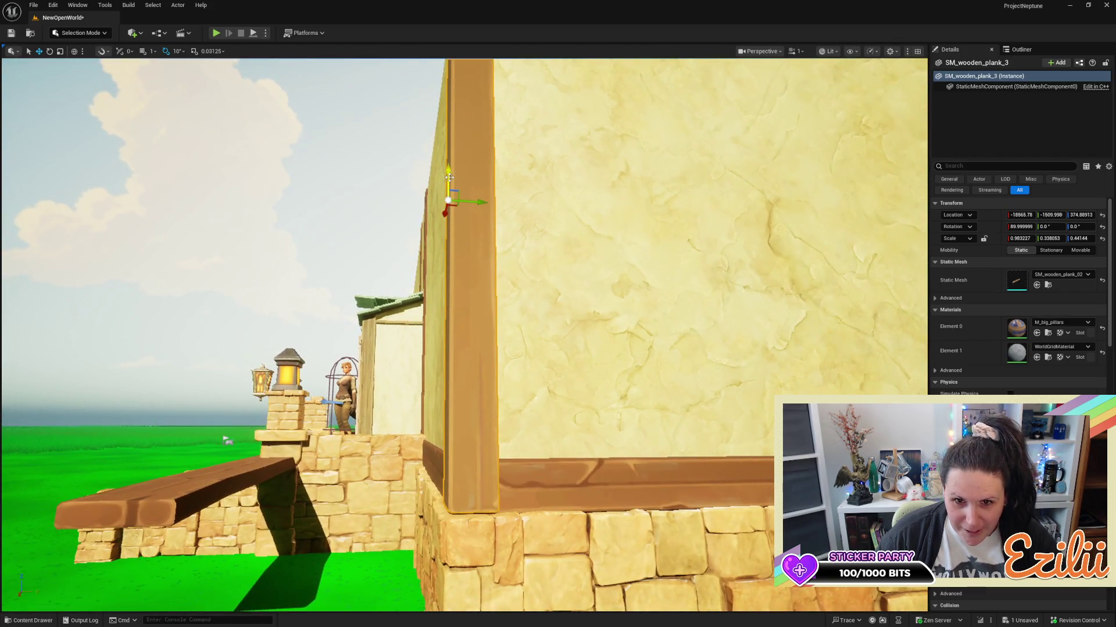
pyautogui.moveTo(467, 194); pyautogui.dragTo(467, 194)
pyautogui.moveTo(264, 194); pyautogui.dragTo(353, 144)
pyautogui.moveTo(554, 303); pyautogui.dragTo(554, 303)
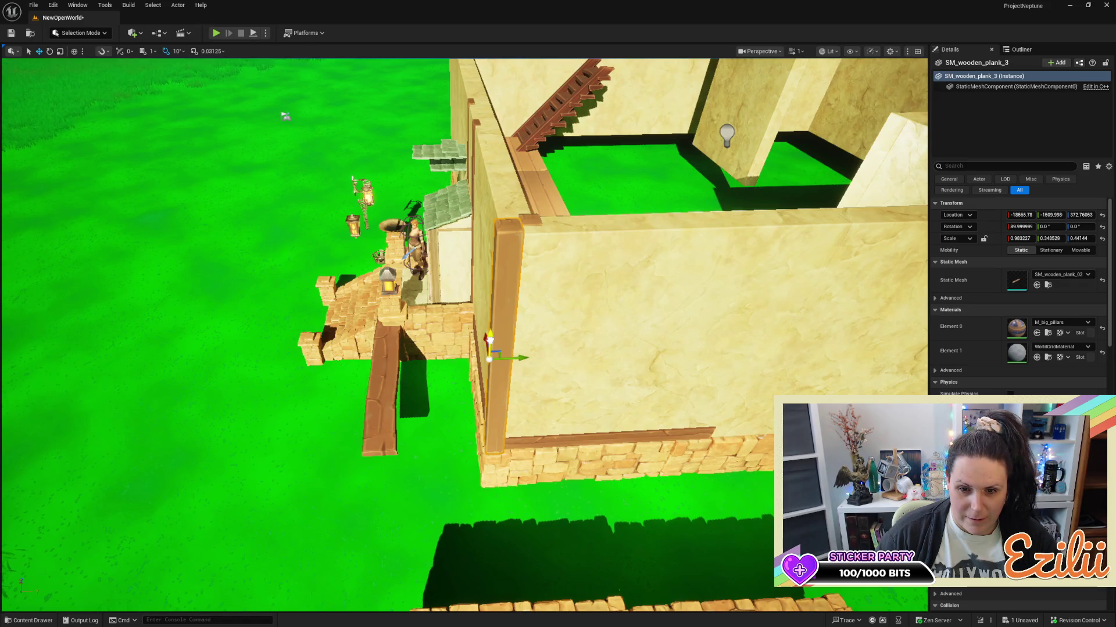
pyautogui.moveTo(285, 116); pyautogui.dragTo(442, 166)
pyautogui.moveTo(605, 326); pyautogui.dragTo(605, 349)
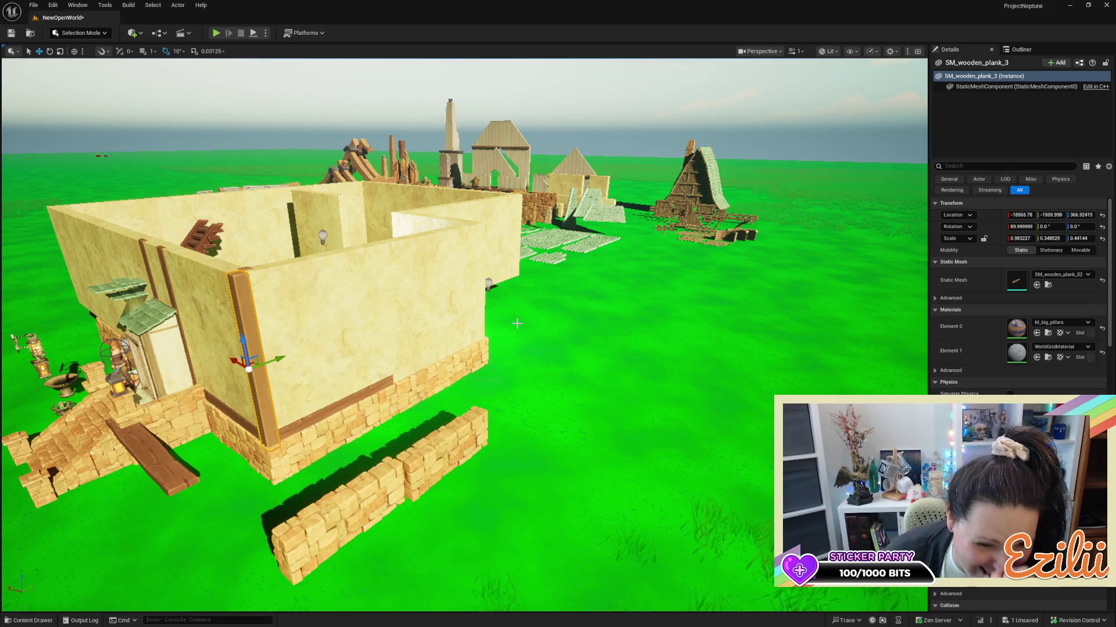
pyautogui.moveTo(395, 367)
pyautogui.mouseDown()
pyautogui.moveTo(325, 320)
pyautogui.moveTo(325, 288)
pyautogui.mouseUp()
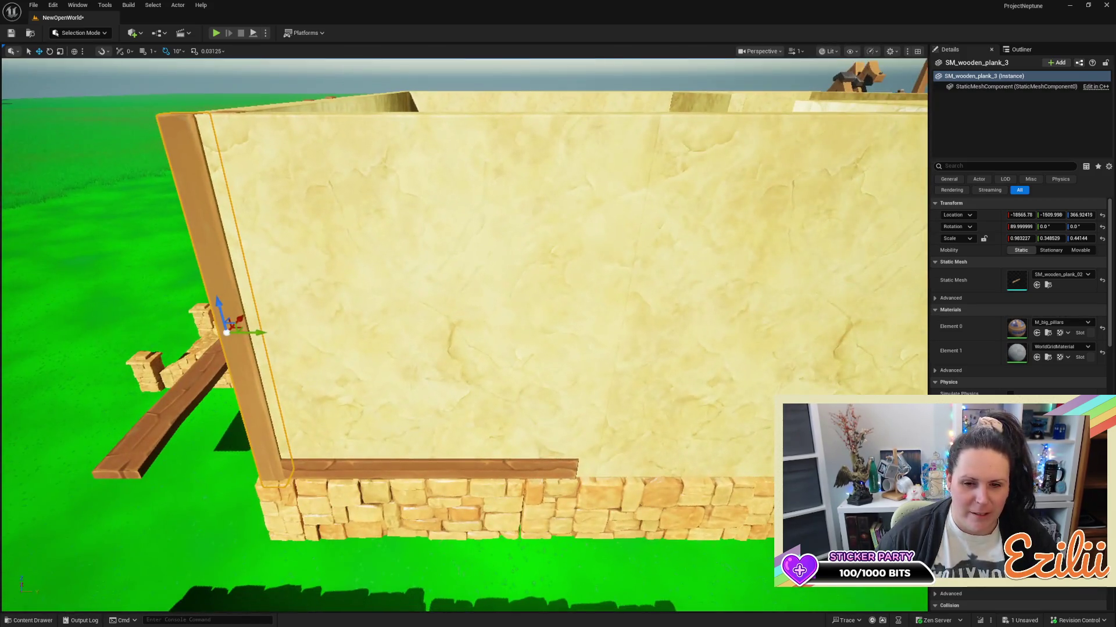
pyautogui.click(399, 473)
# Slide the stair planks aside and move one plank over to the stone wall.
pyautogui.moveTo(449, 464); pyautogui.dragTo(40, 464)
pyautogui.moveTo(426, 378)
pyautogui.mouseDown()
pyautogui.moveTo(395, 401)
pyautogui.moveTo(425, 379)
pyautogui.moveTo(281, 415)
pyautogui.mouseUp()
pyautogui.click(413, 377)
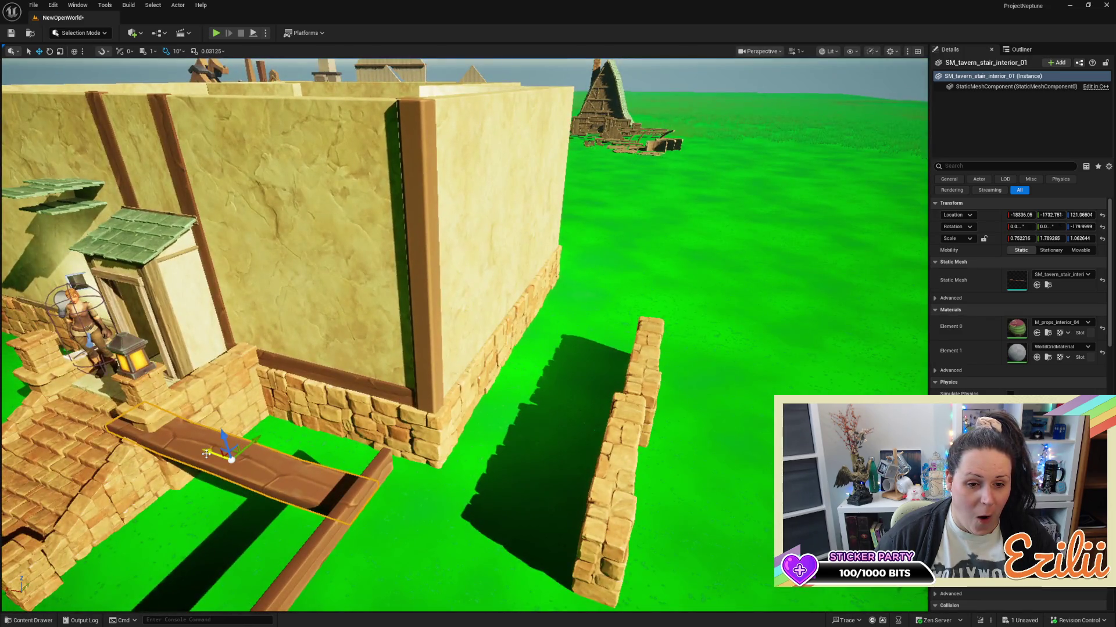
pyautogui.moveTo(206, 453); pyautogui.dragTo(447, 530)
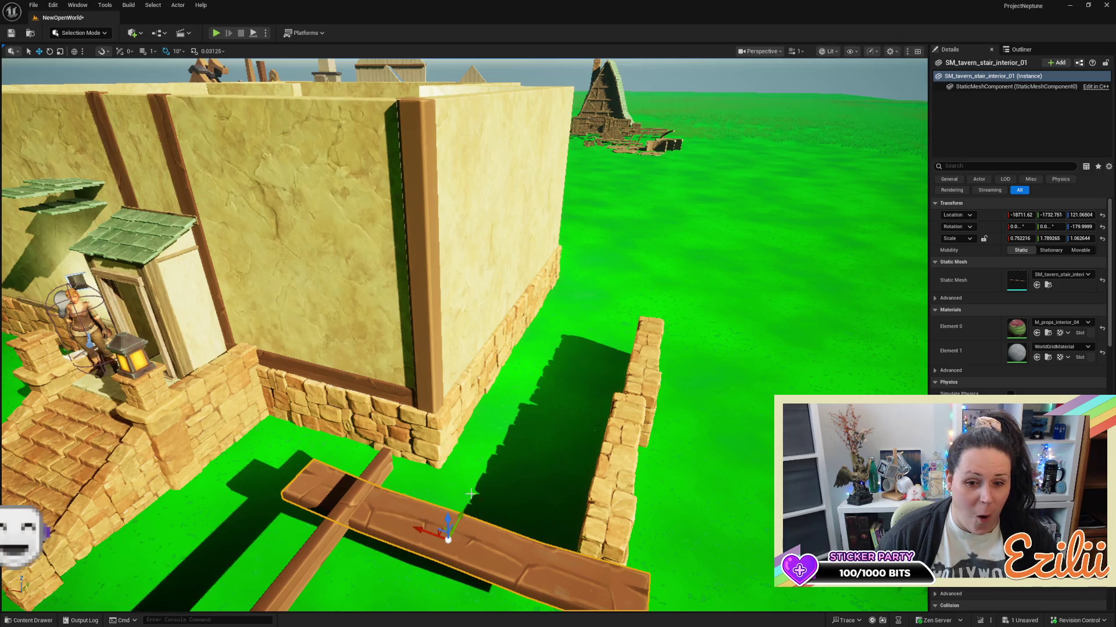
pyautogui.moveTo(465, 348); pyautogui.dragTo(374, 363)
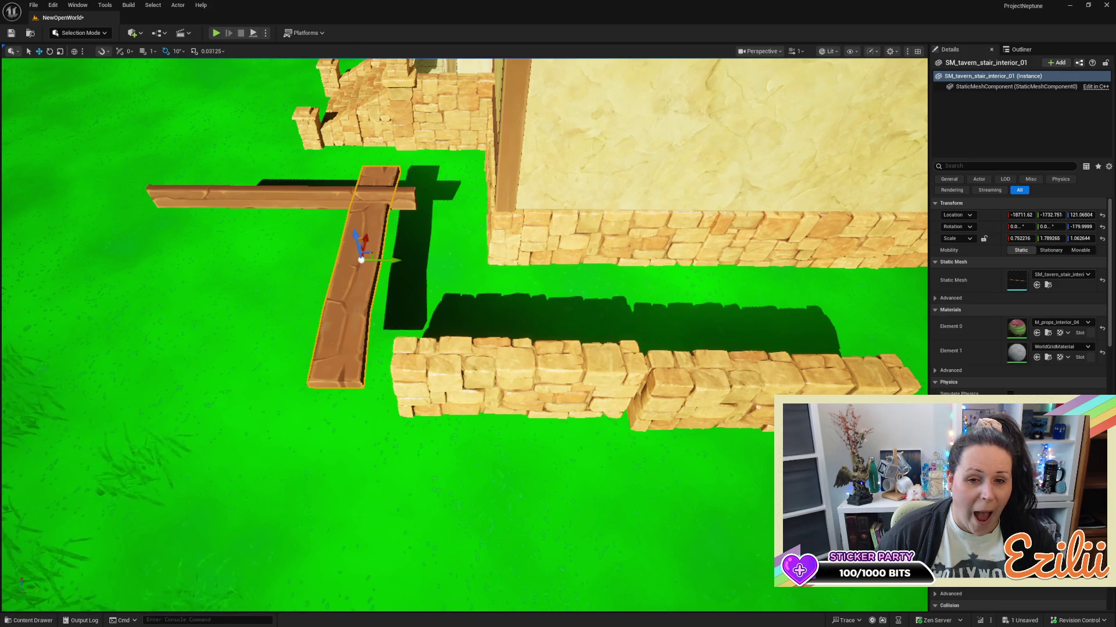
pyautogui.press('e')
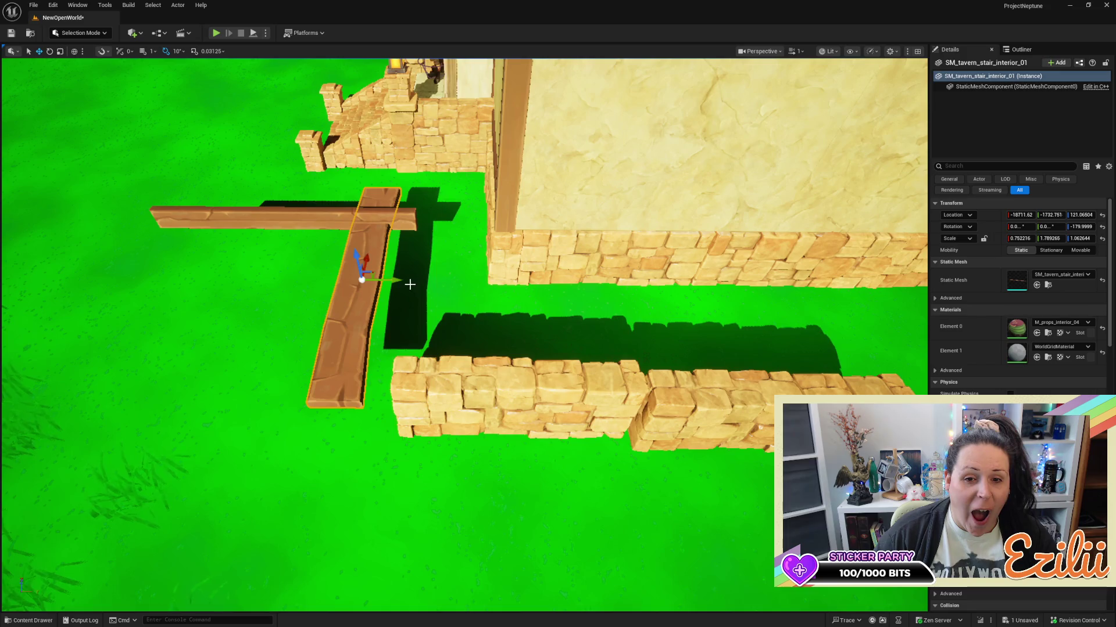
pyautogui.moveTo(372, 267); pyautogui.dragTo(671, 283)
# Rotate the plank to run along the wall on its edge and push it against the wall.
pyautogui.press('e')
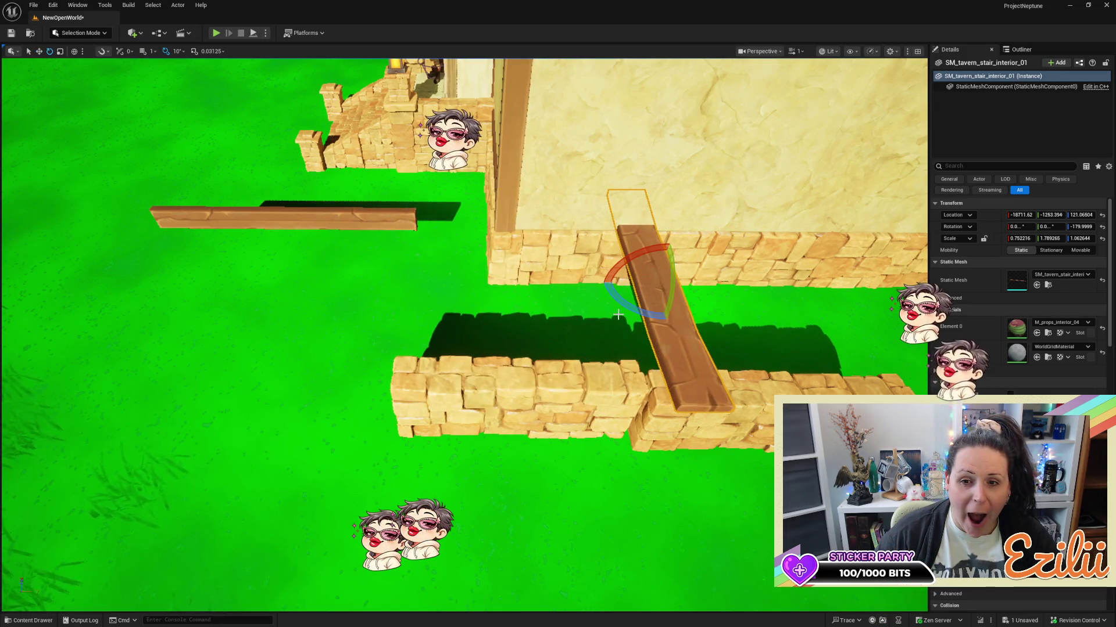
pyautogui.moveTo(639, 251); pyautogui.dragTo(576, 273)
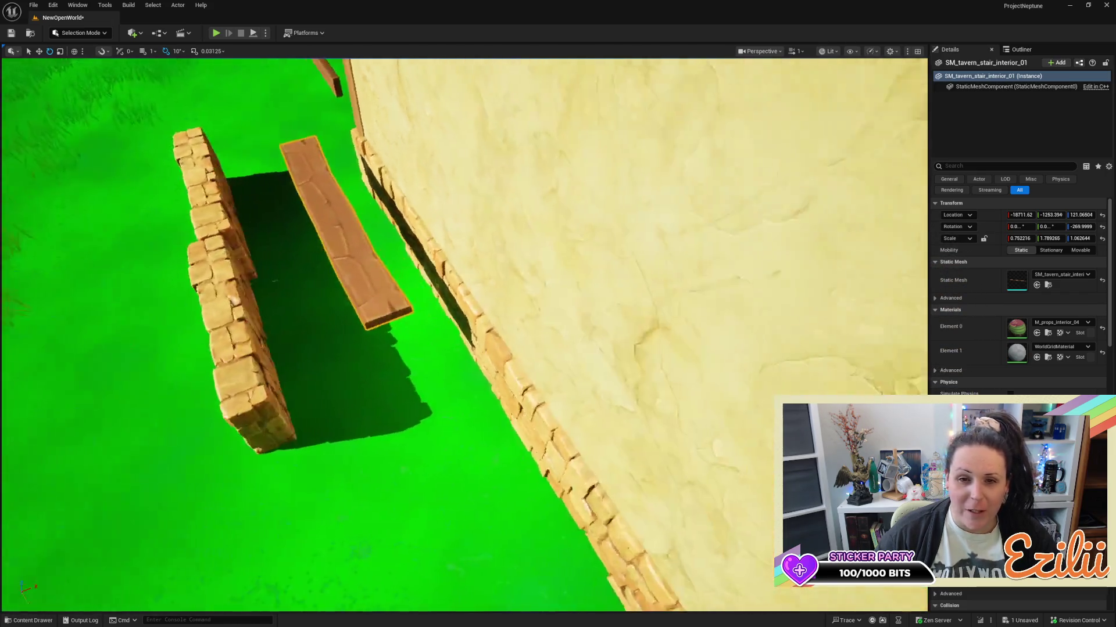
pyautogui.moveTo(353, 192); pyautogui.dragTo(353, 192)
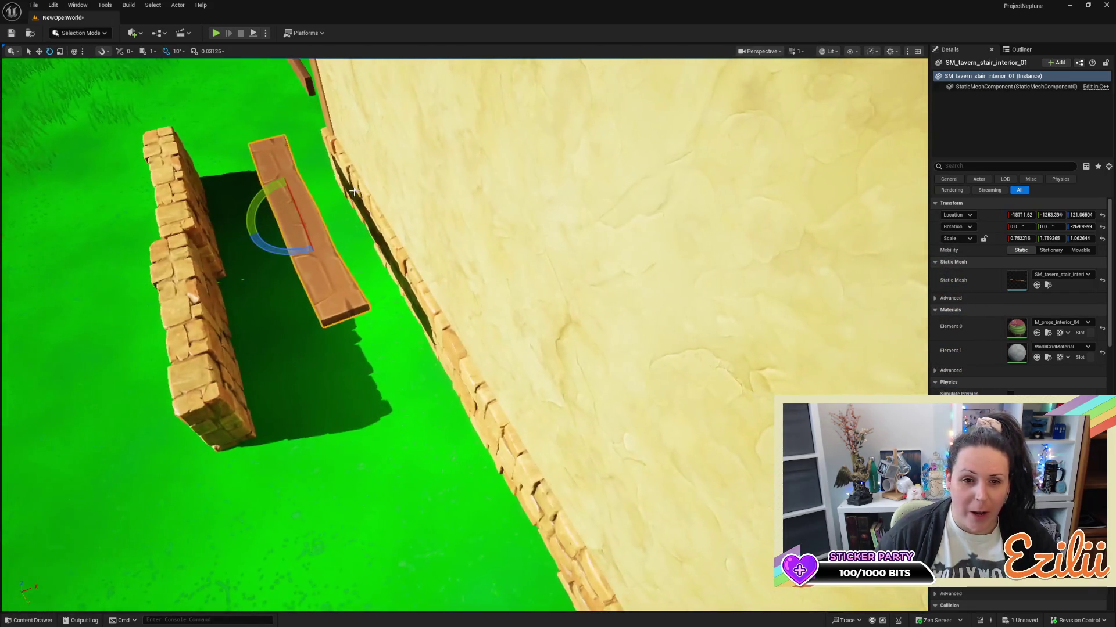
pyautogui.moveTo(267, 196); pyautogui.dragTo(393, 320)
pyautogui.moveTo(525, 347)
pyautogui.mouseDown()
pyautogui.moveTo(525, 326)
pyautogui.moveTo(499, 344)
pyautogui.mouseUp()
pyautogui.press('w')
pyautogui.moveTo(559, 379); pyautogui.dragTo(706, 365)
# Lower the plank onto the stone foundation and inspect its fit along the wall.
pyautogui.press('f')
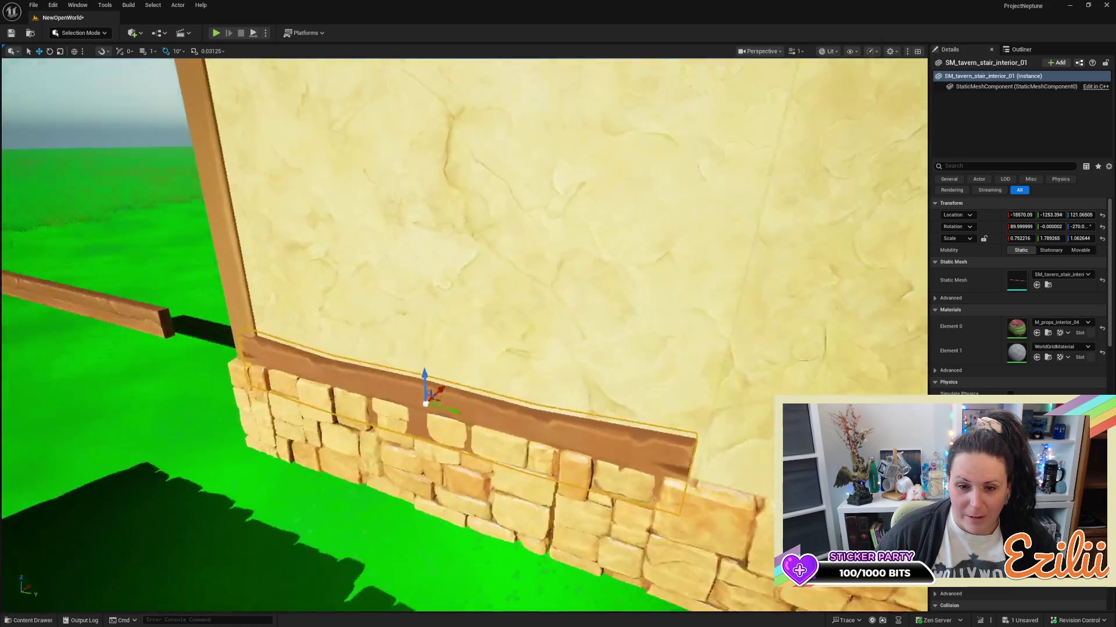
pyautogui.moveTo(337, 405)
pyautogui.mouseDown()
pyautogui.moveTo(334, 386)
pyautogui.moveTo(334, 427)
pyautogui.moveTo(328, 416)
pyautogui.mouseUp()
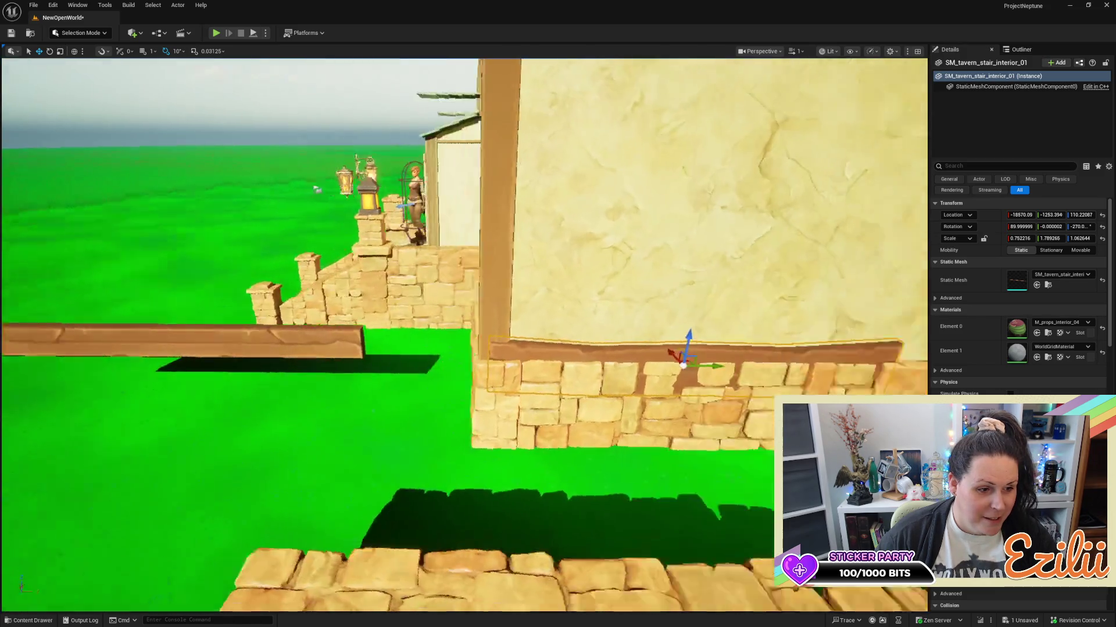
pyautogui.press('f')
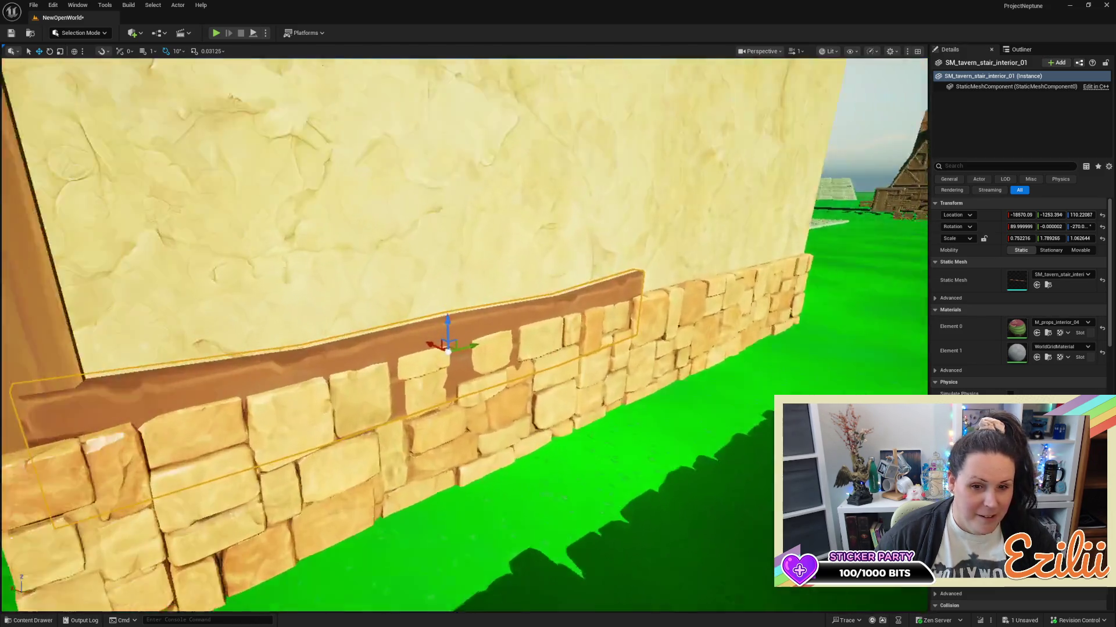
pyautogui.moveTo(448, 349)
pyautogui.mouseDown()
pyautogui.moveTo(534, 348)
pyautogui.moveTo(499, 369)
pyautogui.mouseUp()
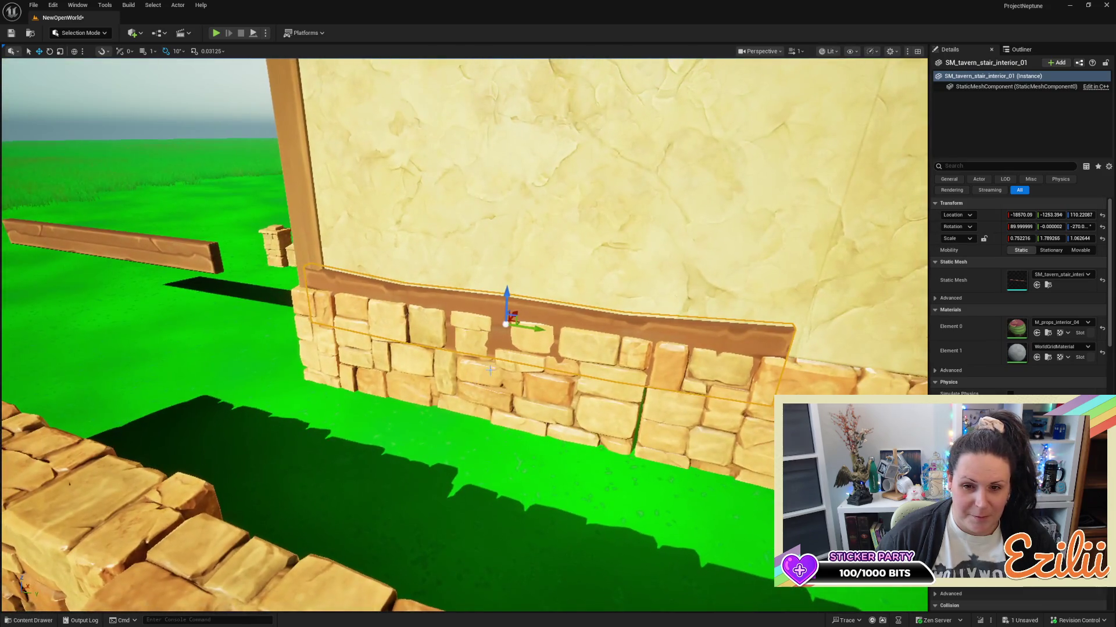
pyautogui.moveTo(653, 293); pyautogui.dragTo(703, 292)
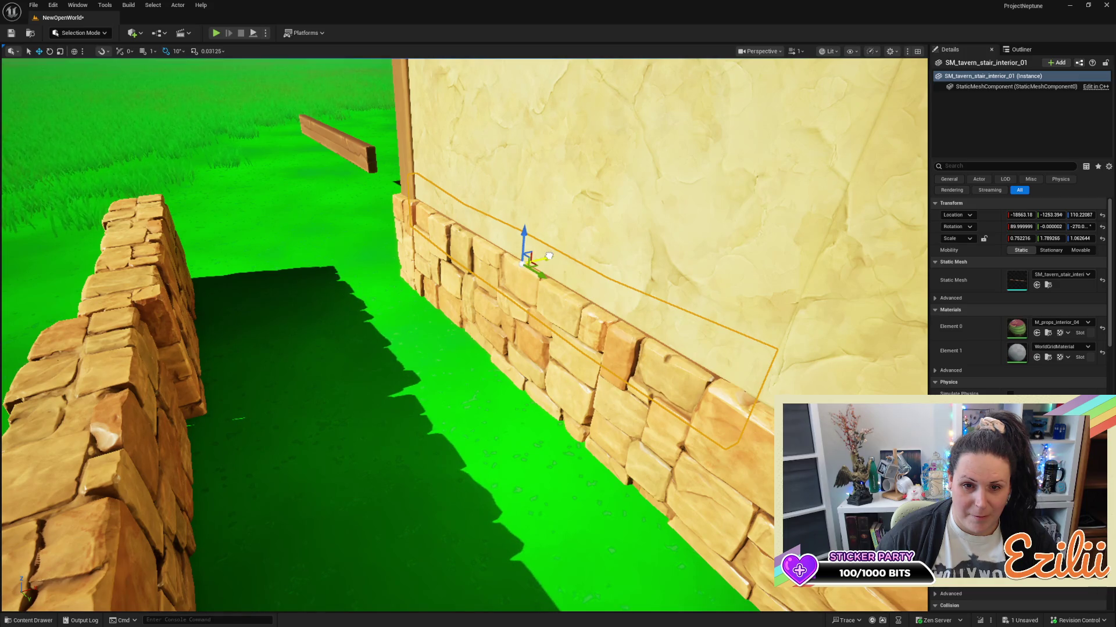
pyautogui.moveTo(548, 256)
pyautogui.mouseDown()
pyautogui.moveTo(552, 221)
pyautogui.moveTo(570, 212)
pyautogui.moveTo(552, 279)
pyautogui.moveTo(543, 221)
pyautogui.moveTo(537, 271)
pyautogui.mouseUp()
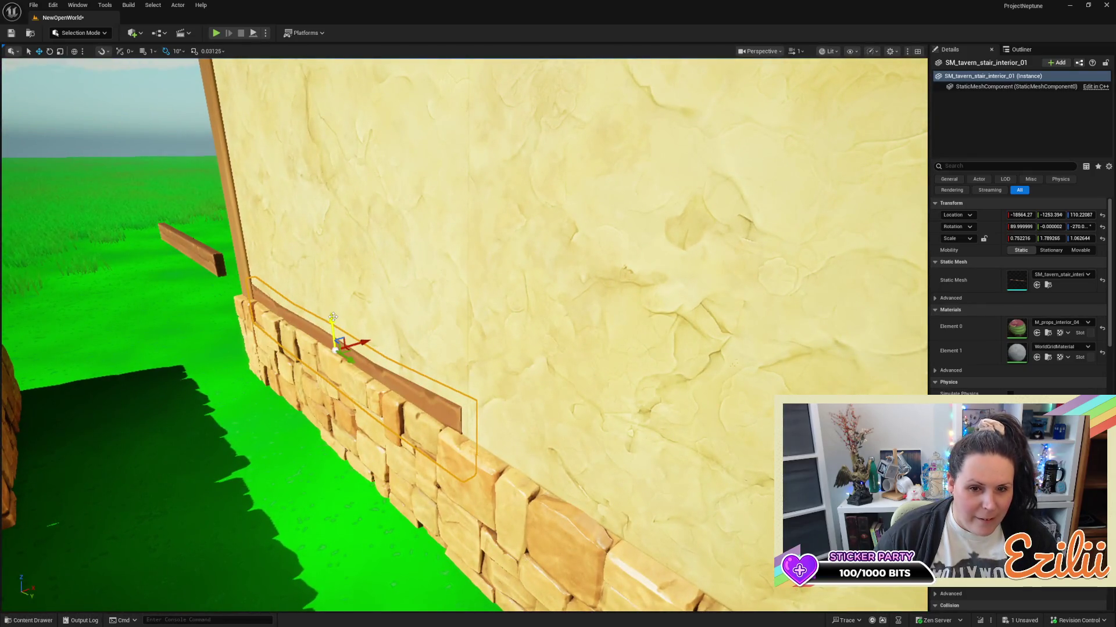
pyautogui.moveTo(349, 287)
pyautogui.mouseDown()
pyautogui.moveTo(342, 264)
pyautogui.moveTo(343, 282)
pyautogui.mouseUp()
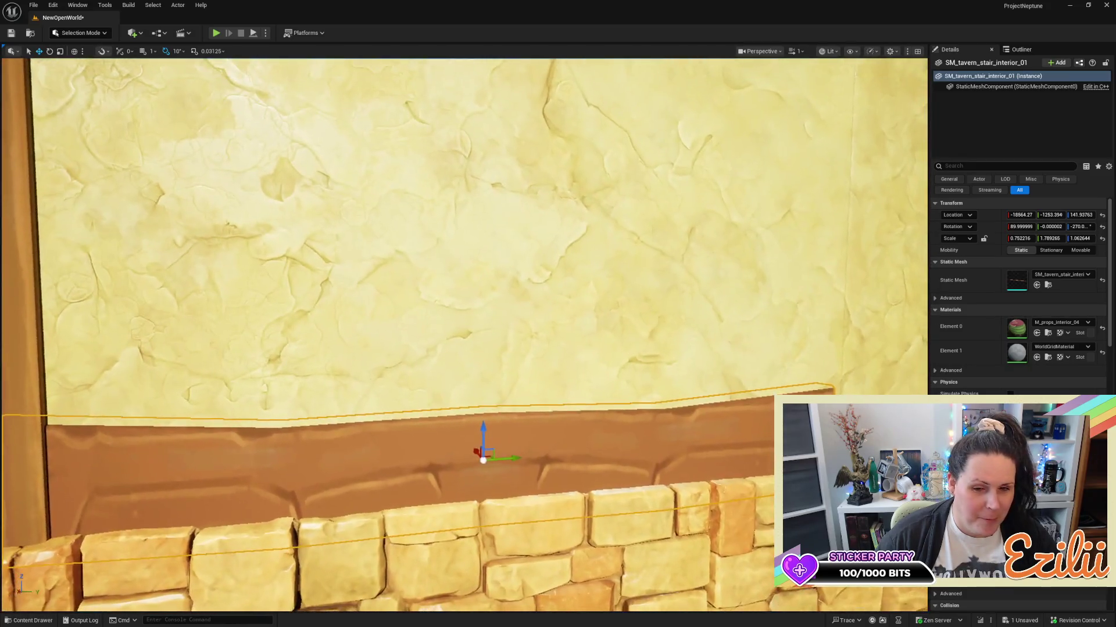
pyautogui.moveTo(342, 282); pyautogui.dragTo(322, 276)
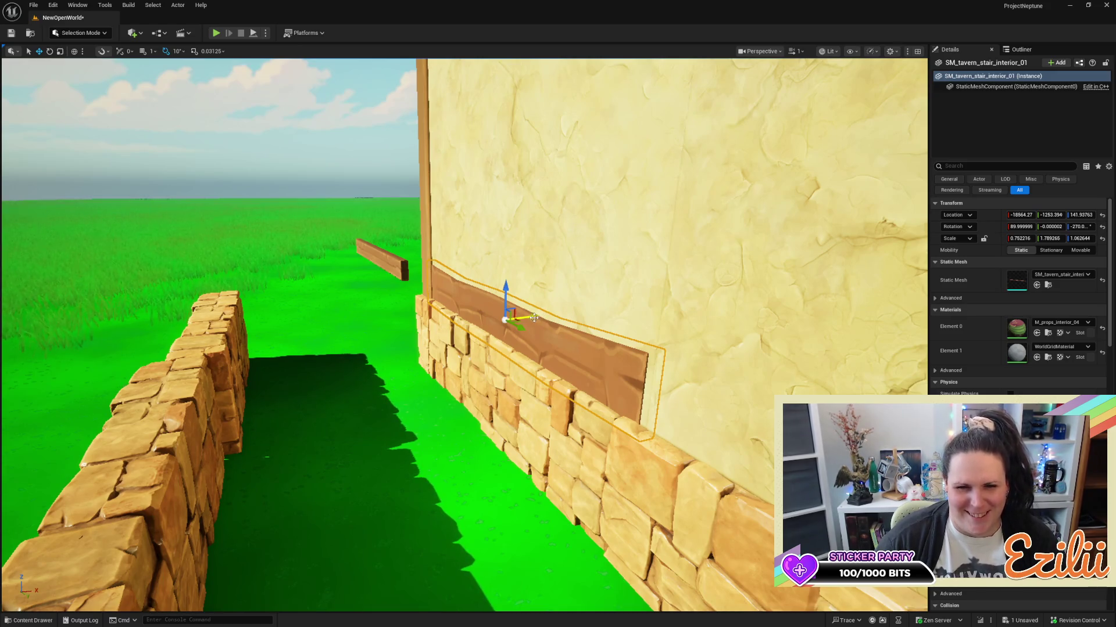
pyautogui.moveTo(322, 276)
pyautogui.mouseDown()
pyautogui.moveTo(421, 358)
pyautogui.moveTo(581, 294)
pyautogui.moveTo(332, 297)
pyautogui.mouseUp()
# Rotate the horizontal plank SM_tavern_stair_interior_7 to stand upright.
pyautogui.click(612, 286)
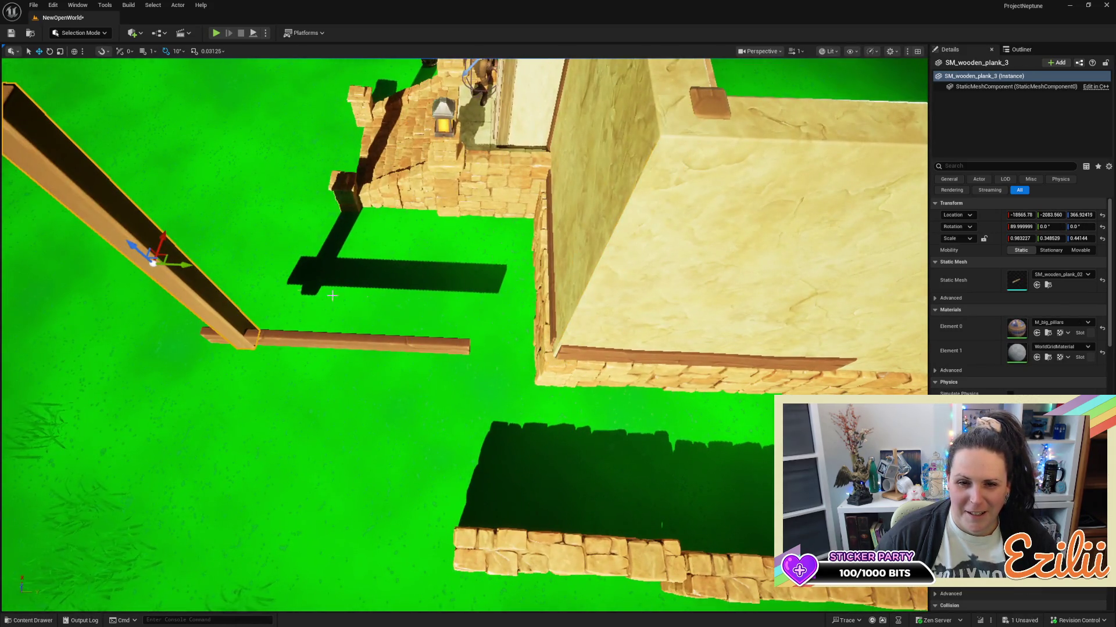
pyautogui.click(424, 343)
pyautogui.moveTo(425, 343); pyautogui.dragTo(355, 366)
pyautogui.moveTo(237, 399)
pyautogui.mouseDown()
pyautogui.moveTo(731, 375)
pyautogui.moveTo(706, 256)
pyautogui.mouseUp()
pyautogui.moveTo(425, 349)
pyautogui.mouseDown()
pyautogui.moveTo(419, 326)
pyautogui.moveTo(426, 349)
pyautogui.mouseUp()
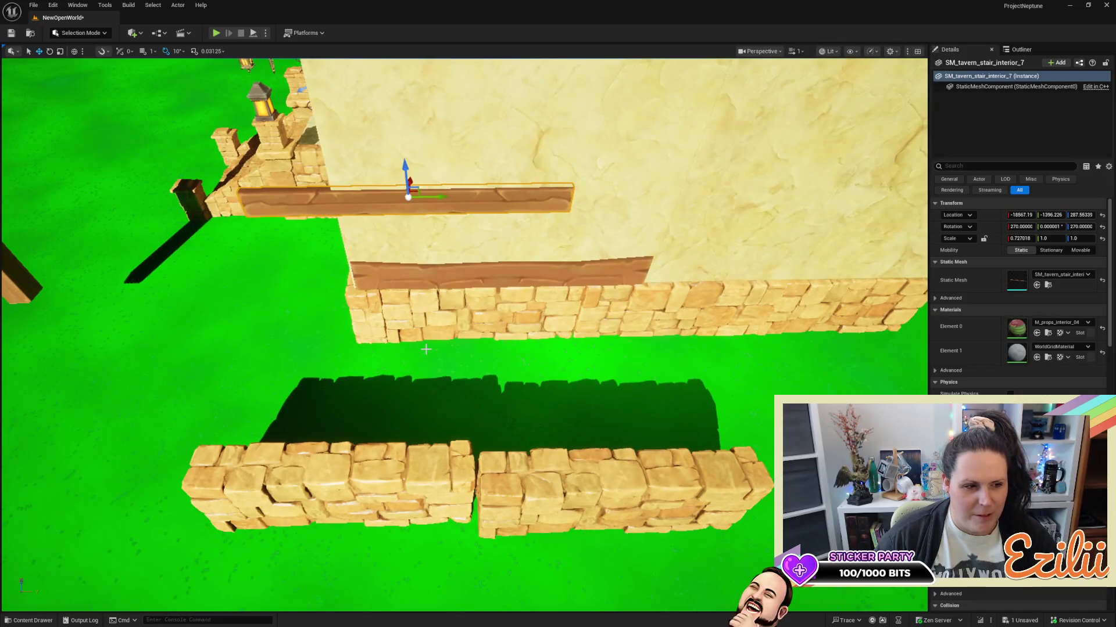
pyautogui.press('e')
pyautogui.moveTo(454, 155)
pyautogui.mouseDown()
pyautogui.moveTo(407, 192)
pyautogui.moveTo(434, 160)
pyautogui.moveTo(410, 196)
pyautogui.moveTo(372, 210)
pyautogui.mouseUp()
pyautogui.press('w')
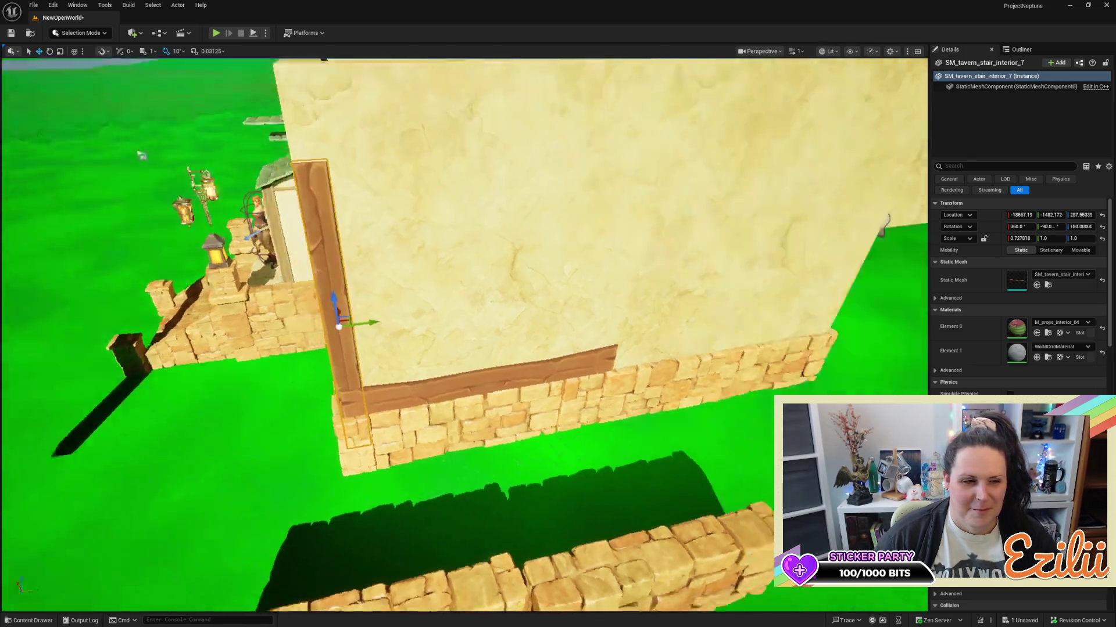
# Raise the upright post along Z up the wall corner and nudge it snug on Y.
pyautogui.scroll(3, 440, 211)
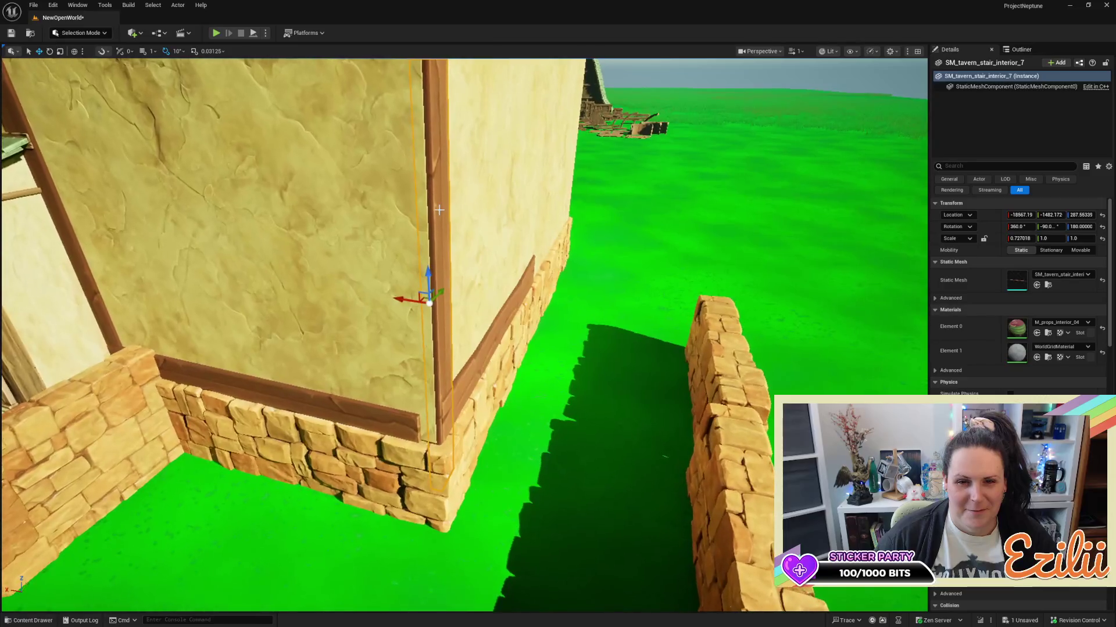
pyautogui.moveTo(417, 279); pyautogui.dragTo(417, 192)
pyautogui.moveTo(441, 325); pyautogui.dragTo(511, 326)
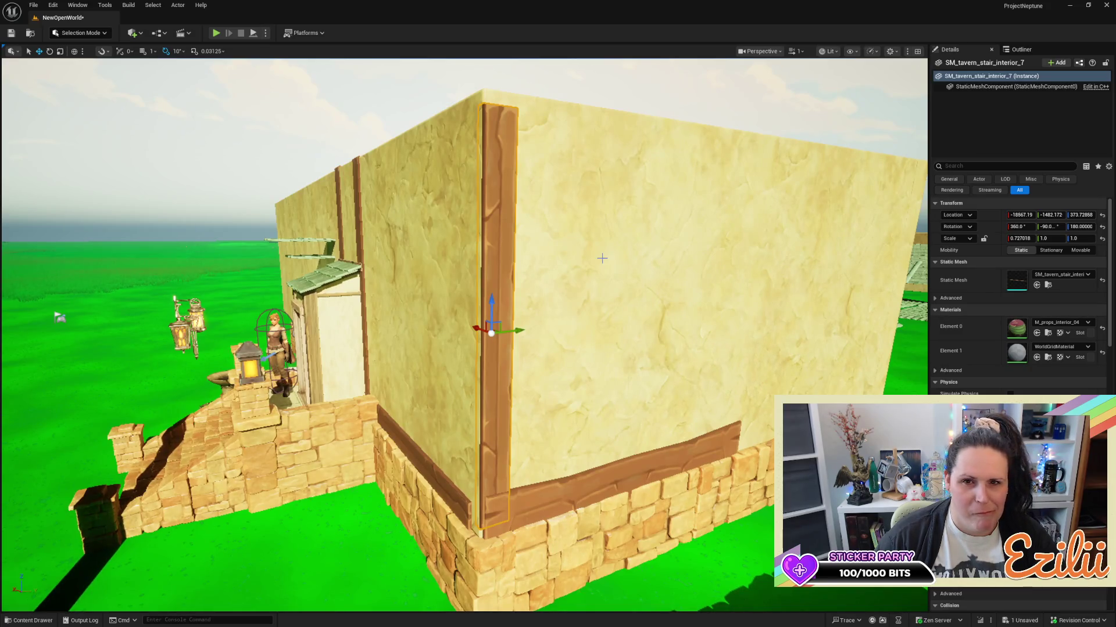
pyautogui.moveTo(488, 303); pyautogui.dragTo(488, 291)
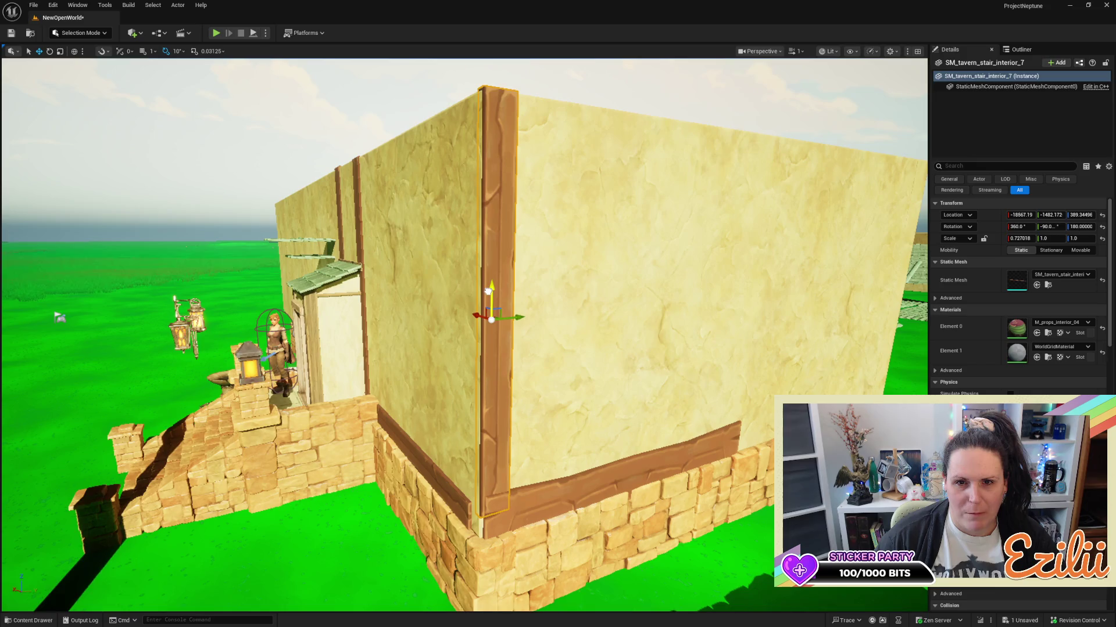
pyautogui.moveTo(623, 300); pyautogui.dragTo(558, 326)
pyautogui.moveTo(435, 301); pyautogui.dragTo(268, 303)
pyautogui.moveTo(466, 503)
pyautogui.keyDown('alt'); pyautogui.mouseDown()
pyautogui.moveTo(448, 503)
pyautogui.moveTo(466, 503)
pyautogui.mouseUp(); pyautogui.keyUp('alt')
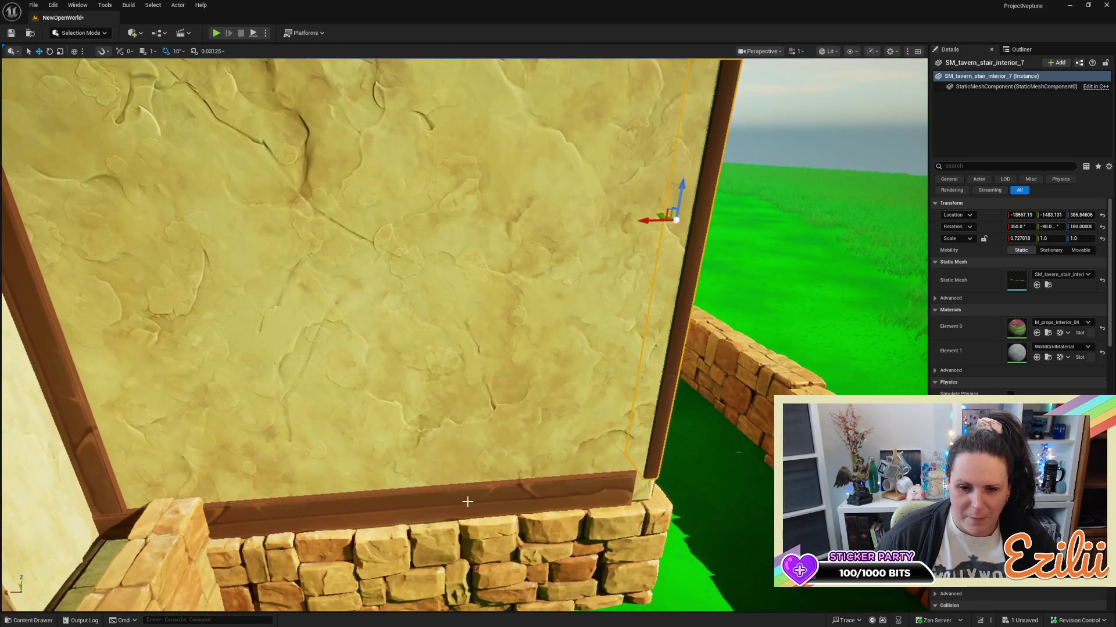
pyautogui.click(465, 502)
pyautogui.scroll(-5, 466, 502)
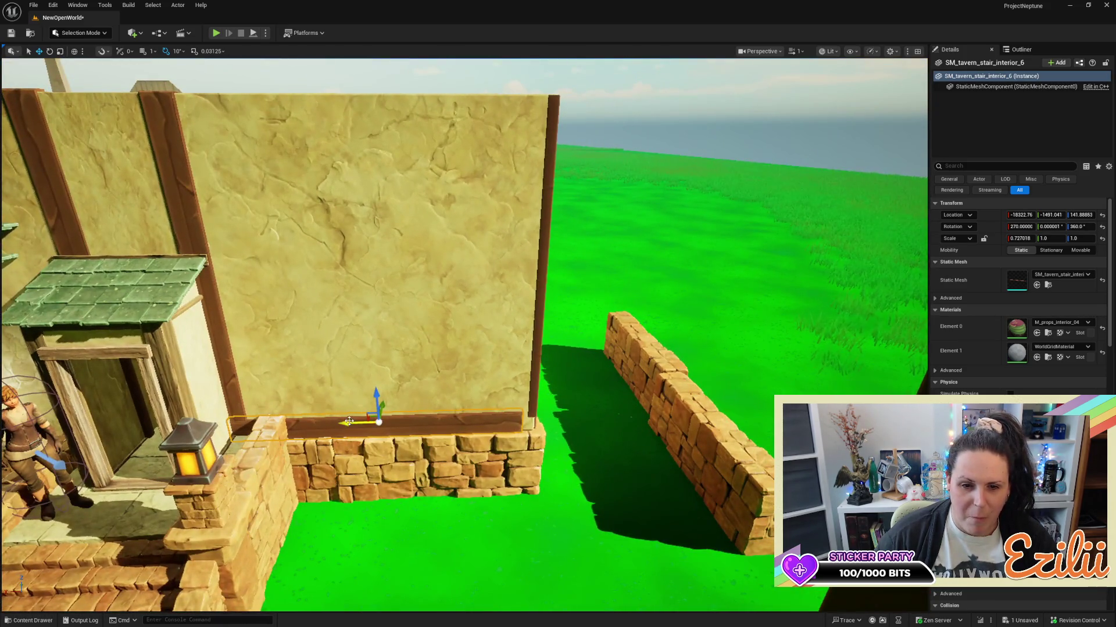
# Raise SM_tavern_stair_interior_6 to mid-wall height and pull SM_tavern_stair_interior_2 away from the wall.
pyautogui.moveTo(376, 396)
pyautogui.mouseDown()
pyautogui.moveTo(364, 232)
pyautogui.moveTo(145, 213)
pyautogui.moveTo(207, 137)
pyautogui.mouseUp()
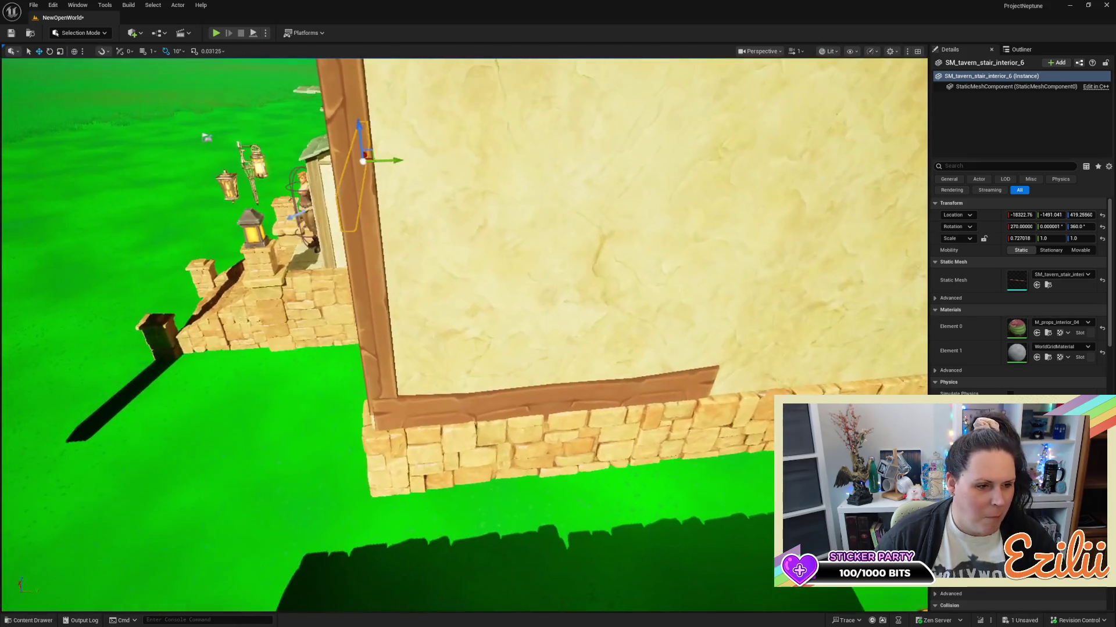
pyautogui.click(601, 398)
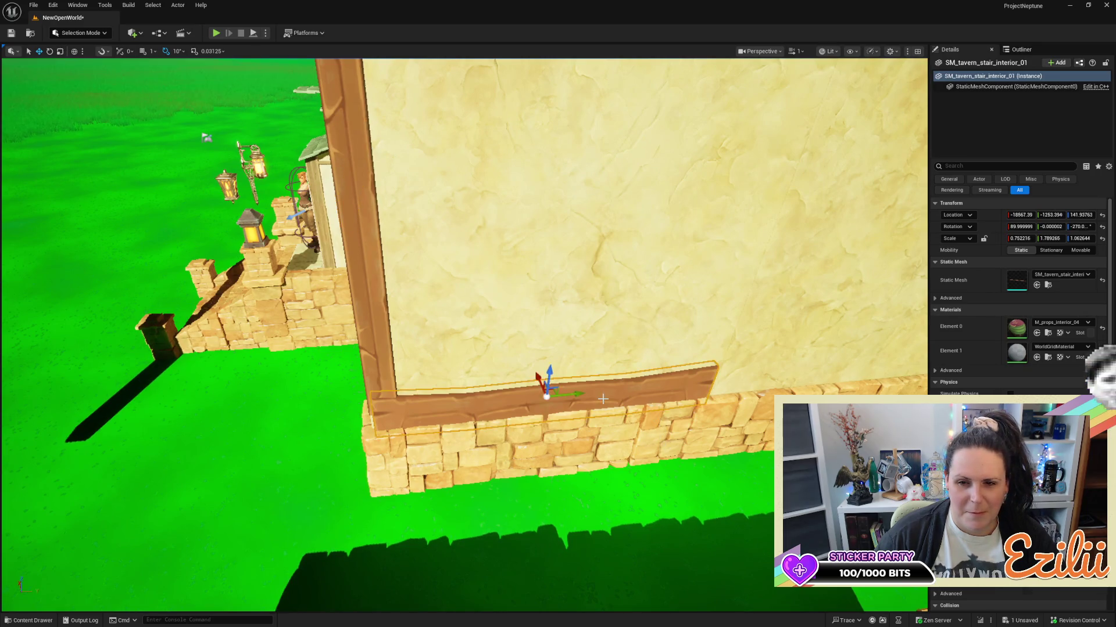
pyautogui.moveTo(551, 381); pyautogui.dragTo(306, 391)
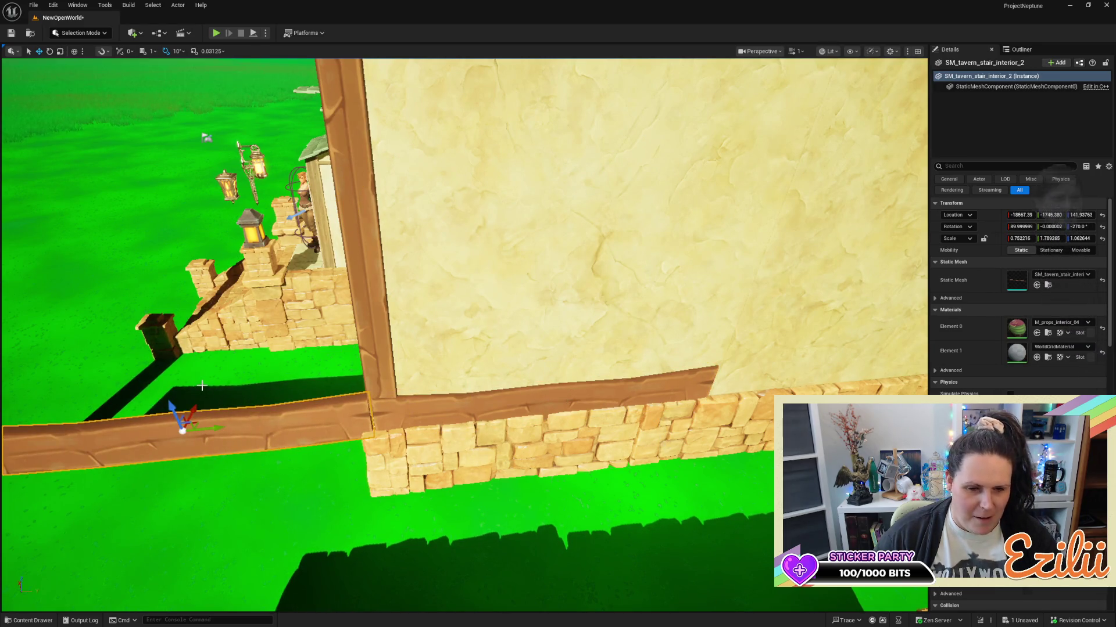
pyautogui.moveTo(197, 392); pyautogui.dragTo(151, 404)
# Turn the plank parallel to the wall and slide it flush along the wall base by the door.
pyautogui.press('e')
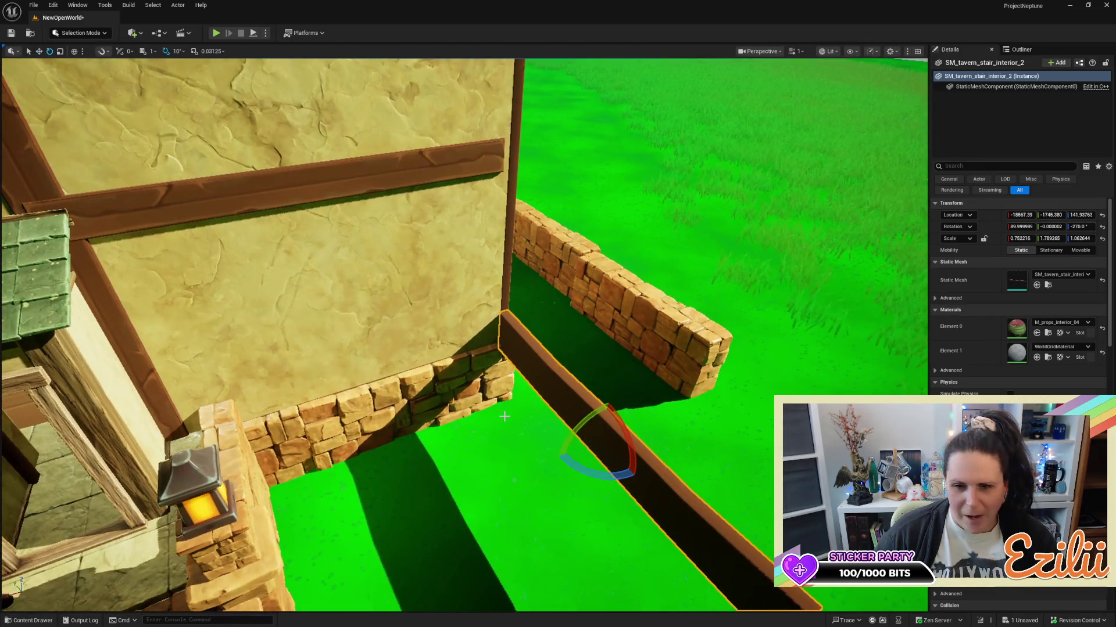
pyautogui.moveTo(546, 463)
pyautogui.mouseDown()
pyautogui.moveTo(642, 472)
pyautogui.moveTo(655, 447)
pyautogui.moveTo(462, 396)
pyautogui.mouseUp()
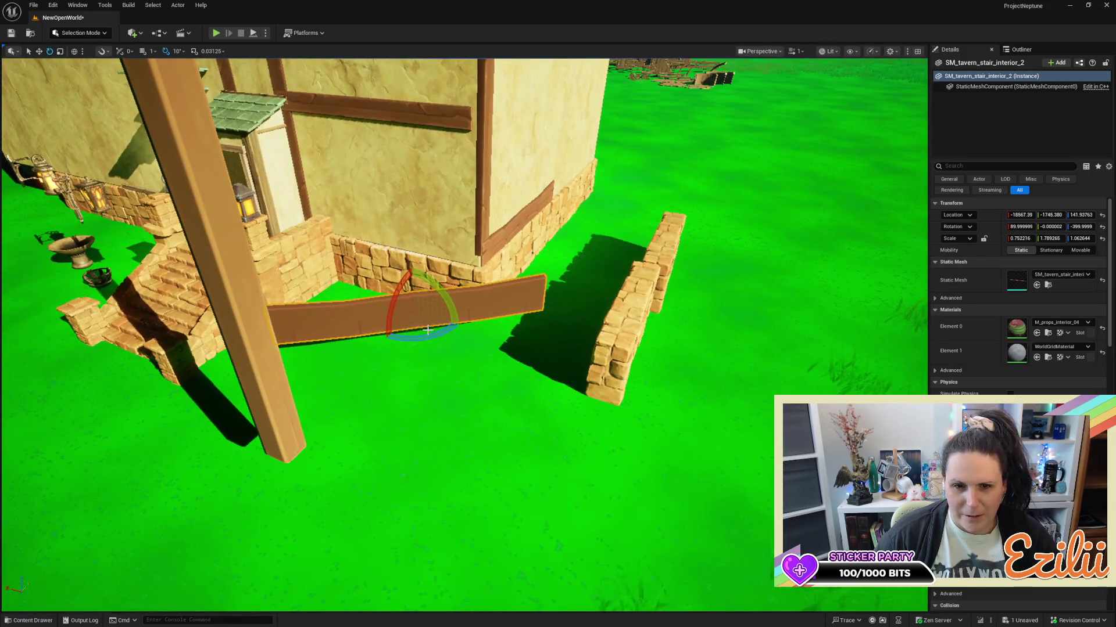
pyautogui.moveTo(427, 331)
pyautogui.mouseDown()
pyautogui.moveTo(360, 338)
pyautogui.moveTo(411, 74)
pyautogui.moveTo(310, 76)
pyautogui.mouseUp()
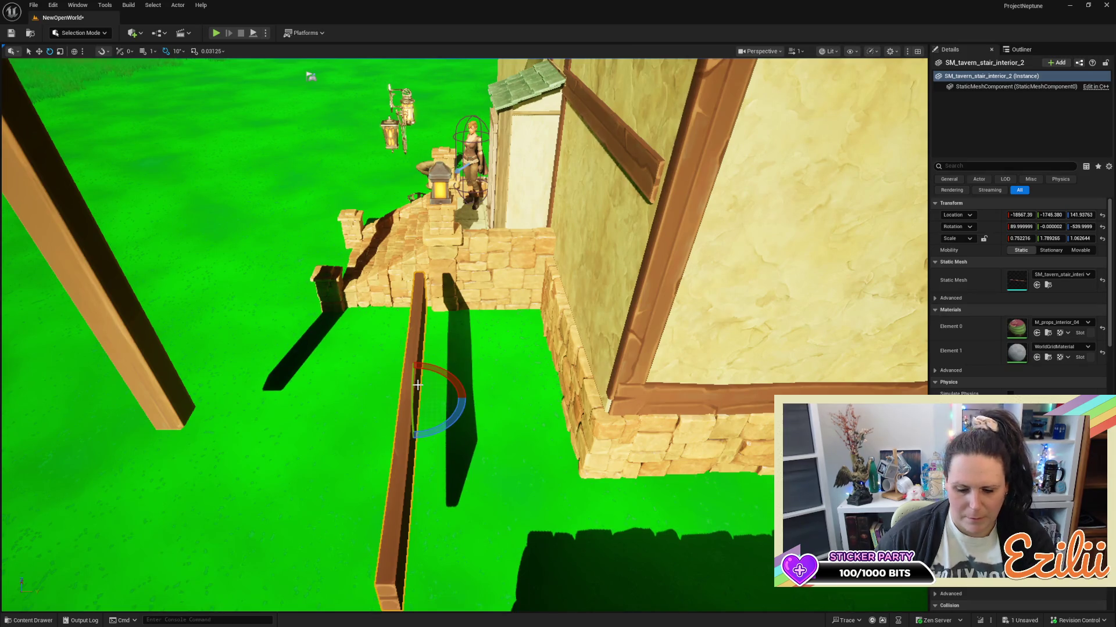
pyautogui.press('w')
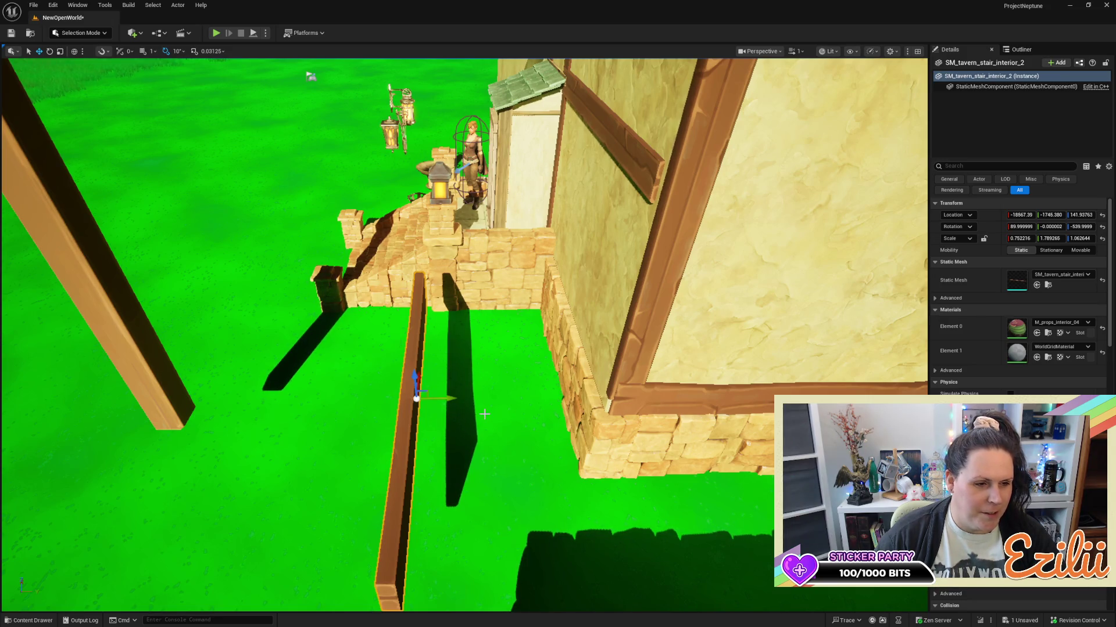
pyautogui.moveTo(441, 397); pyautogui.dragTo(646, 376)
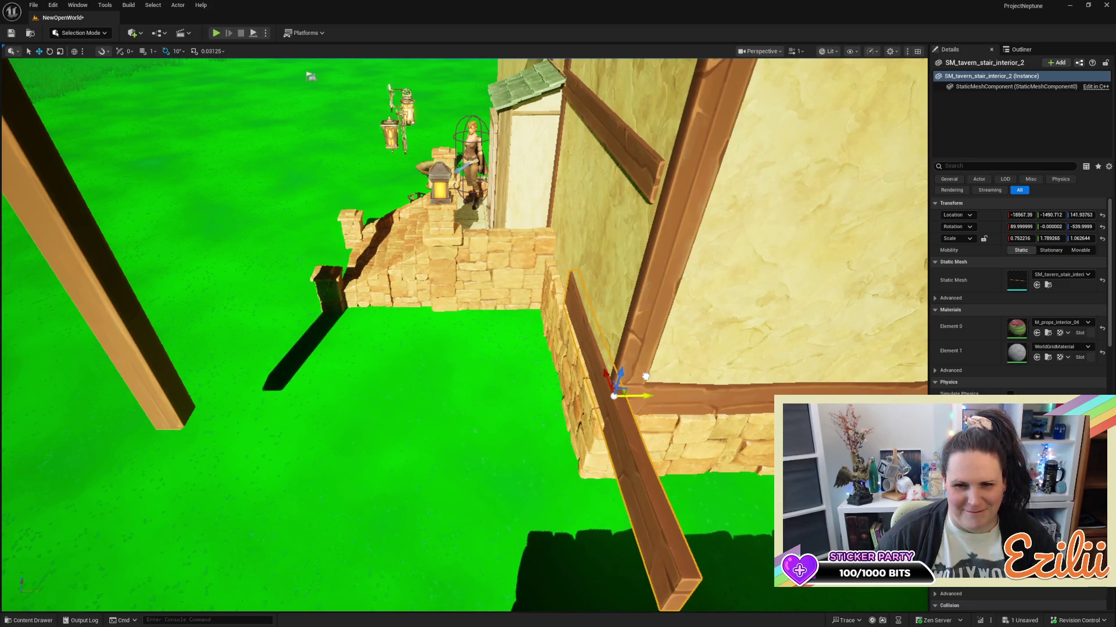
pyautogui.moveTo(642, 417)
pyautogui.mouseDown()
pyautogui.moveTo(581, 407)
pyautogui.moveTo(697, 395)
pyautogui.mouseUp()
pyautogui.moveTo(668, 356); pyautogui.dragTo(480, 355)
pyautogui.moveTo(572, 385)
pyautogui.mouseDown()
pyautogui.moveTo(541, 348)
pyautogui.moveTo(529, 384)
pyautogui.mouseUp()
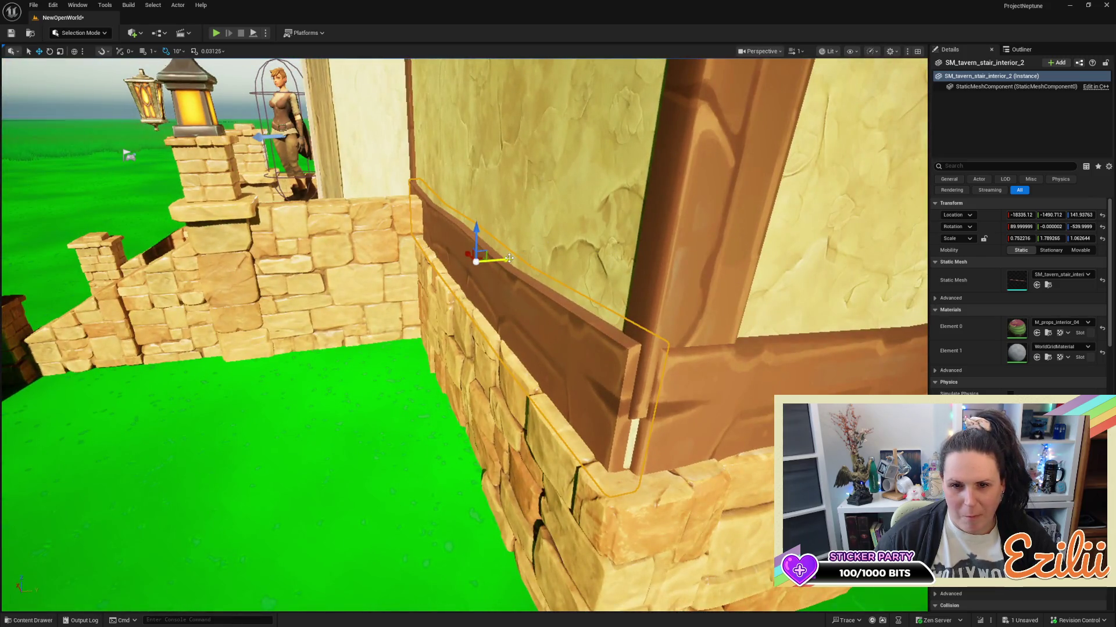
pyautogui.moveTo(509, 260)
pyautogui.mouseDown()
pyautogui.moveTo(540, 267)
pyautogui.moveTo(552, 296)
pyautogui.mouseUp()
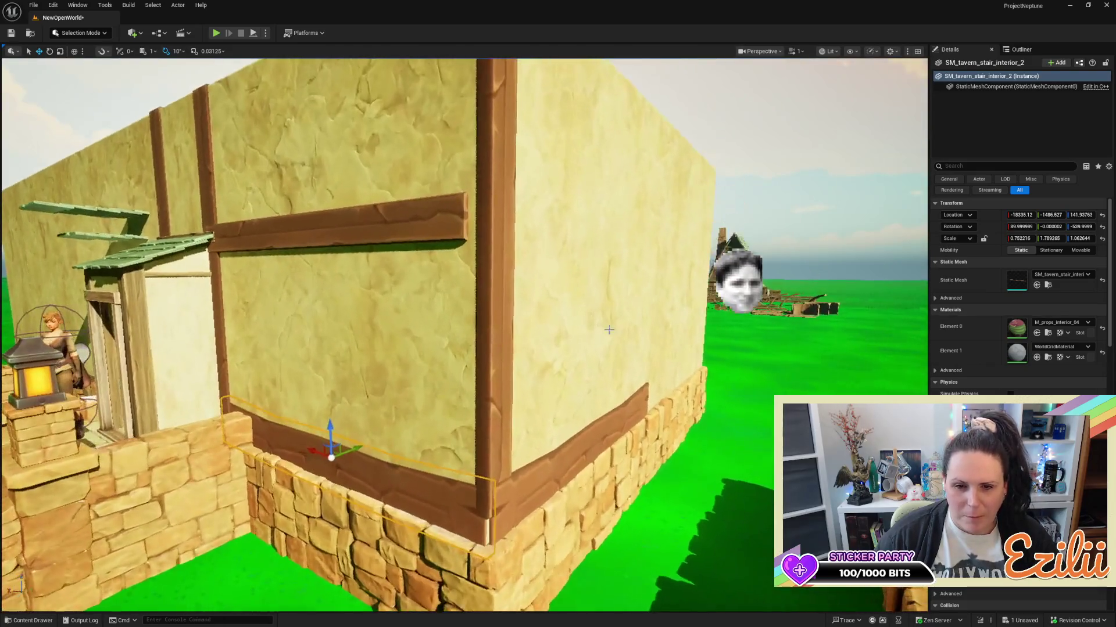
# Stretch and reposition the vertical corner post to fit the wall's height.
pyautogui.click(471, 349)
pyautogui.moveTo(568, 373)
pyautogui.mouseDown()
pyautogui.moveTo(568, 407)
pyautogui.moveTo(568, 373)
pyautogui.mouseUp()
pyautogui.press('r')
pyautogui.moveTo(400, 329); pyautogui.dragTo(400, 331)
pyautogui.press('w')
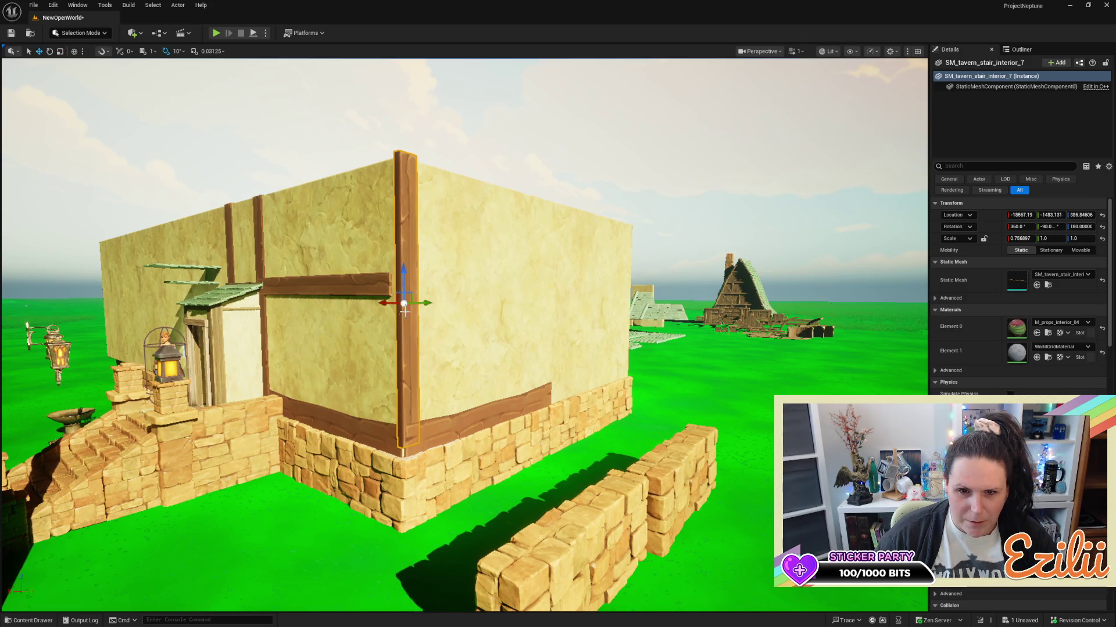
pyautogui.moveTo(404, 268); pyautogui.dragTo(400, 281)
pyautogui.press('r')
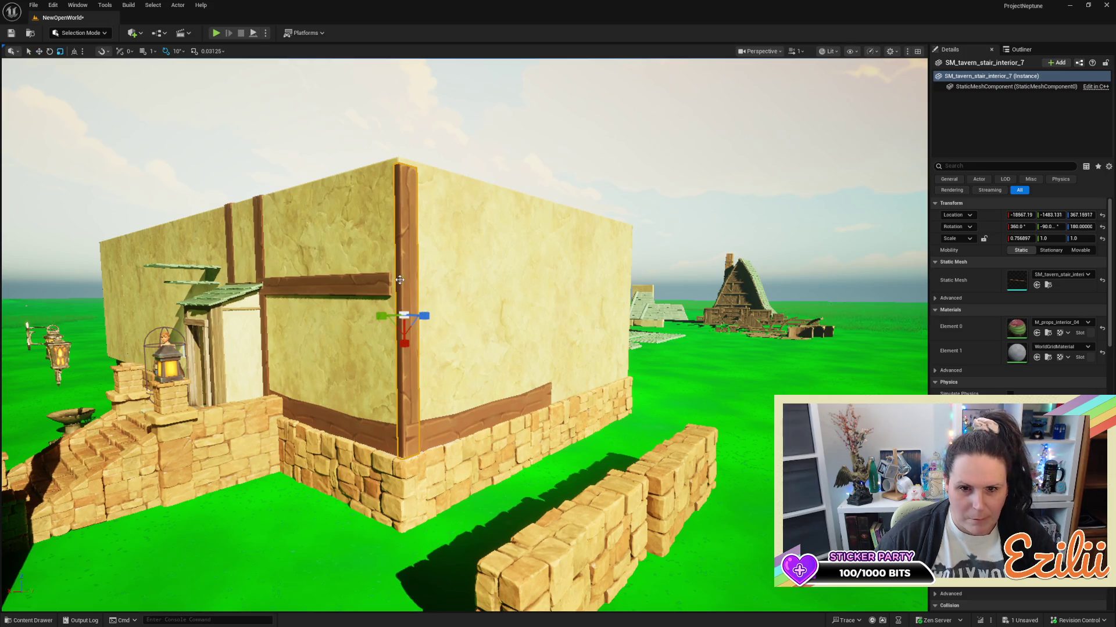
pyautogui.moveTo(403, 343); pyautogui.dragTo(404, 344)
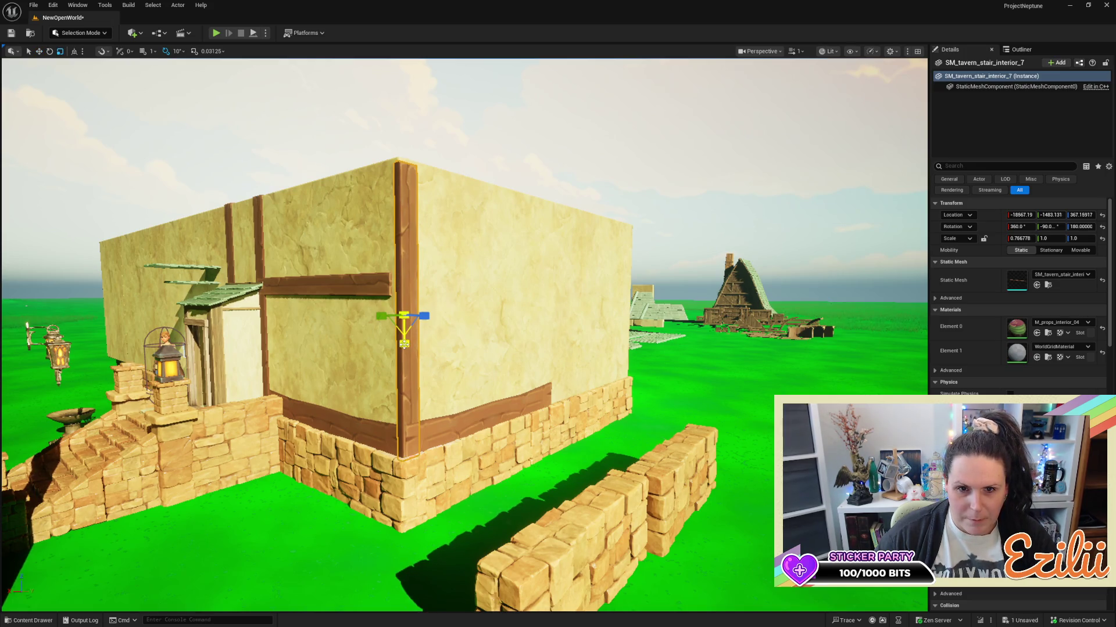
pyautogui.press('w')
pyautogui.moveTo(403, 283)
pyautogui.mouseDown()
pyautogui.moveTo(348, 317)
pyautogui.moveTo(243, 330)
pyautogui.moveTo(262, 278)
pyautogui.moveTo(346, 265)
pyautogui.mouseUp()
# Rotate the plank 90 degrees and slide it onto the inset corner edge.
pyautogui.press('e')
pyautogui.moveTo(421, 182)
pyautogui.mouseDown()
pyautogui.moveTo(465, 186)
pyautogui.moveTo(398, 199)
pyautogui.moveTo(348, 182)
pyautogui.moveTo(385, 145)
pyautogui.moveTo(438, 140)
pyautogui.moveTo(402, 148)
pyautogui.mouseUp()
pyautogui.press('w')
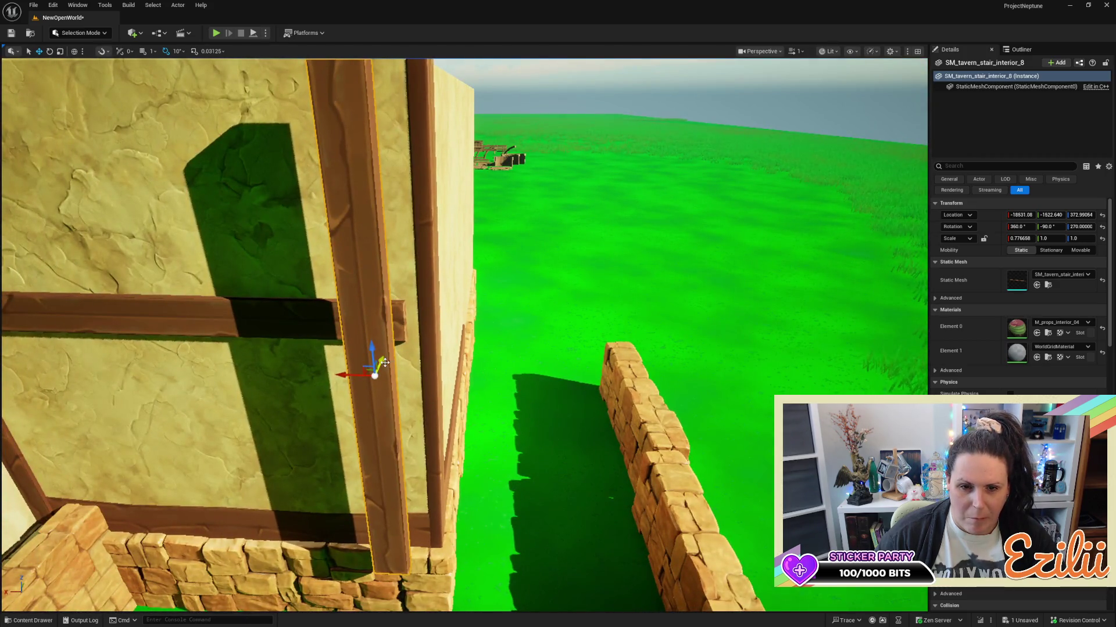
pyautogui.moveTo(386, 362)
pyautogui.mouseDown()
pyautogui.moveTo(410, 345)
pyautogui.moveTo(363, 355)
pyautogui.moveTo(383, 356)
pyautogui.mouseUp()
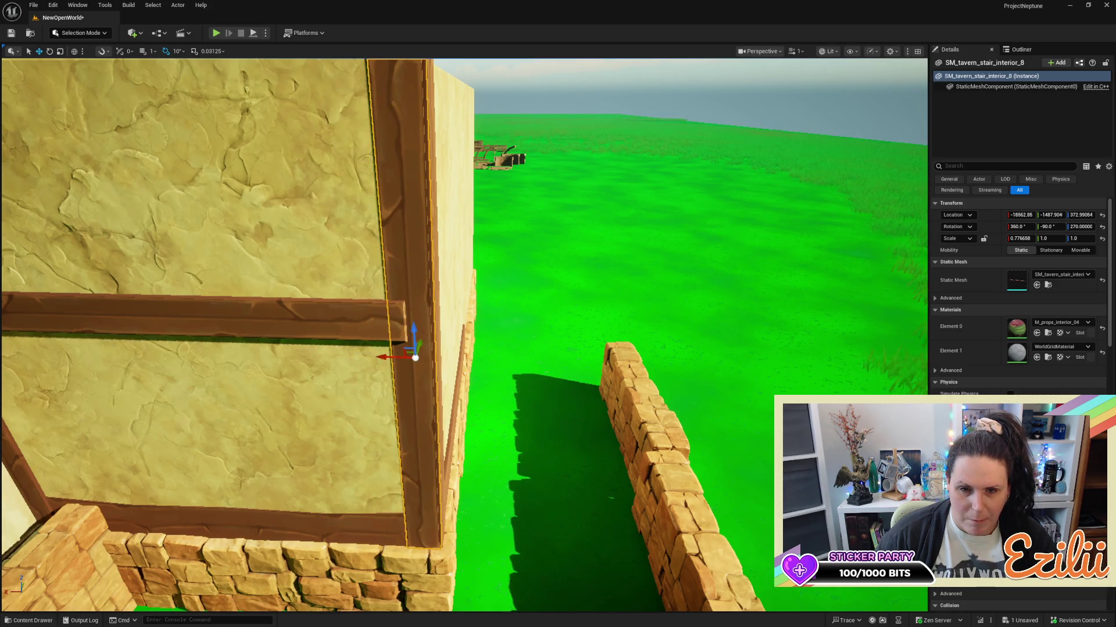
pyautogui.press('Escape')
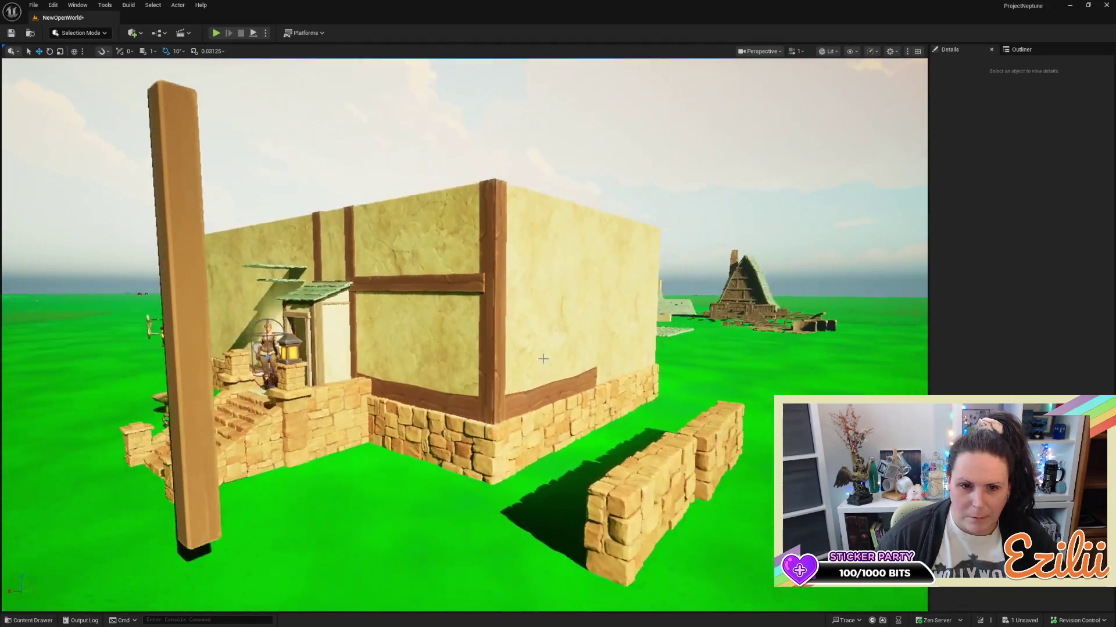
# Move the horizontal beam and the tall loose plank far left along Y, off the front wall.
pyautogui.click(415, 280)
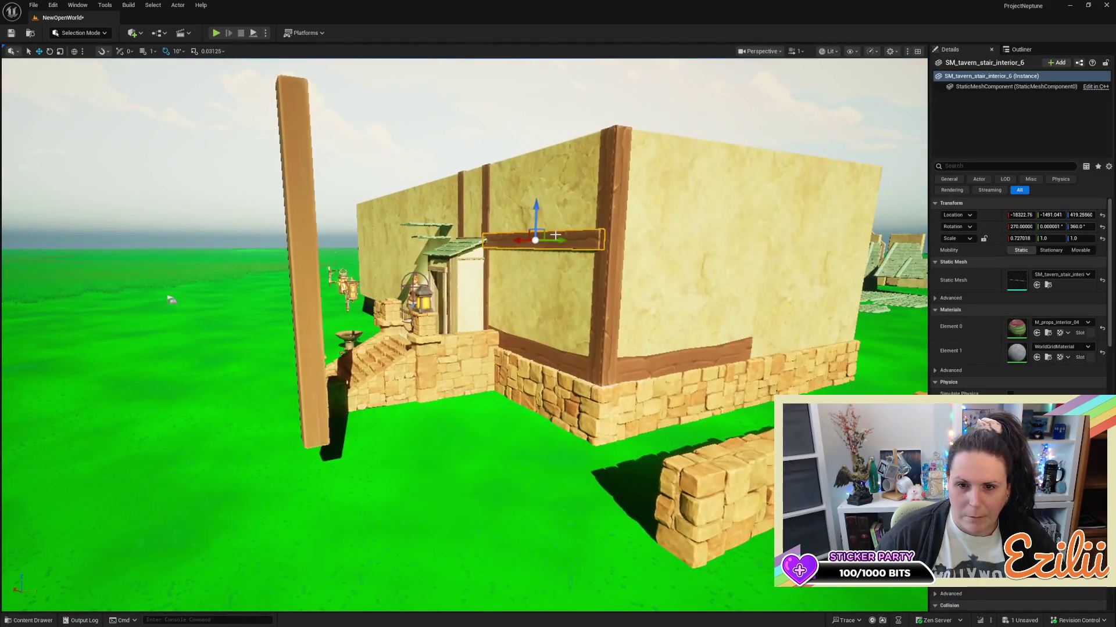
pyautogui.moveTo(555, 238); pyautogui.dragTo(335, 382)
pyautogui.click(304, 332)
pyautogui.moveTo(320, 279); pyautogui.dragTo(35, 279)
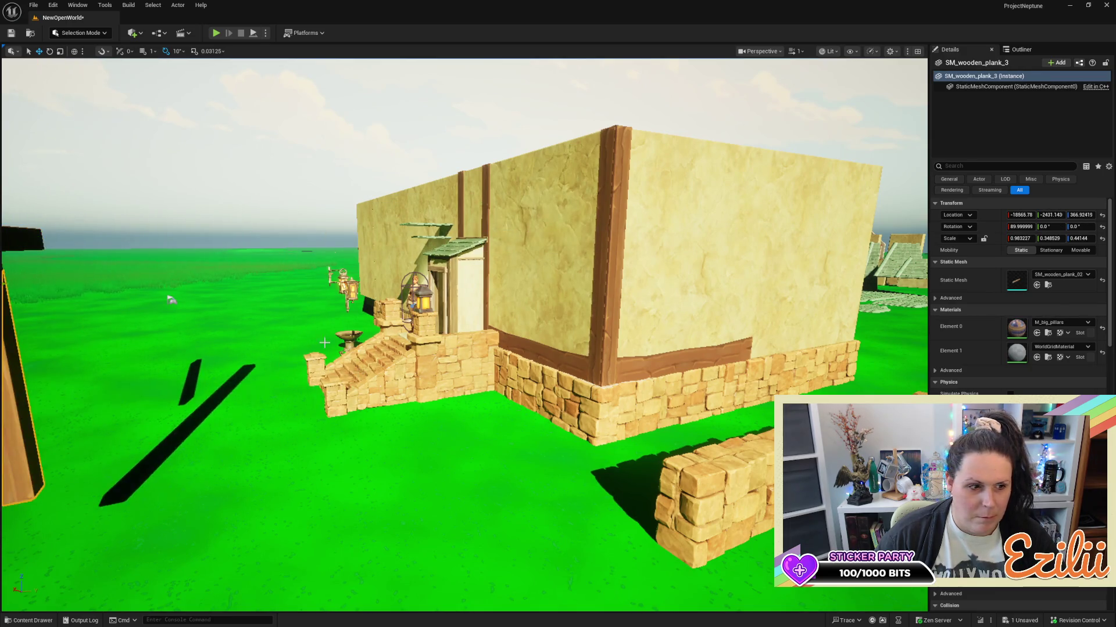
pyautogui.press('Up')
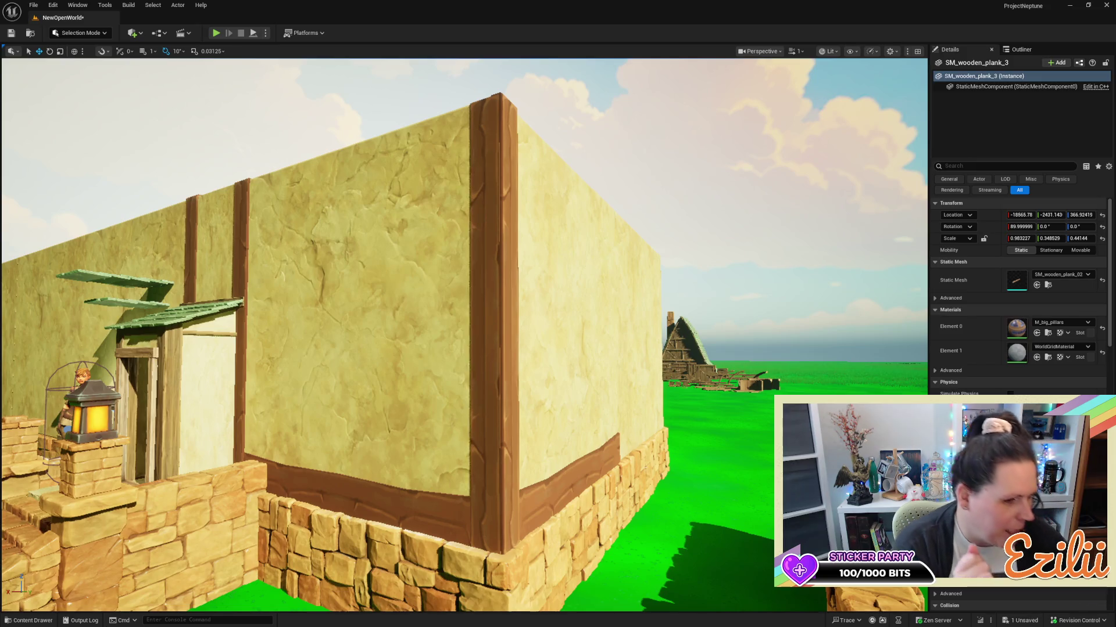
pyautogui.moveTo(380, 422); pyautogui.dragTo(340, 424)
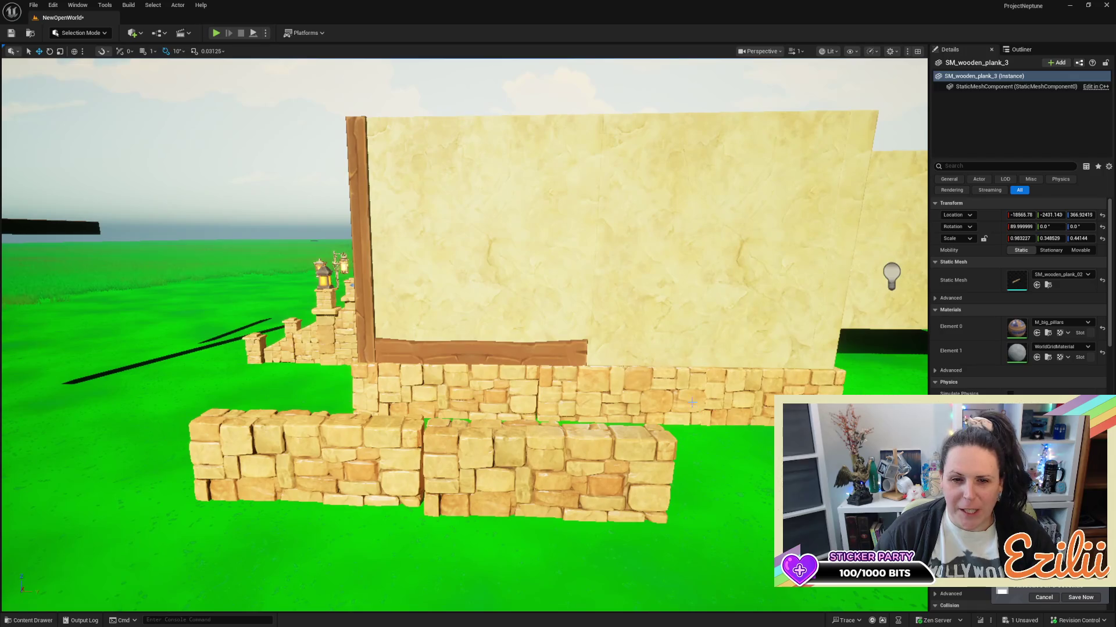
# Slide the base trim along the wall, then select the vertical edge beam.
pyautogui.click(523, 354)
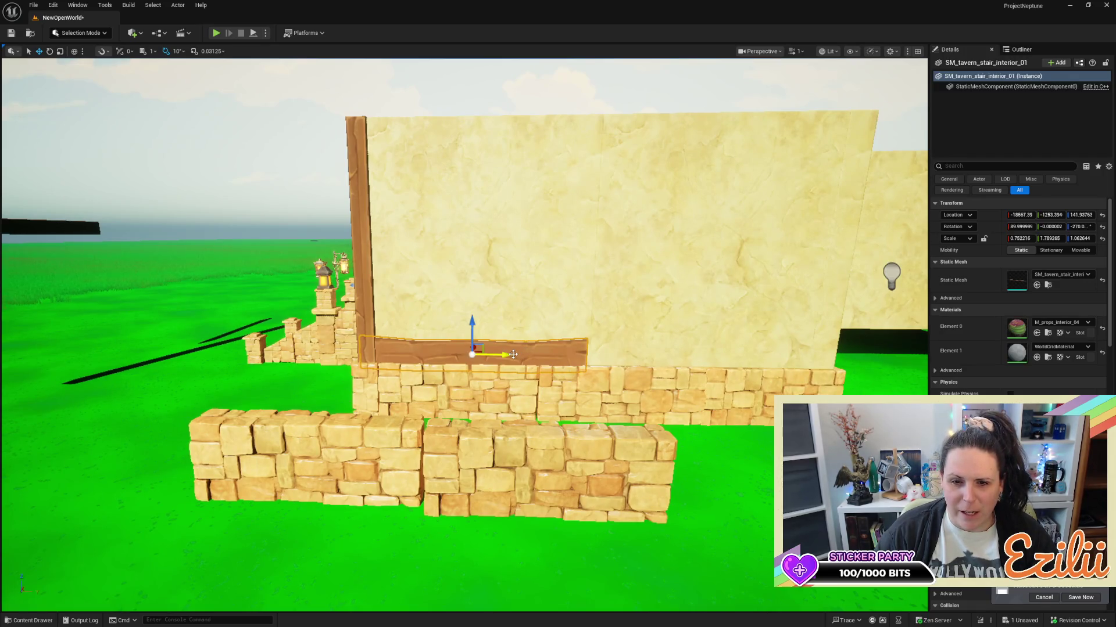
pyautogui.moveTo(505, 356)
pyautogui.mouseDown()
pyautogui.moveTo(758, 365)
pyautogui.moveTo(739, 380)
pyautogui.moveTo(587, 344)
pyautogui.moveTo(498, 375)
pyautogui.mouseUp()
pyautogui.click(285, 280)
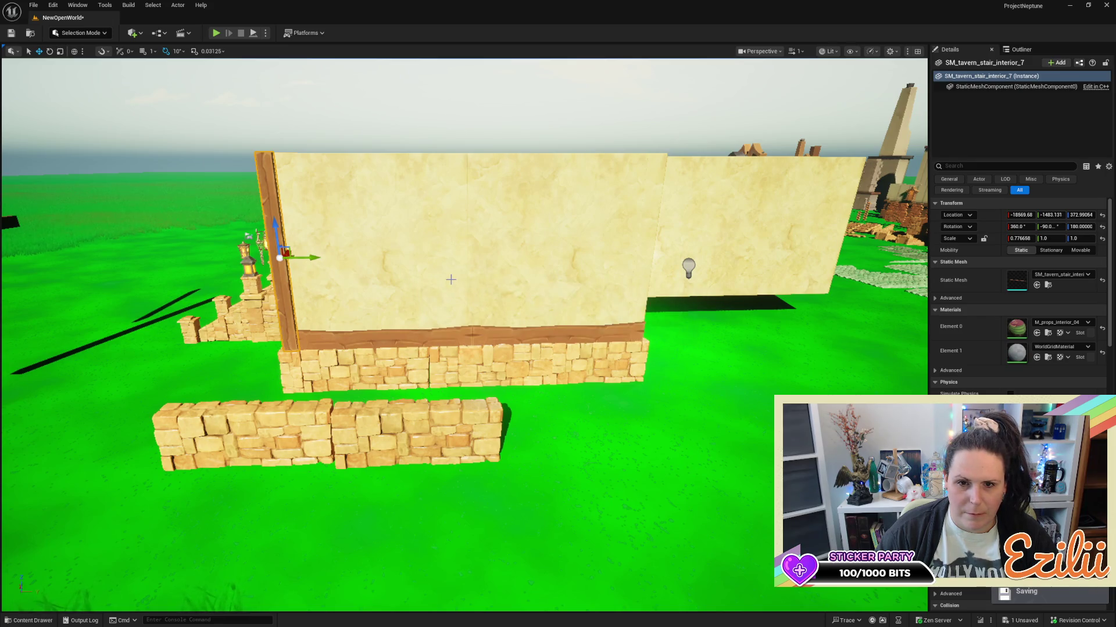
pyautogui.moveTo(316, 256); pyautogui.dragTo(503, 256)
pyautogui.hotkey('ctrl', 'z')
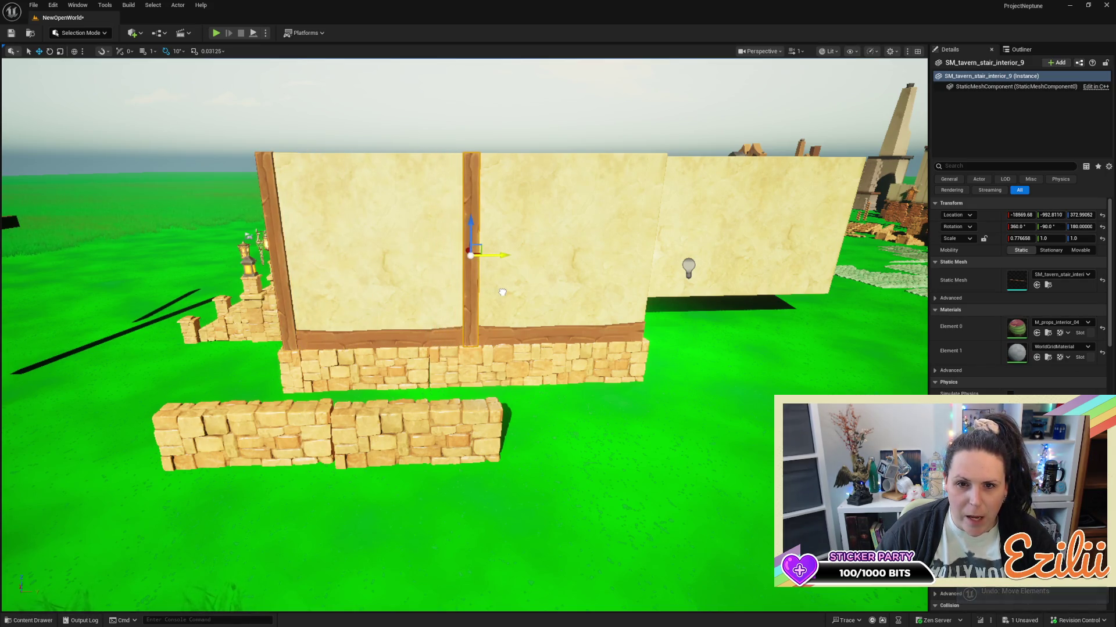
# Rotate the post so it stands upright over the seam between the plaster panels.
pyautogui.press('e')
pyautogui.moveTo(453, 228); pyautogui.dragTo(508, 199)
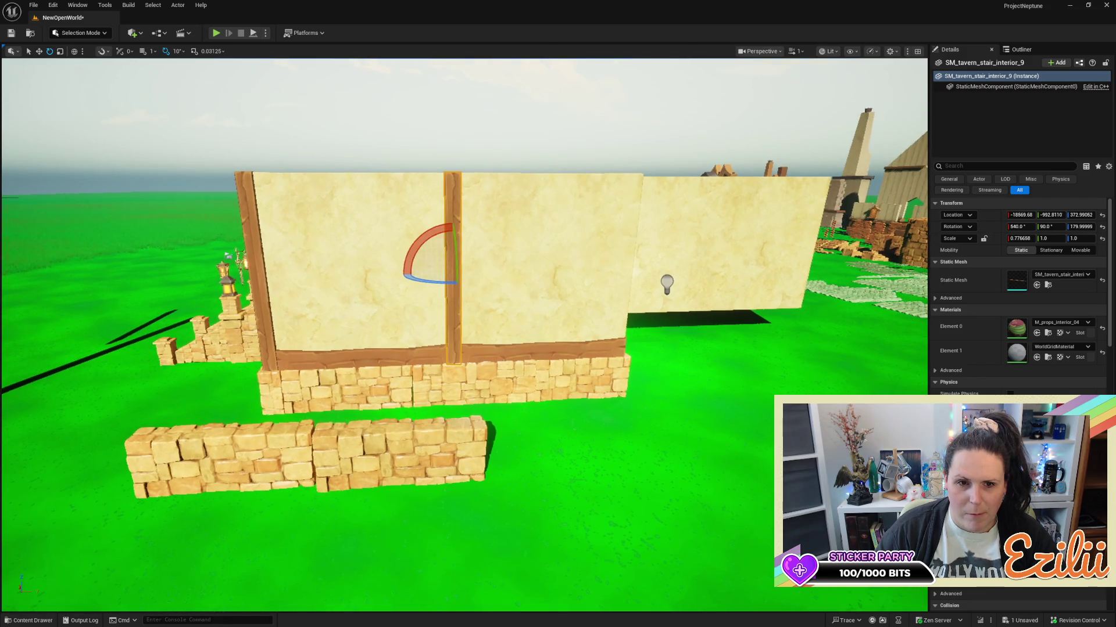
pyautogui.press('w')
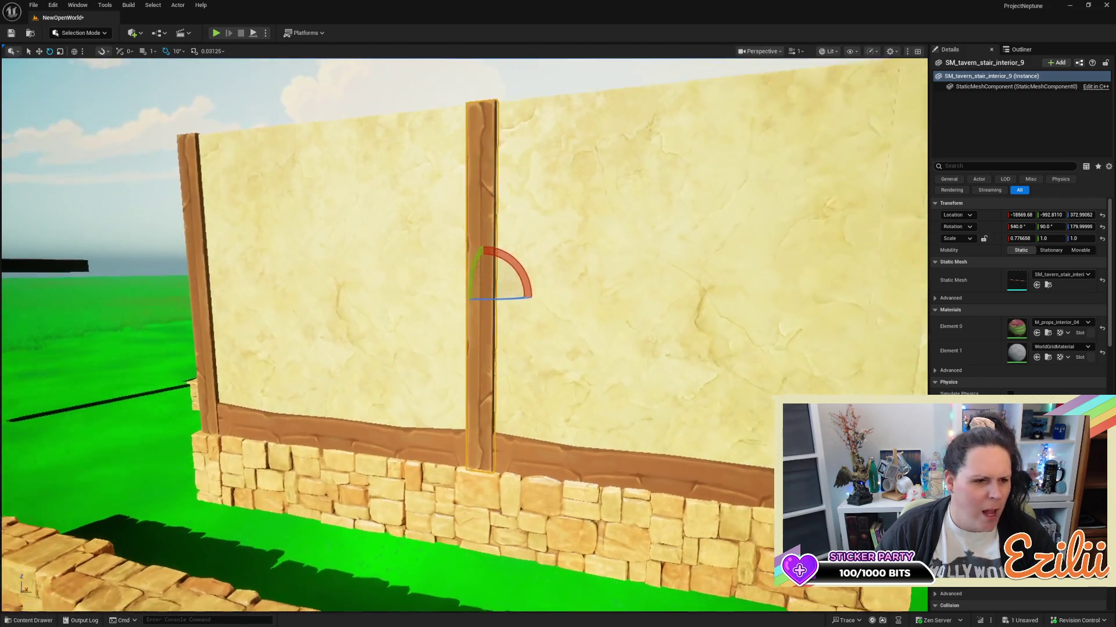
pyautogui.press('w')
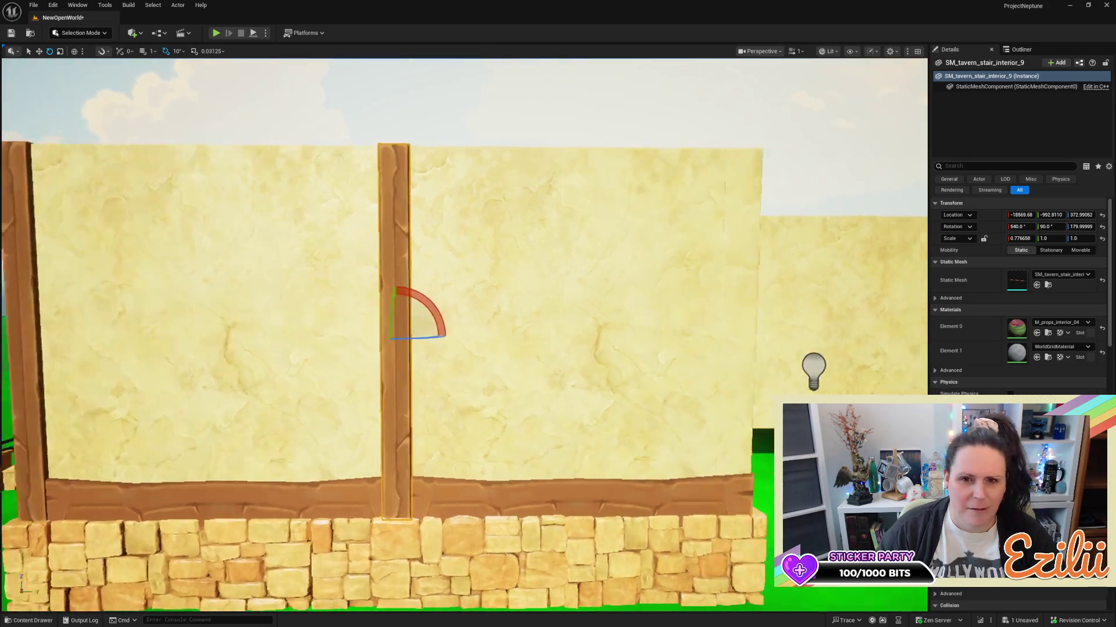
pyautogui.press('s')
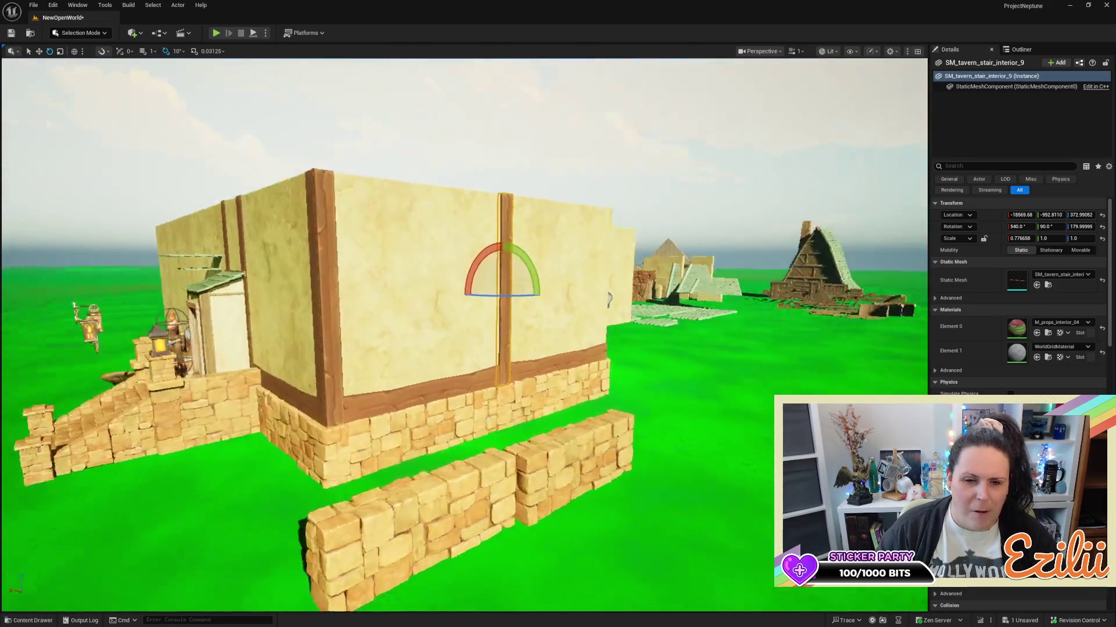
pyautogui.press('s')
pyautogui.press('d')
pyautogui.press('w')
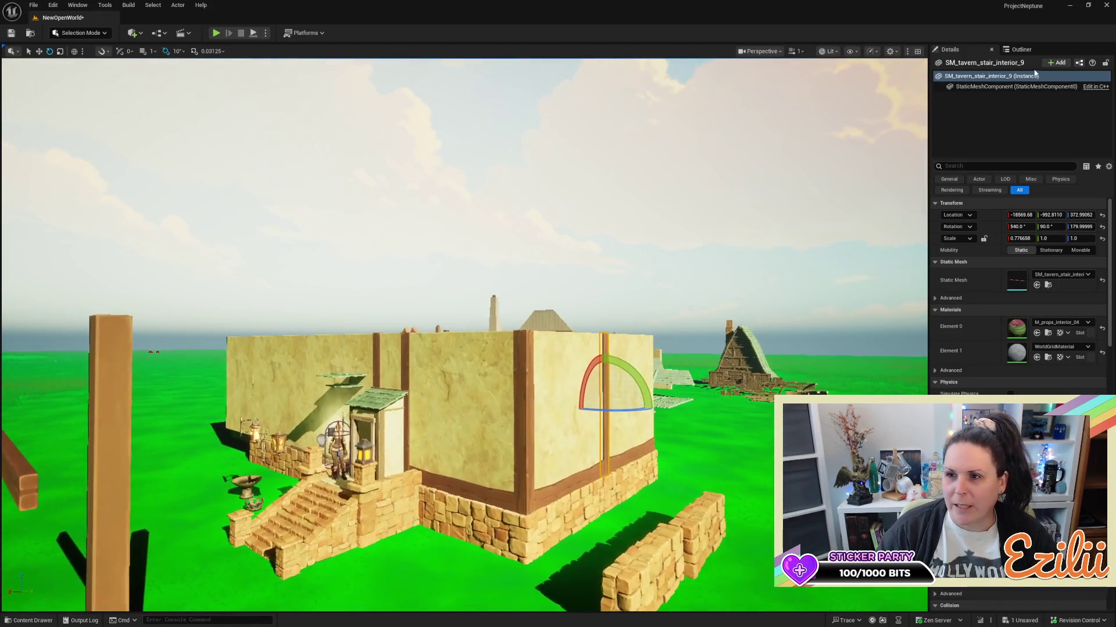
pyautogui.click(1037, 50)
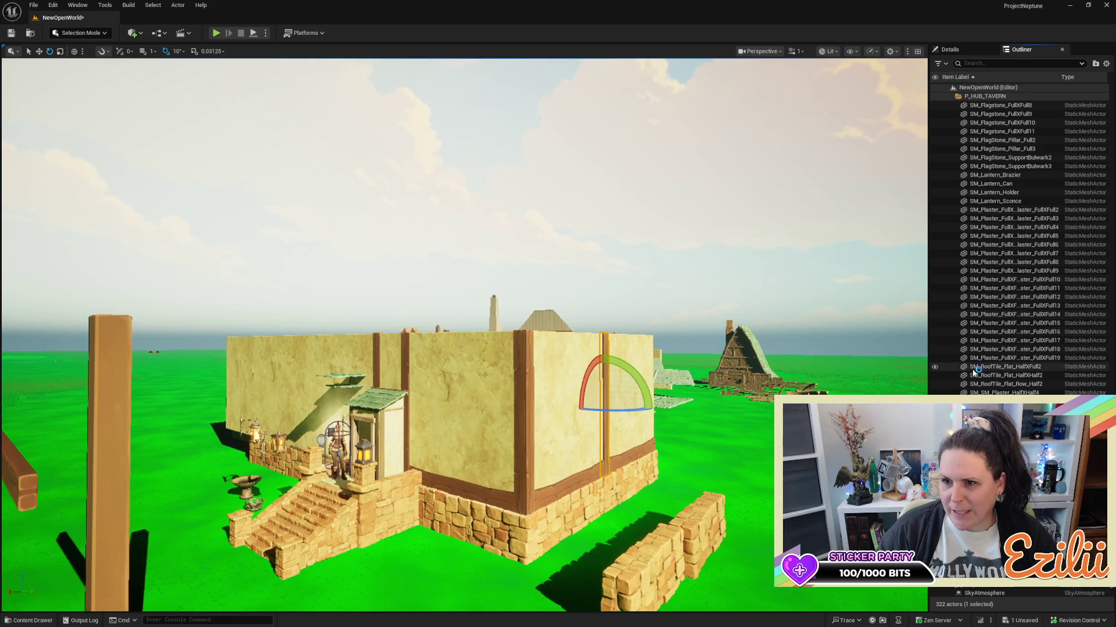
# In the Outliner, hide DEL_ME_Building_Parts_Library with its eye icon, leaving P_HUB_TAVERN expanded.
pyautogui.scroll(2, 936, 176)
pyautogui.click(984, 97)
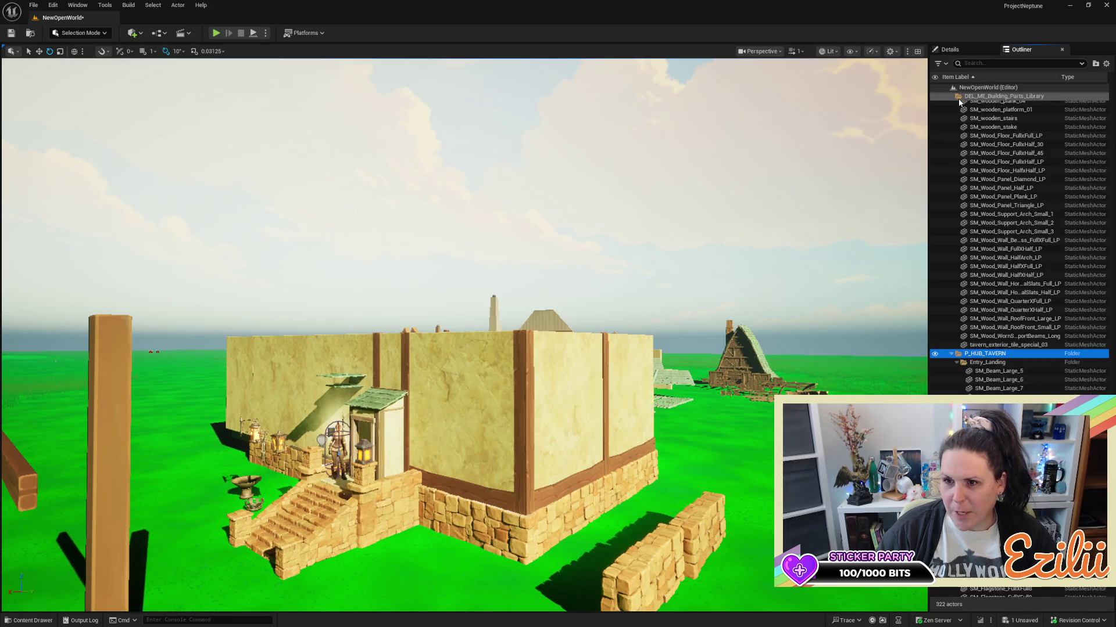
pyautogui.click(952, 353)
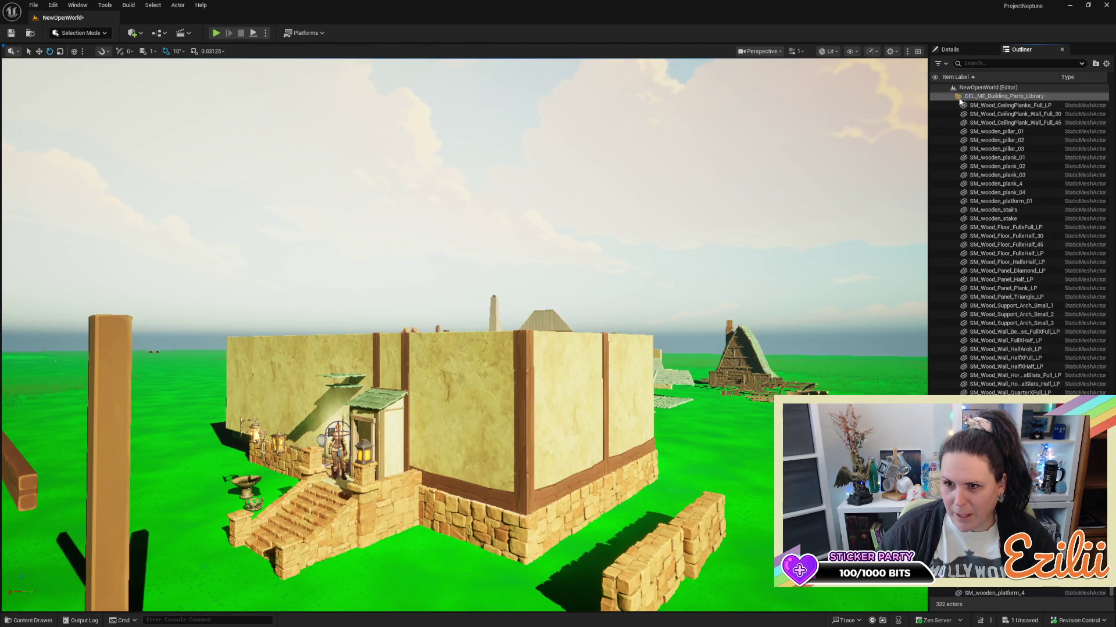
pyautogui.click(935, 98)
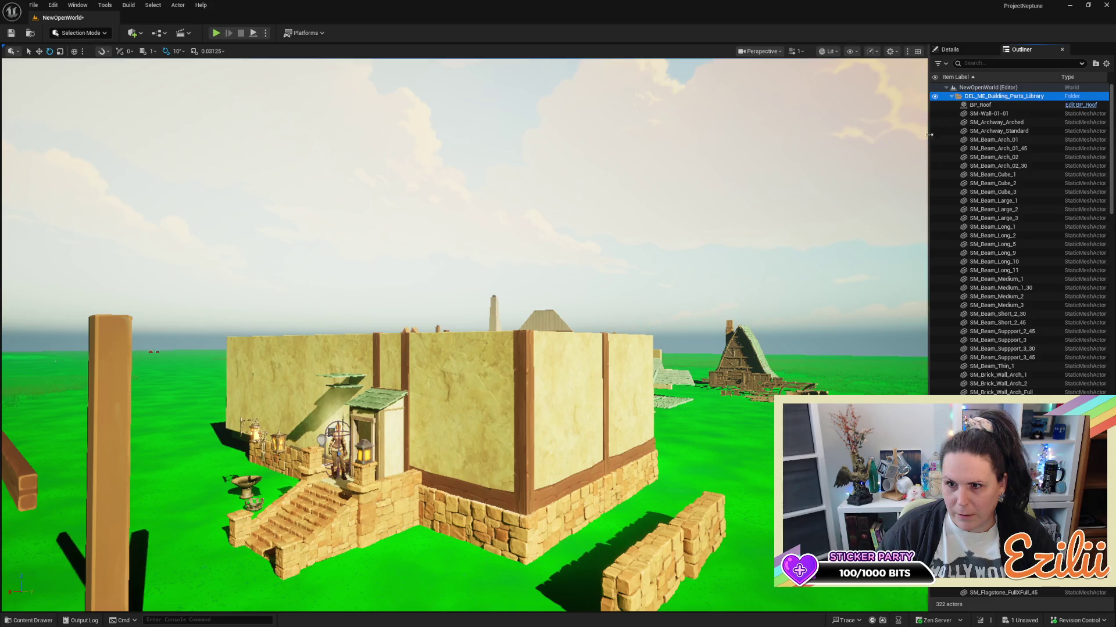
pyautogui.click(935, 96)
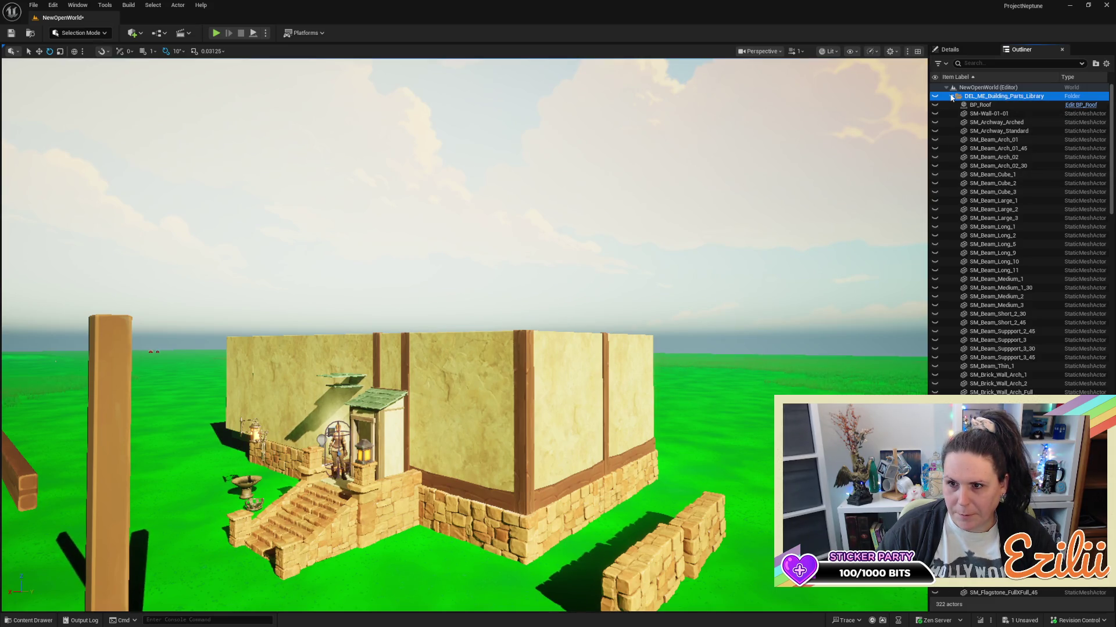
pyautogui.click(951, 96)
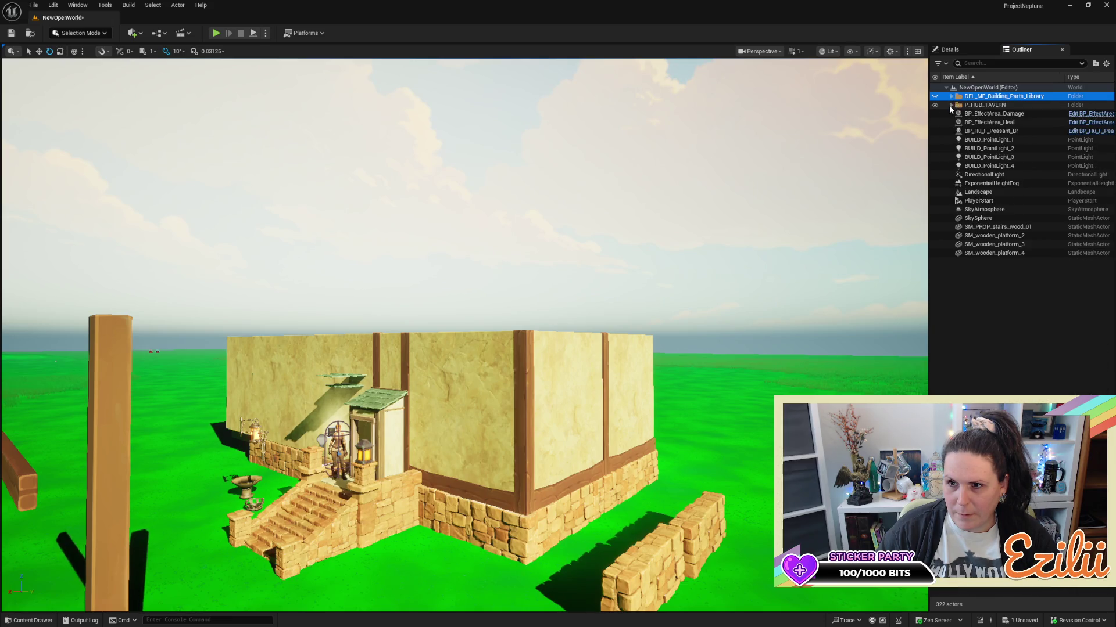
pyautogui.click(951, 105)
pyautogui.moveTo(232, 349)
pyautogui.mouseDown()
pyautogui.moveTo(28, 357)
pyautogui.moveTo(799, 262)
pyautogui.mouseUp()
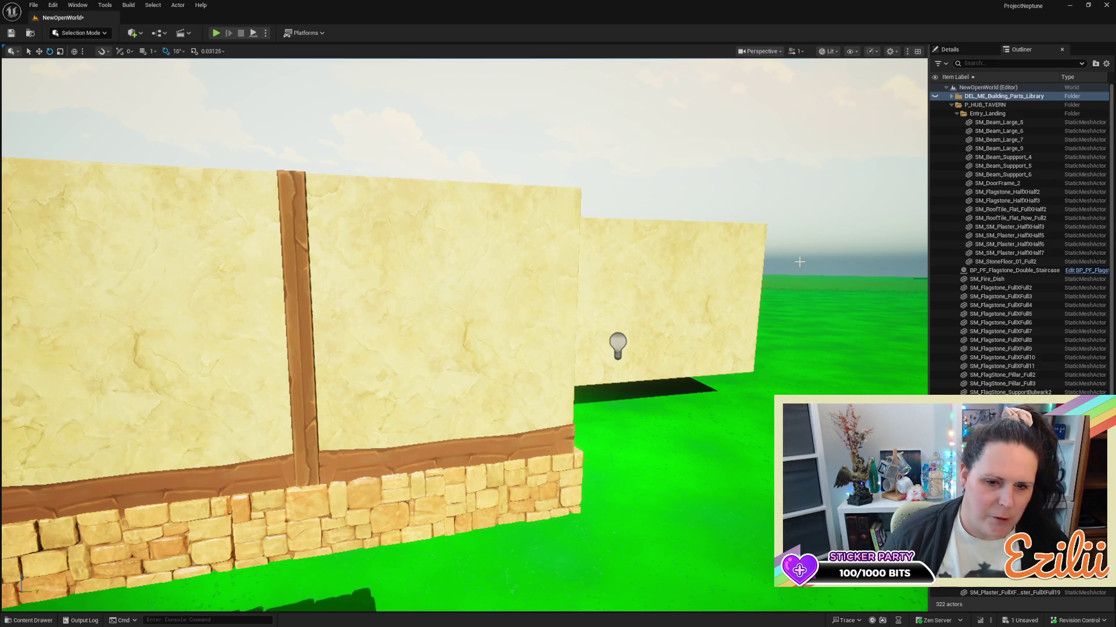
pyautogui.moveTo(799, 262)
pyautogui.mouseDown()
pyautogui.moveTo(726, 302)
pyautogui.moveTo(703, 395)
pyautogui.moveTo(610, 425)
pyautogui.mouseUp()
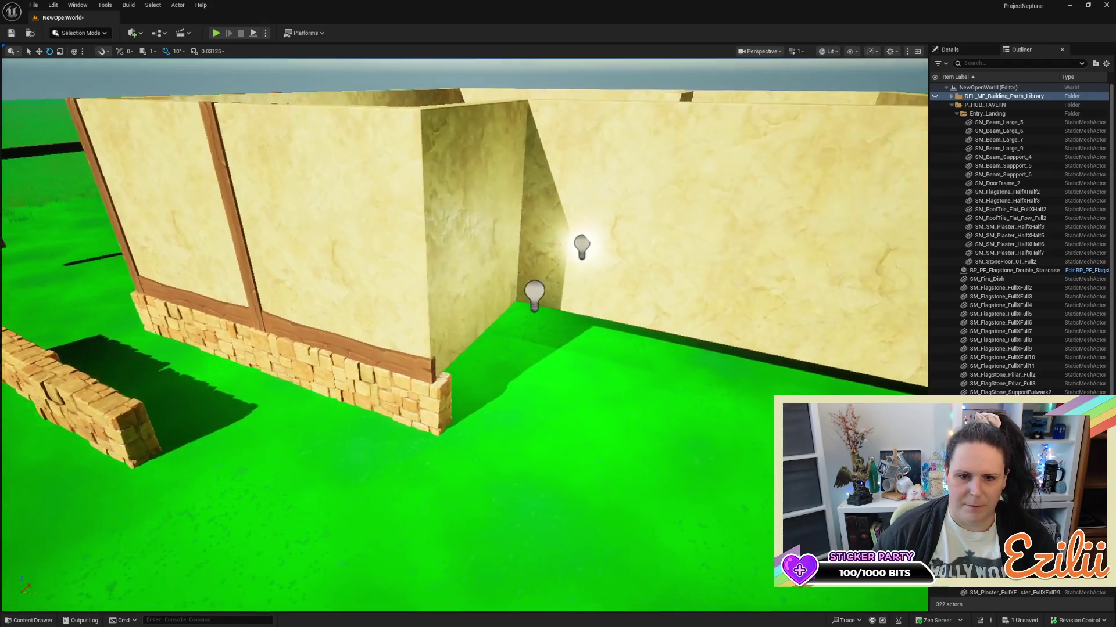
pyautogui.moveTo(700, 267); pyautogui.dragTo(699, 266)
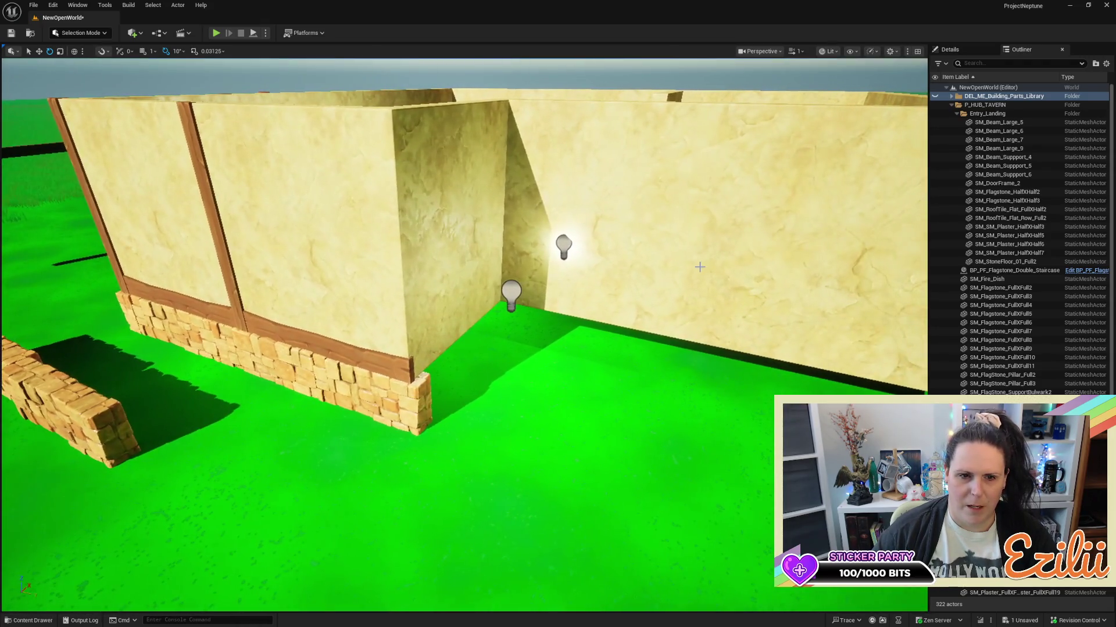
pyautogui.click(213, 195)
pyautogui.moveTo(214, 195); pyautogui.dragTo(387, 225)
# Alt-drag a copy of the vertical post to the wall's far end, rotate it, and nudge it onto the edge.
pyautogui.press('w')
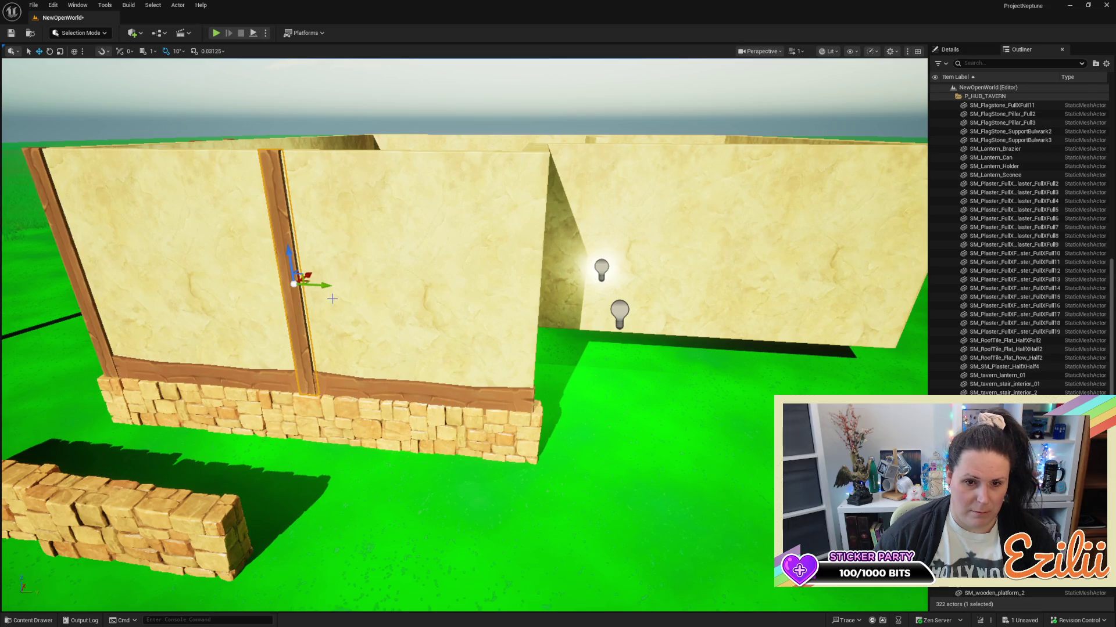
pyautogui.moveTo(329, 287); pyautogui.dragTo(567, 309)
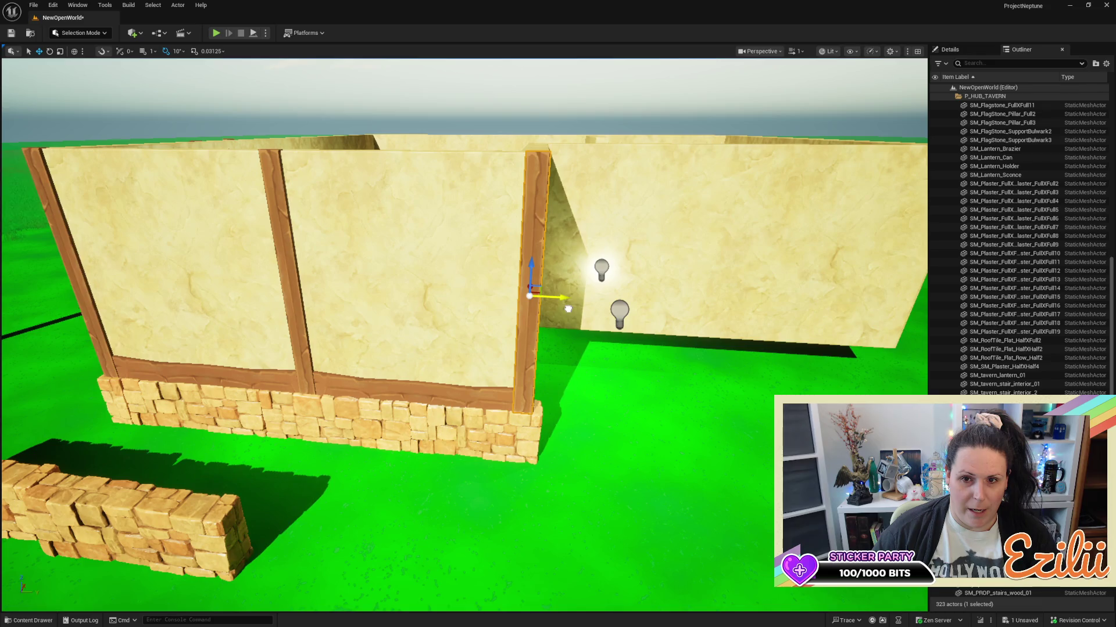
pyautogui.moveTo(569, 265); pyautogui.dragTo(426, 294)
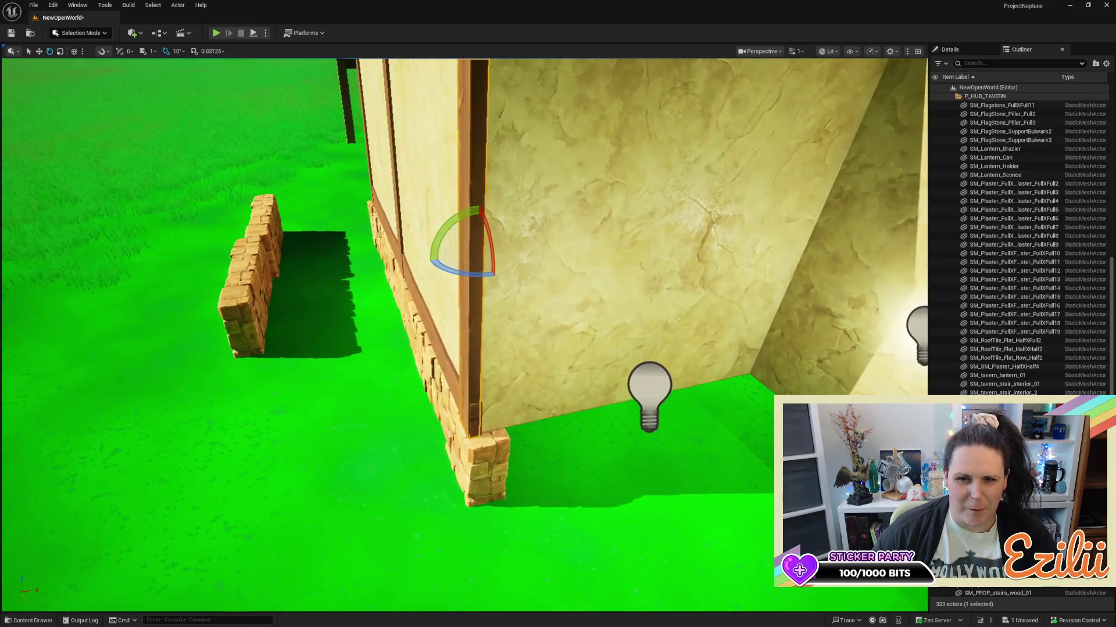
pyautogui.press('w')
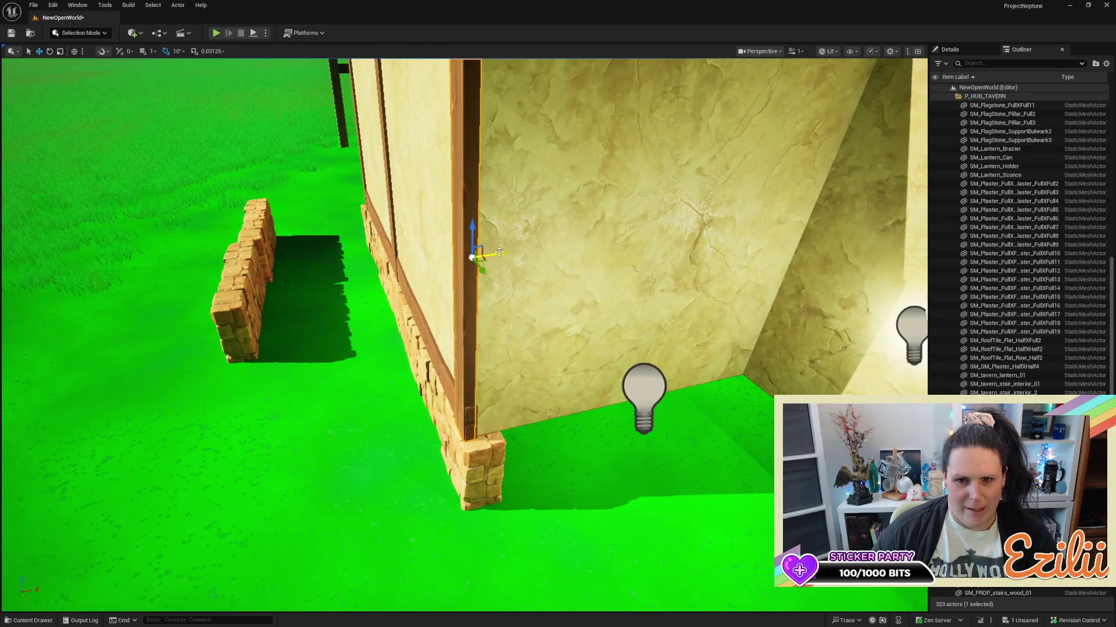
pyautogui.moveTo(498, 254); pyautogui.dragTo(540, 221)
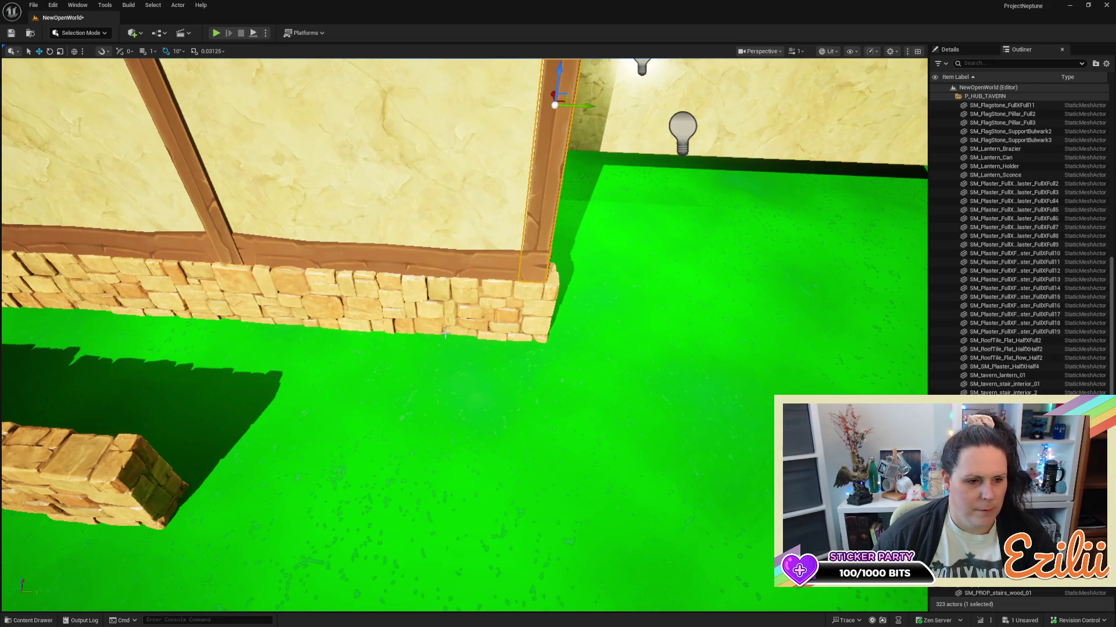
# Nudge the trim beam above the stone base slightly along Y, then select the inset corner post.
pyautogui.click(405, 250)
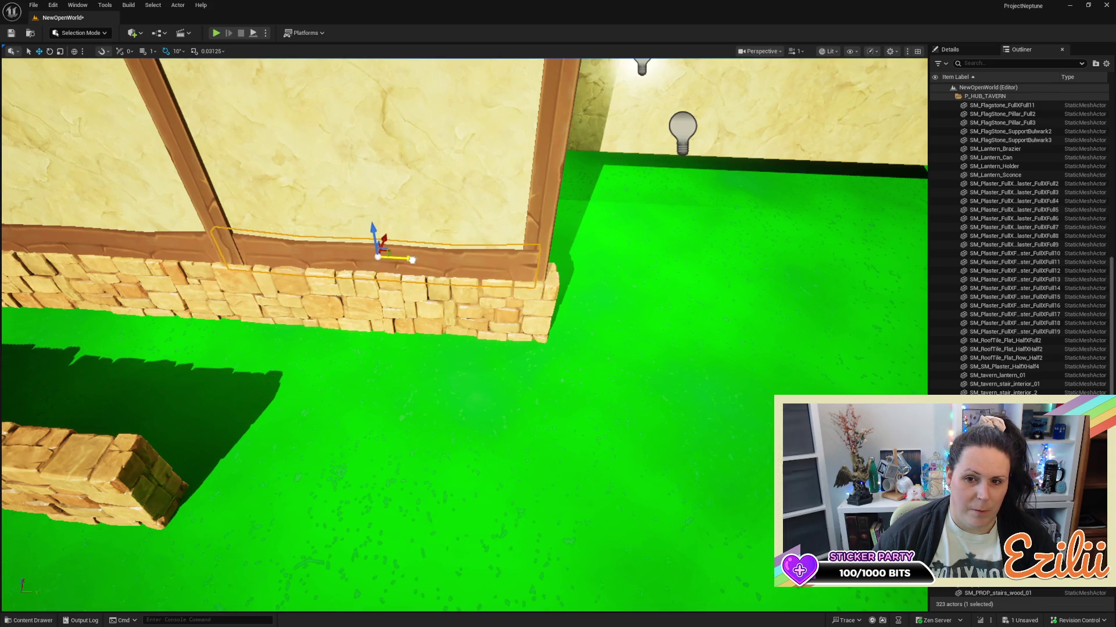
pyautogui.moveTo(422, 262); pyautogui.dragTo(417, 264)
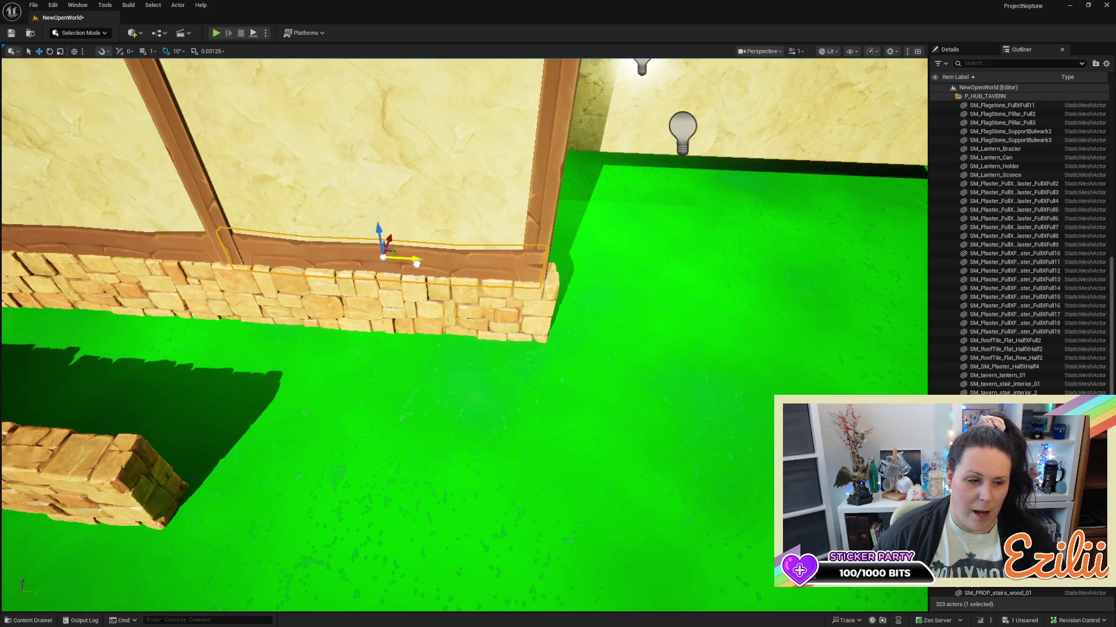
pyautogui.moveTo(502, 306)
pyautogui.mouseDown()
pyautogui.moveTo(400, 318)
pyautogui.moveTo(399, 340)
pyautogui.mouseUp()
pyautogui.click(452, 175)
pyautogui.moveTo(478, 269)
pyautogui.mouseDown()
pyautogui.moveTo(525, 283)
pyautogui.moveTo(545, 253)
pyautogui.moveTo(548, 265)
pyautogui.moveTo(531, 273)
pyautogui.moveTo(551, 279)
pyautogui.moveTo(512, 268)
pyautogui.moveTo(511, 232)
pyautogui.moveTo(511, 268)
pyautogui.mouseUp()
# Duplicate the corner post, turn the copy a quarter turn, and stand it at the inset wall corner.
pyautogui.press('f')
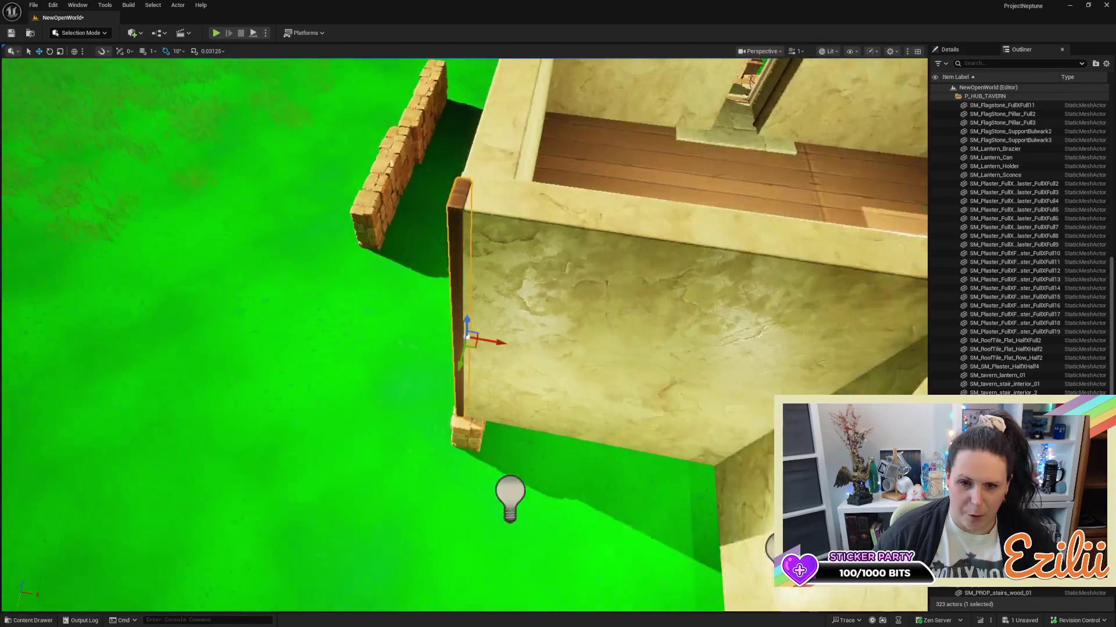
pyautogui.moveTo(459, 367)
pyautogui.keyDown('alt'); pyautogui.mouseDown()
pyautogui.moveTo(427, 432)
pyautogui.moveTo(465, 450)
pyautogui.moveTo(436, 459)
pyautogui.mouseUp(); pyautogui.keyUp('alt')
pyautogui.press('e')
pyautogui.moveTo(464, 349)
pyautogui.mouseDown()
pyautogui.moveTo(386, 386)
pyautogui.moveTo(398, 436)
pyautogui.moveTo(468, 459)
pyautogui.moveTo(400, 384)
pyautogui.moveTo(419, 363)
pyautogui.moveTo(463, 356)
pyautogui.mouseUp()
pyautogui.press('w')
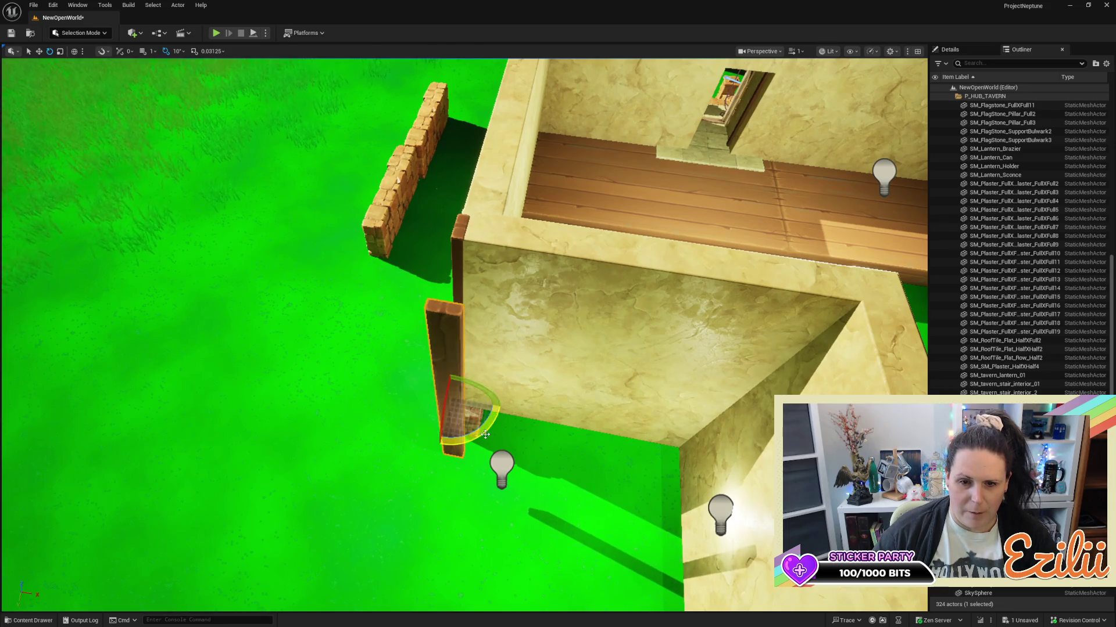
pyautogui.moveTo(447, 430)
pyautogui.mouseDown()
pyautogui.moveTo(467, 375)
pyautogui.moveTo(494, 374)
pyautogui.mouseUp()
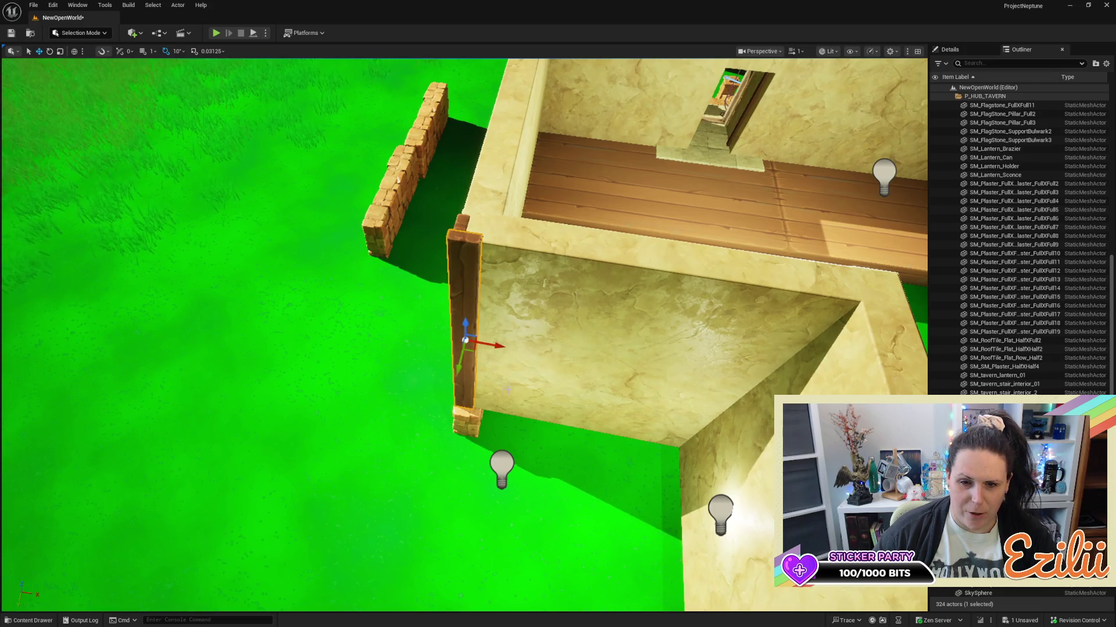
# Nudge the copied post right and back left along the wall and adjust its rotation.
pyautogui.scroll(10, 465, 336)
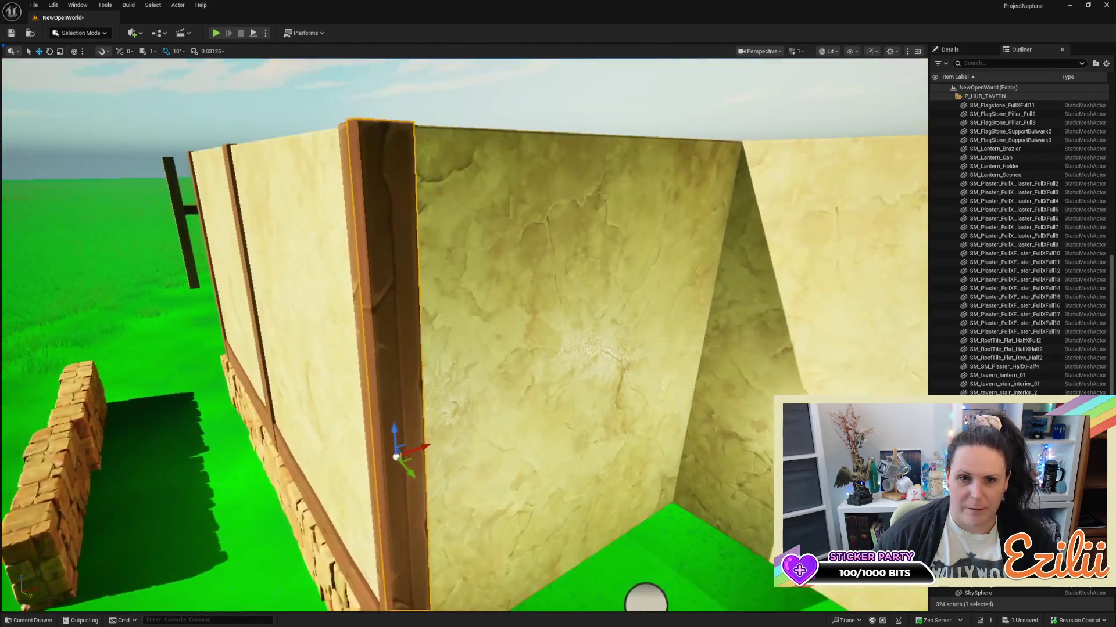
pyautogui.scroll(-3, 444, 442)
pyautogui.moveTo(442, 425); pyautogui.dragTo(448, 423)
pyautogui.scroll(6, 449, 424)
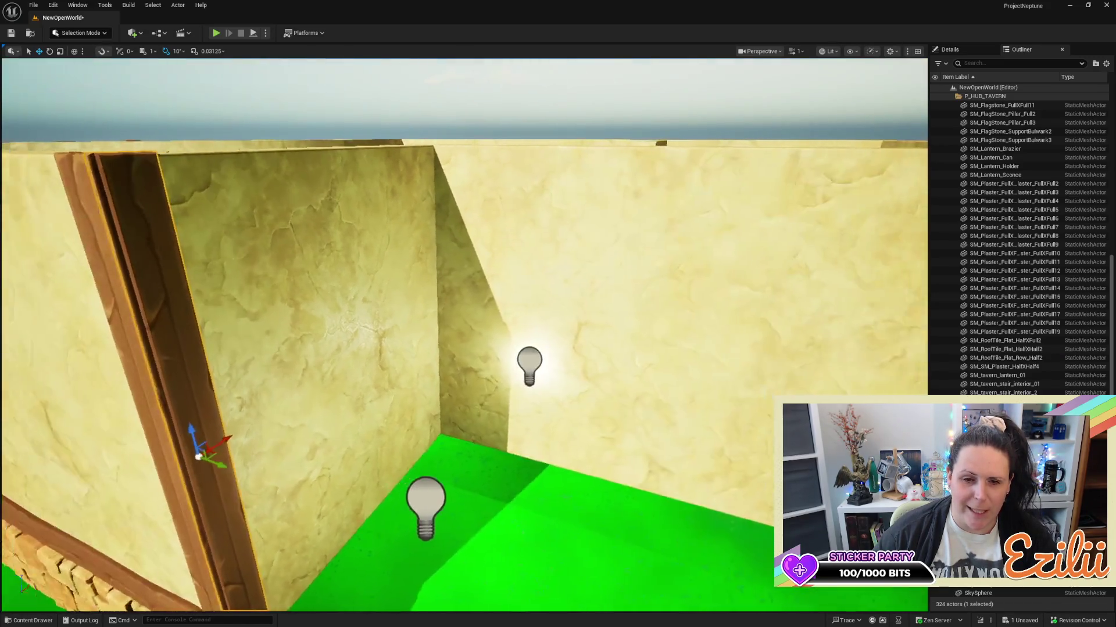
pyautogui.scroll(1, 365, 403)
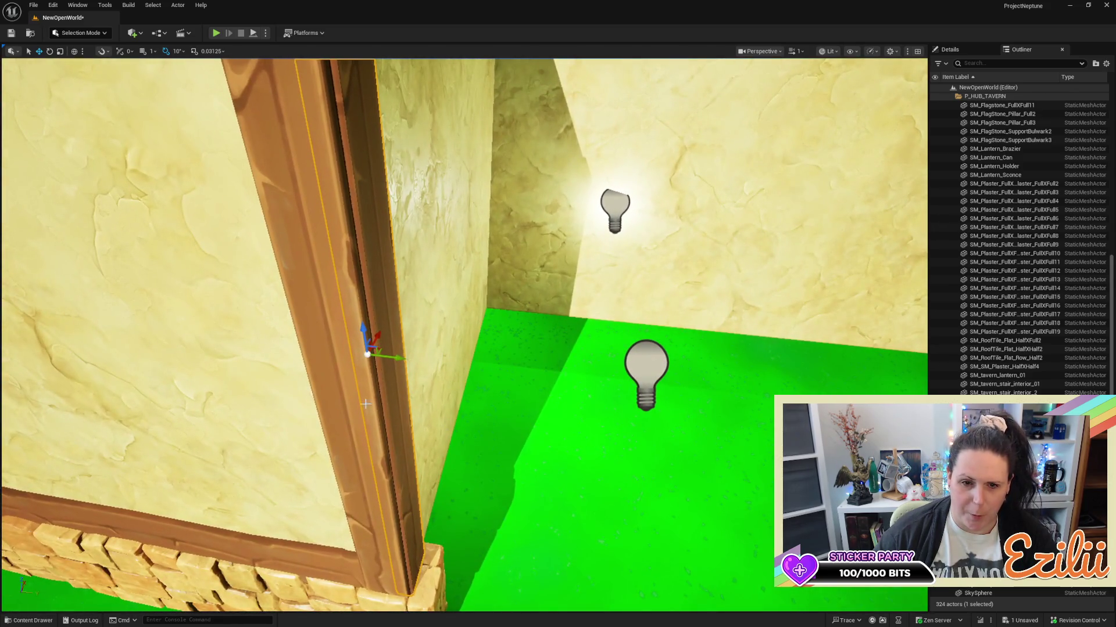
pyautogui.moveTo(391, 359); pyautogui.dragTo(387, 362)
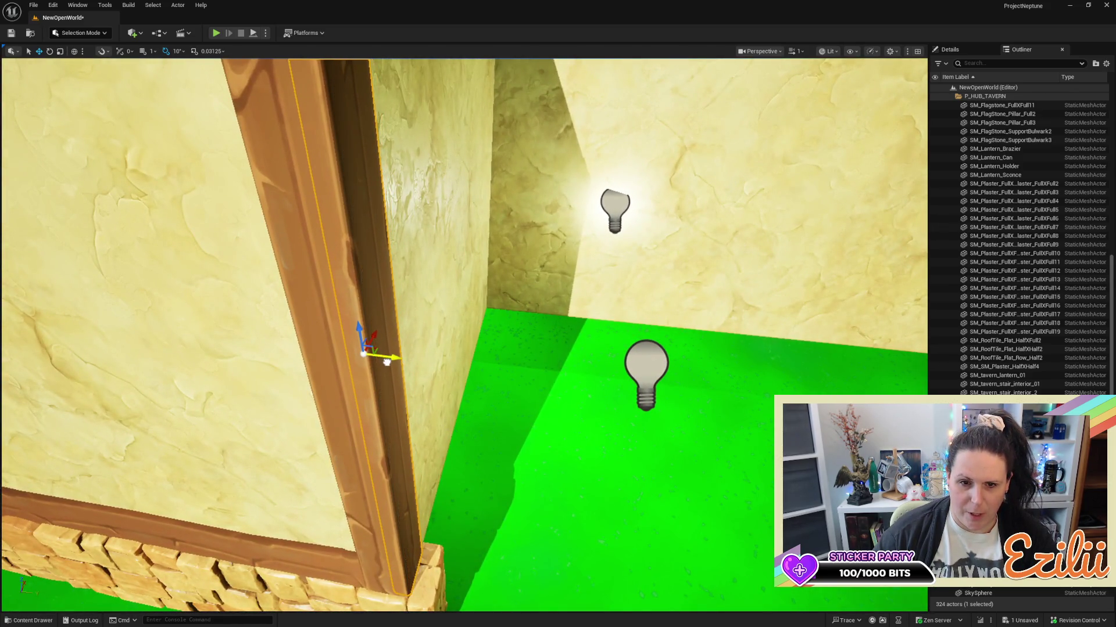
pyautogui.scroll(-5, 465, 334)
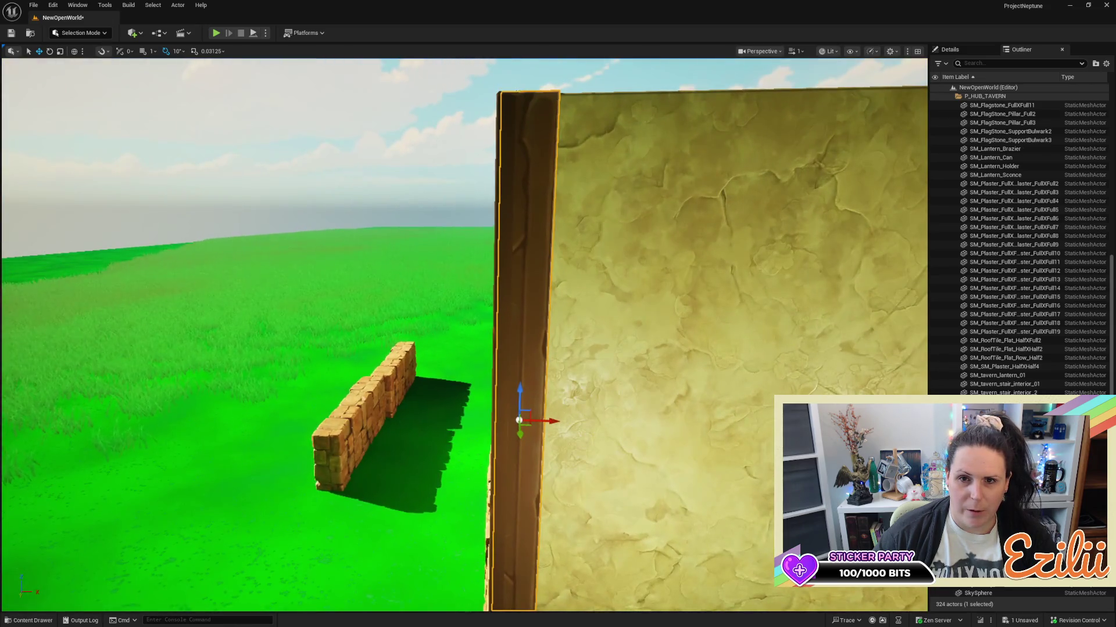
pyautogui.scroll(-5, 465, 334)
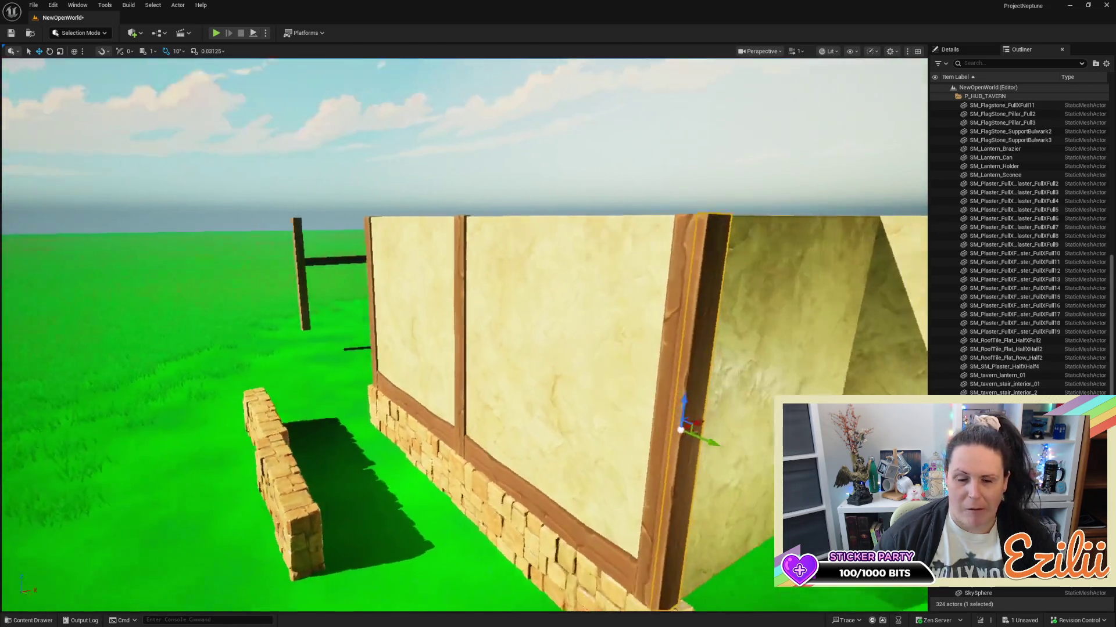
pyautogui.scroll(-5, 465, 334)
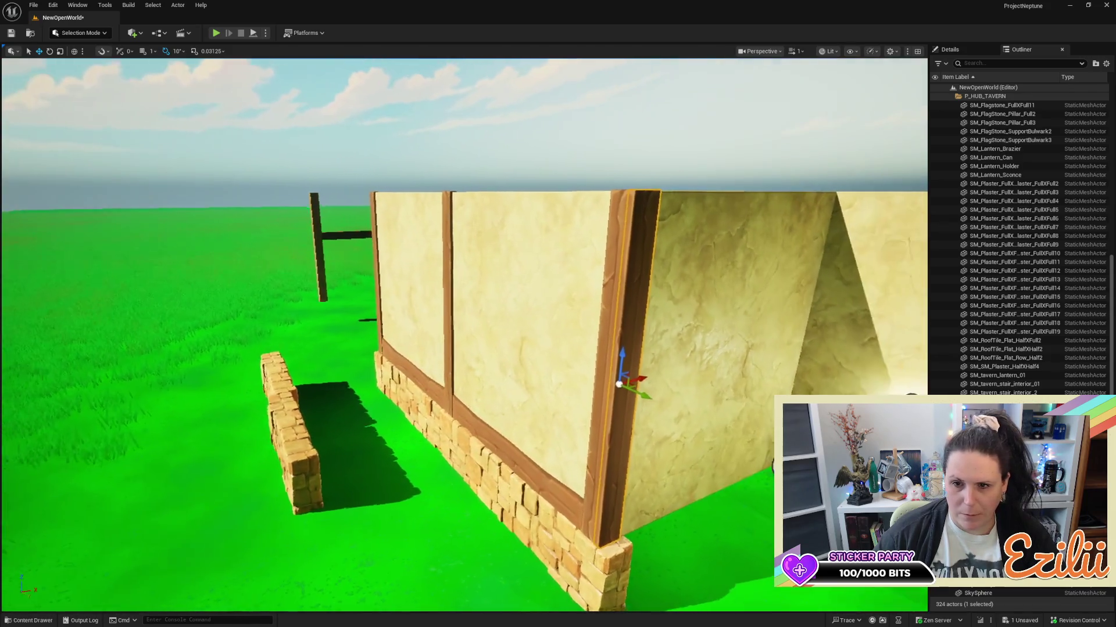
pyautogui.scroll(-1, 457, 364)
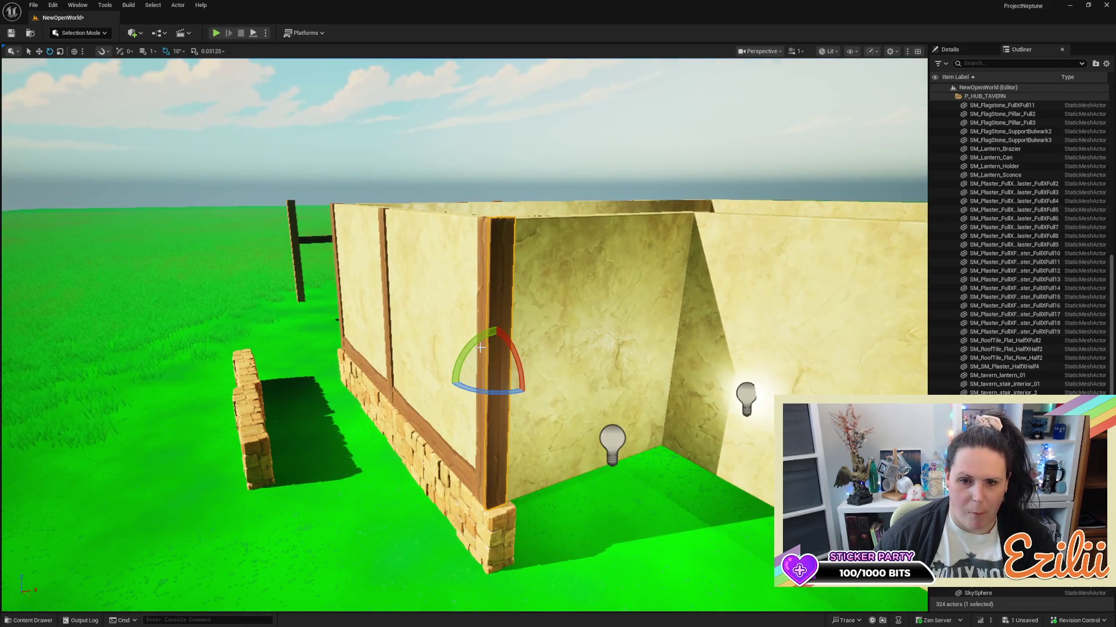
pyautogui.moveTo(478, 345)
pyautogui.mouseDown()
pyautogui.moveTo(540, 371)
pyautogui.moveTo(543, 352)
pyautogui.moveTo(501, 417)
pyautogui.moveTo(441, 395)
pyautogui.mouseUp()
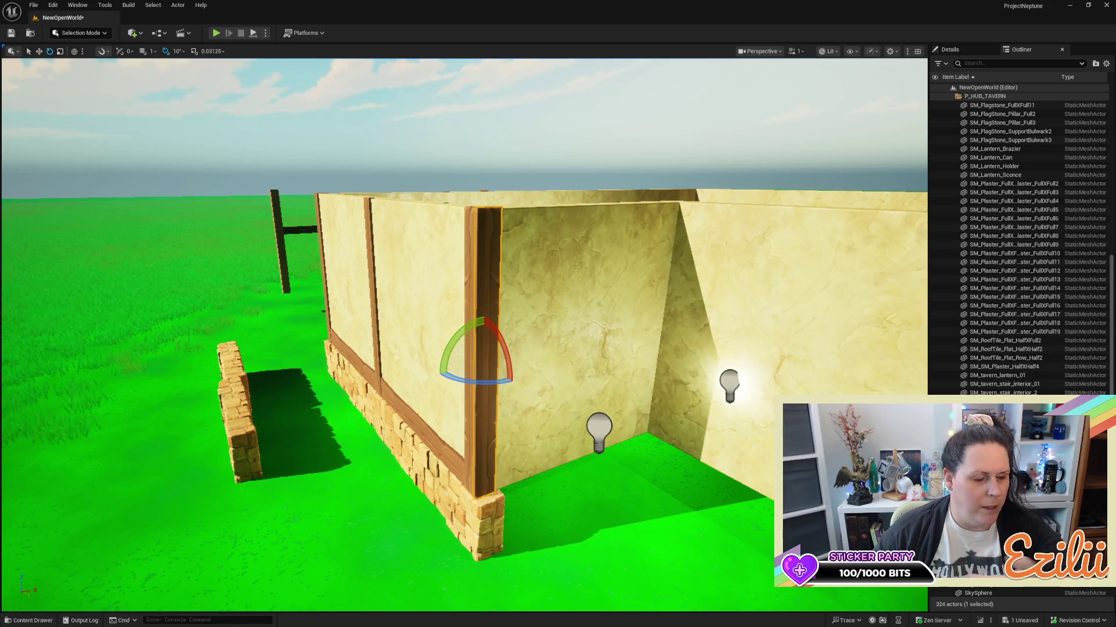
# Check the corner from several angles and push the post slightly outward, flush with the wall edge.
pyautogui.press('w')
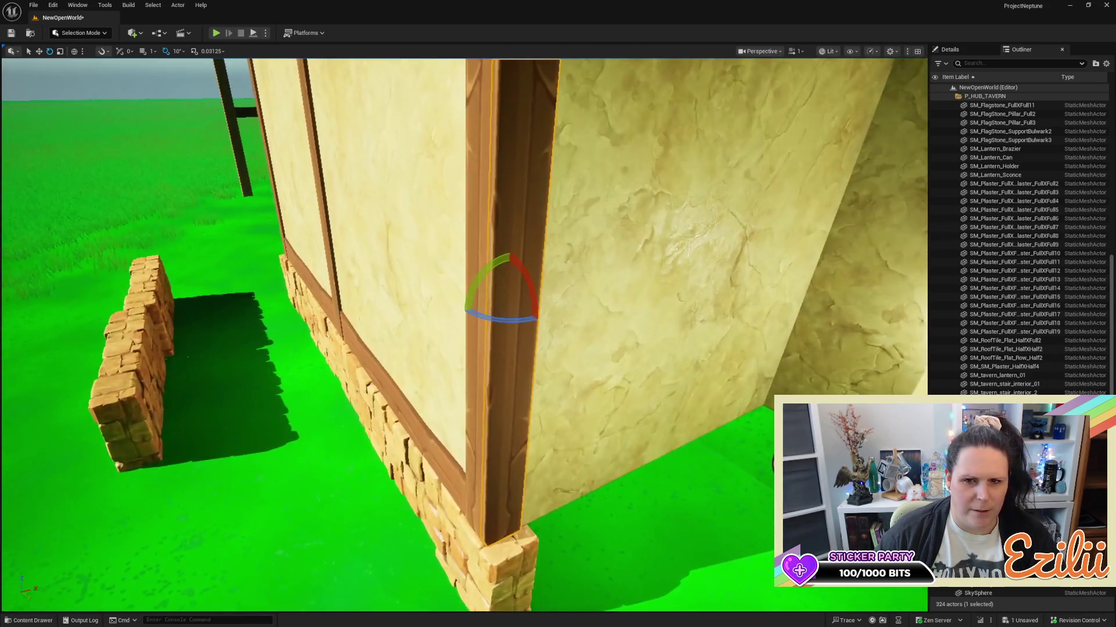
pyautogui.press('s')
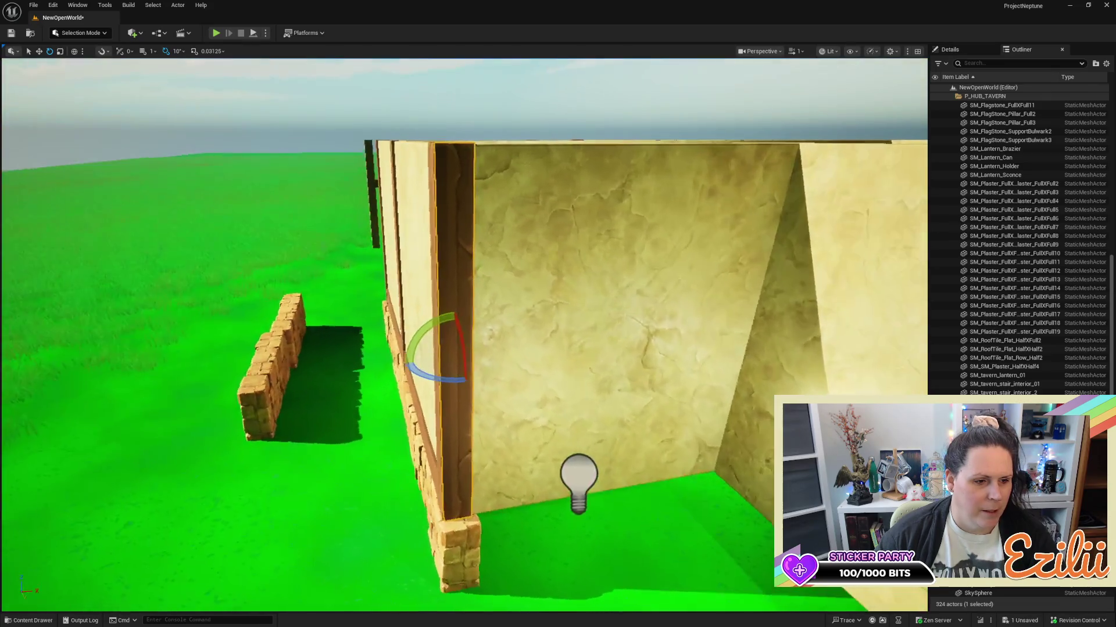
pyautogui.press('a')
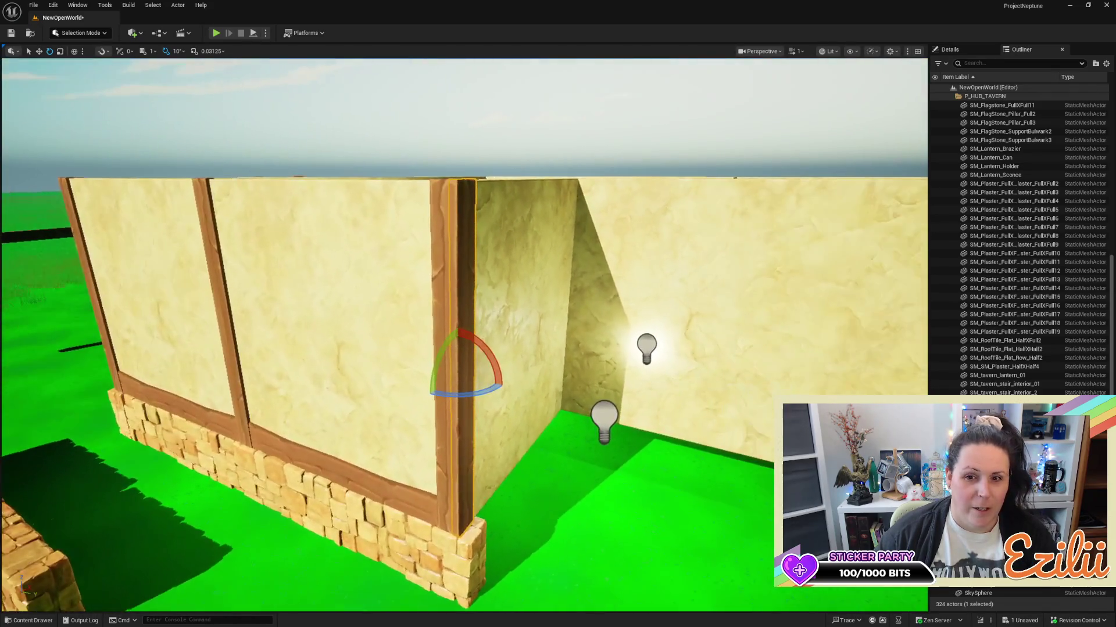
pyautogui.press('w')
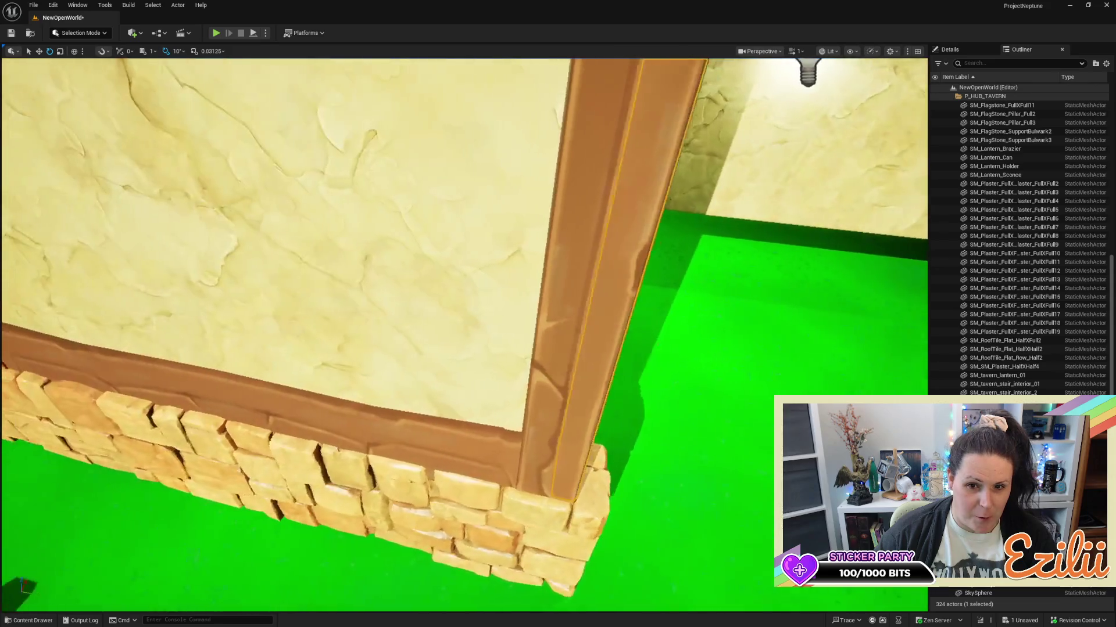
pyautogui.press('s')
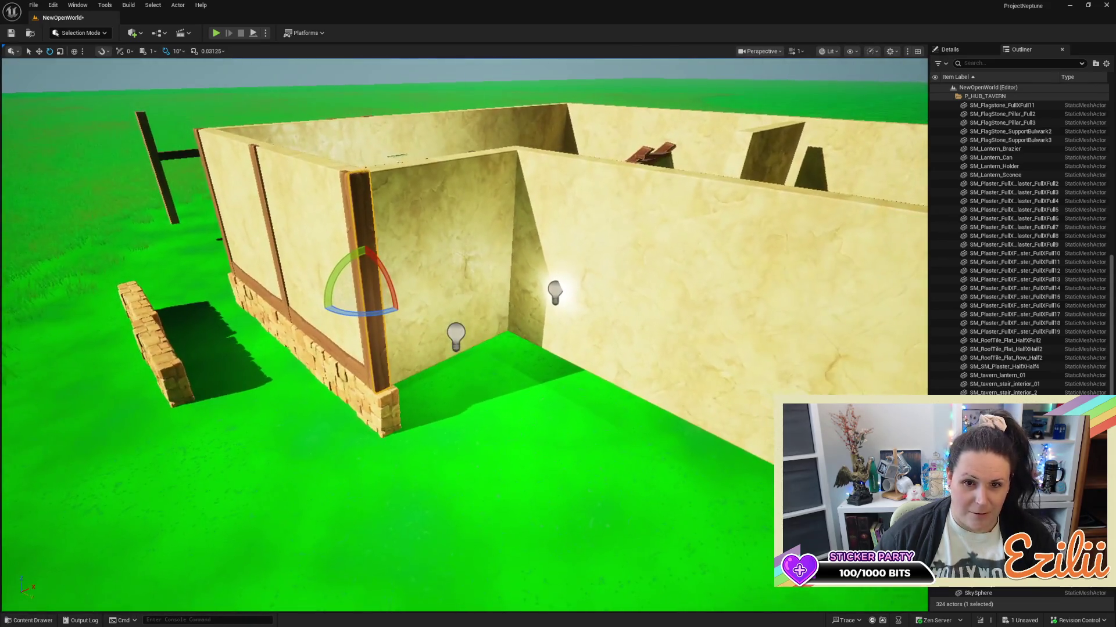
pyautogui.press('a')
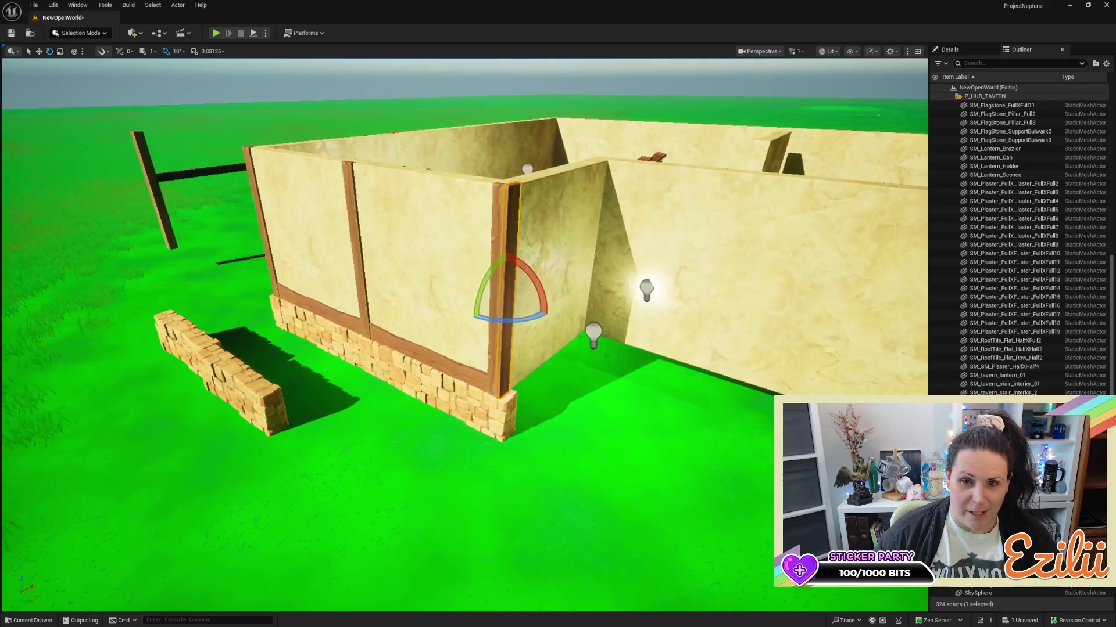
pyautogui.press('a')
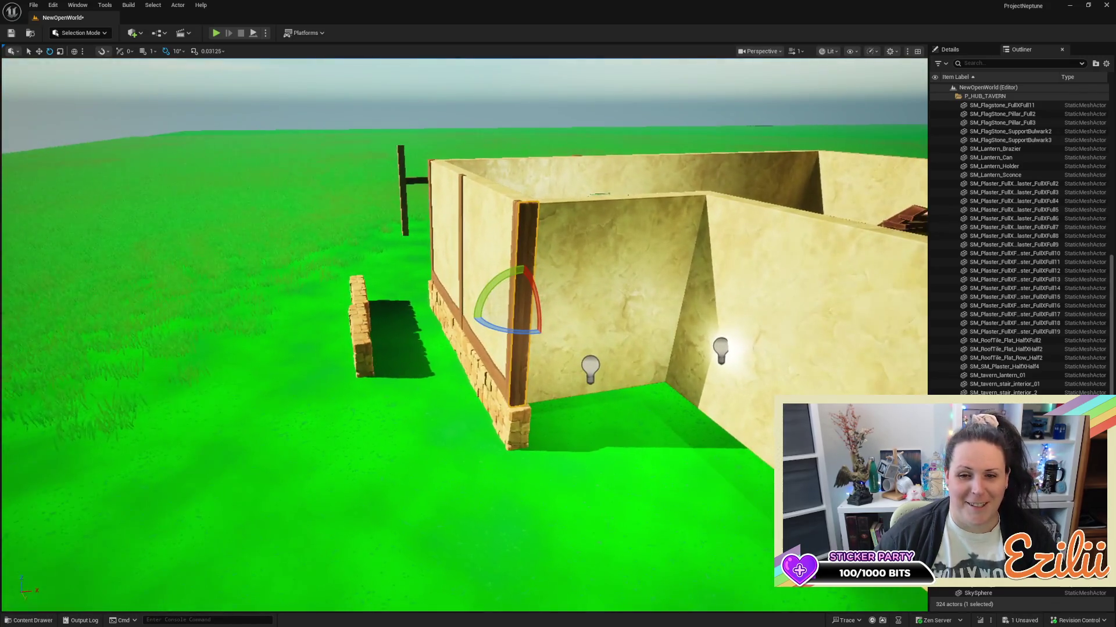
pyautogui.press('w')
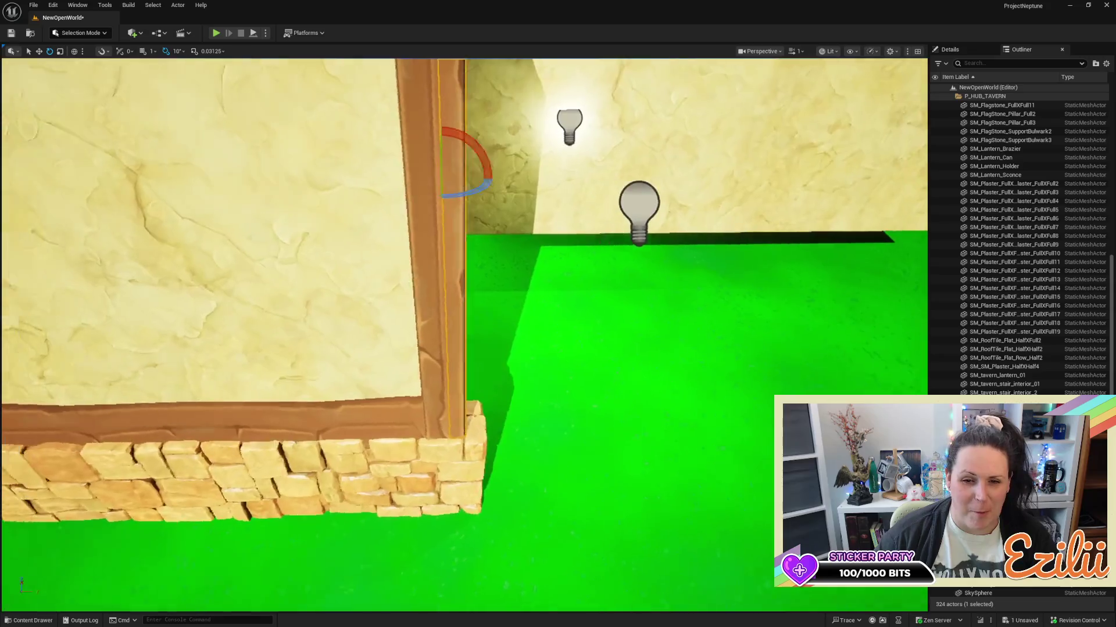
pyautogui.press('w')
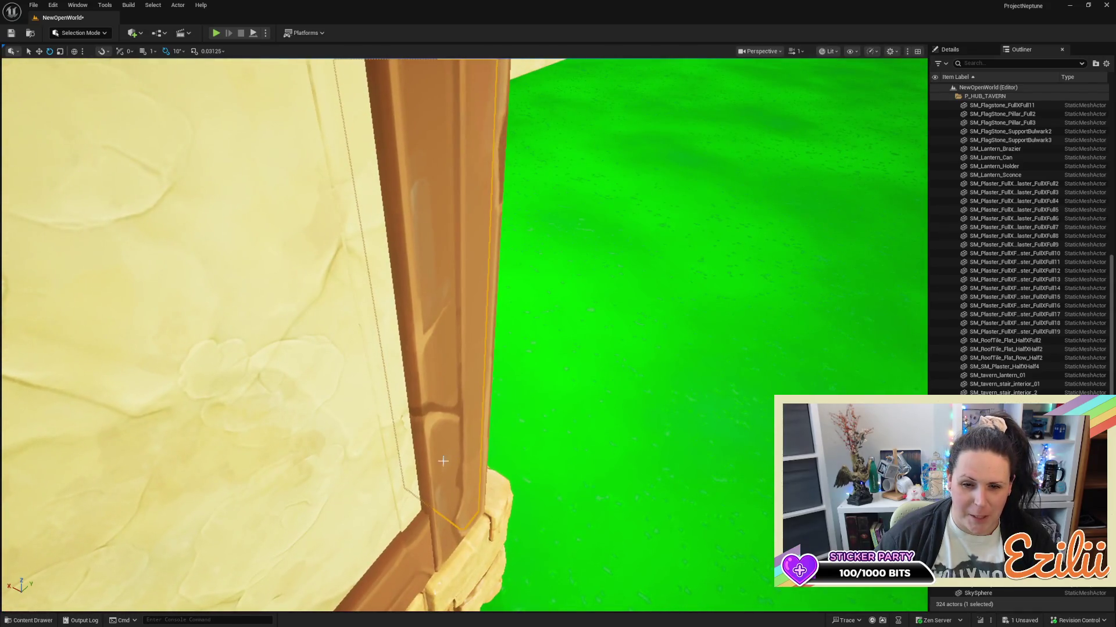
pyautogui.press('a')
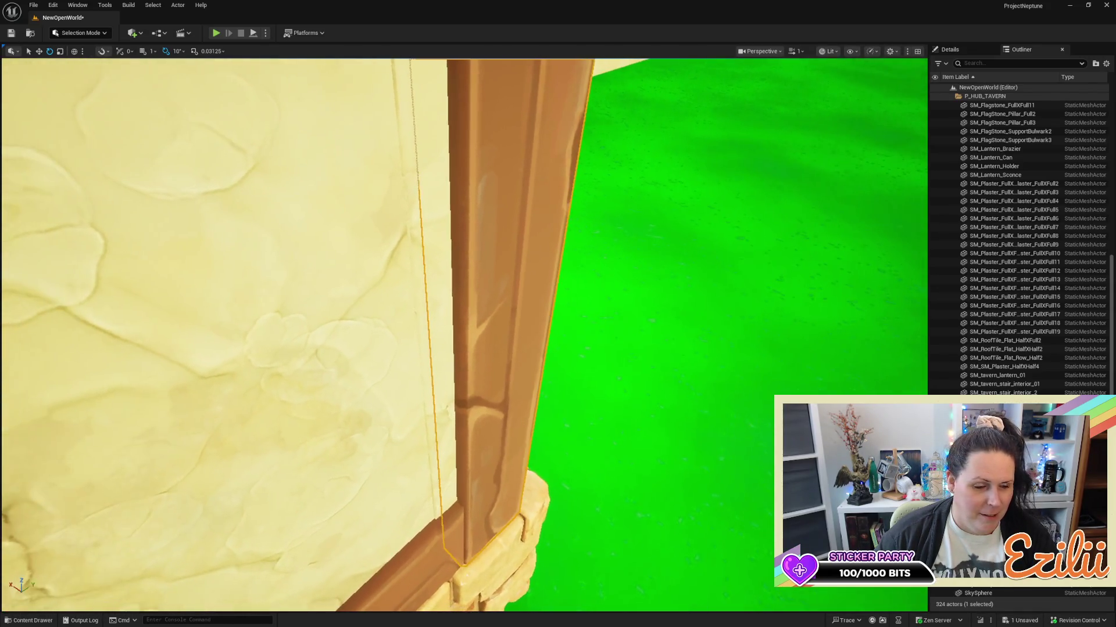
pyautogui.press('d')
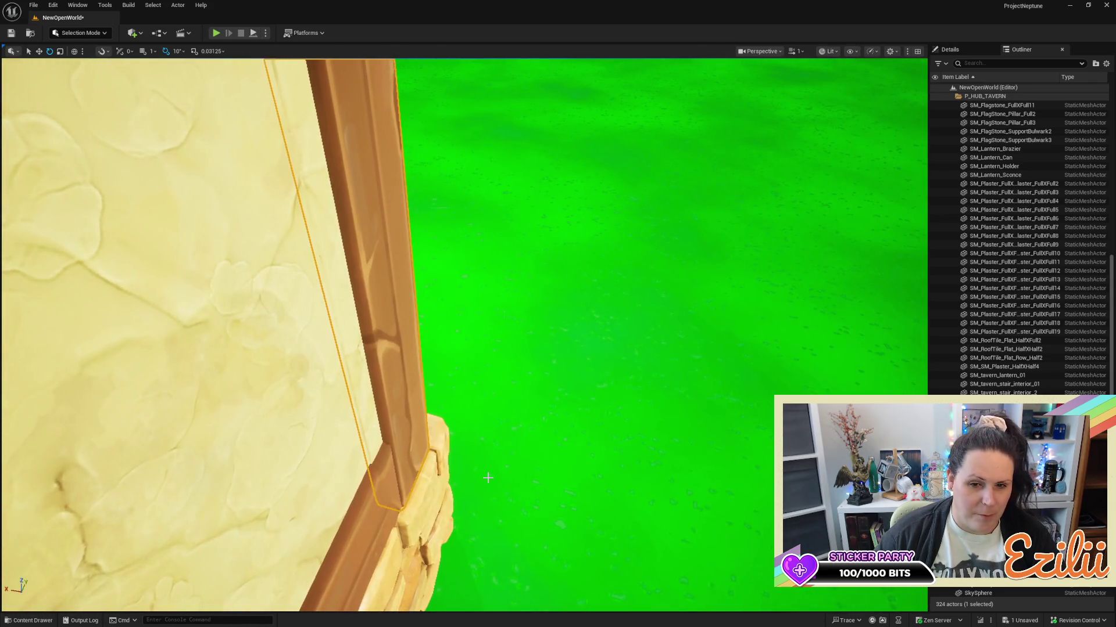
pyautogui.moveTo(430, 319); pyautogui.dragTo(430, 319)
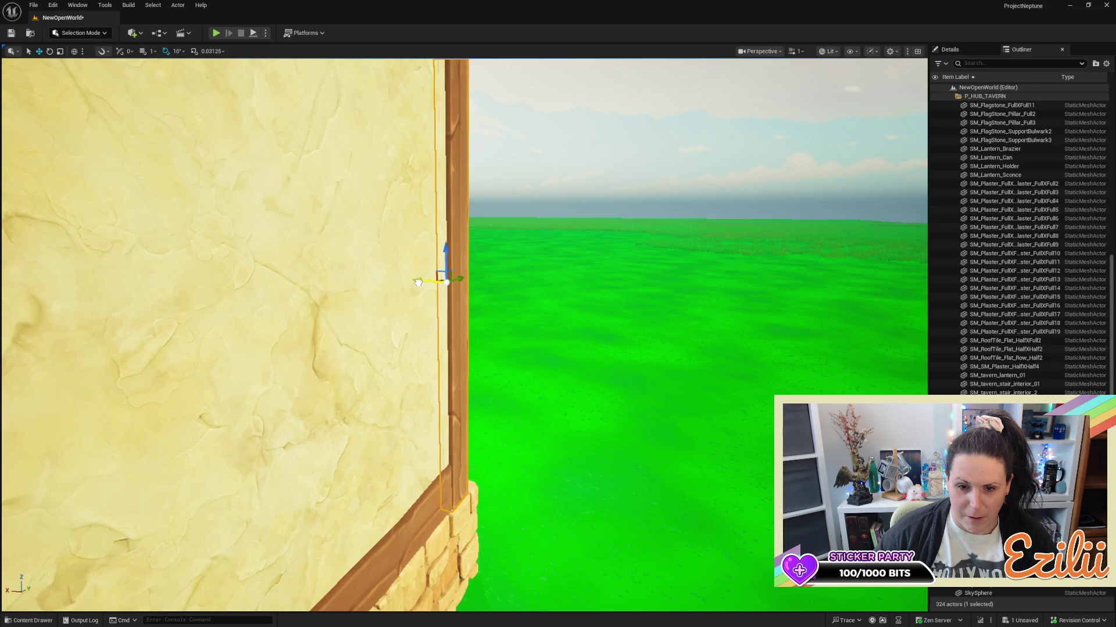
pyautogui.moveTo(418, 282)
pyautogui.mouseDown()
pyautogui.moveTo(494, 289)
pyautogui.moveTo(514, 260)
pyautogui.mouseUp()
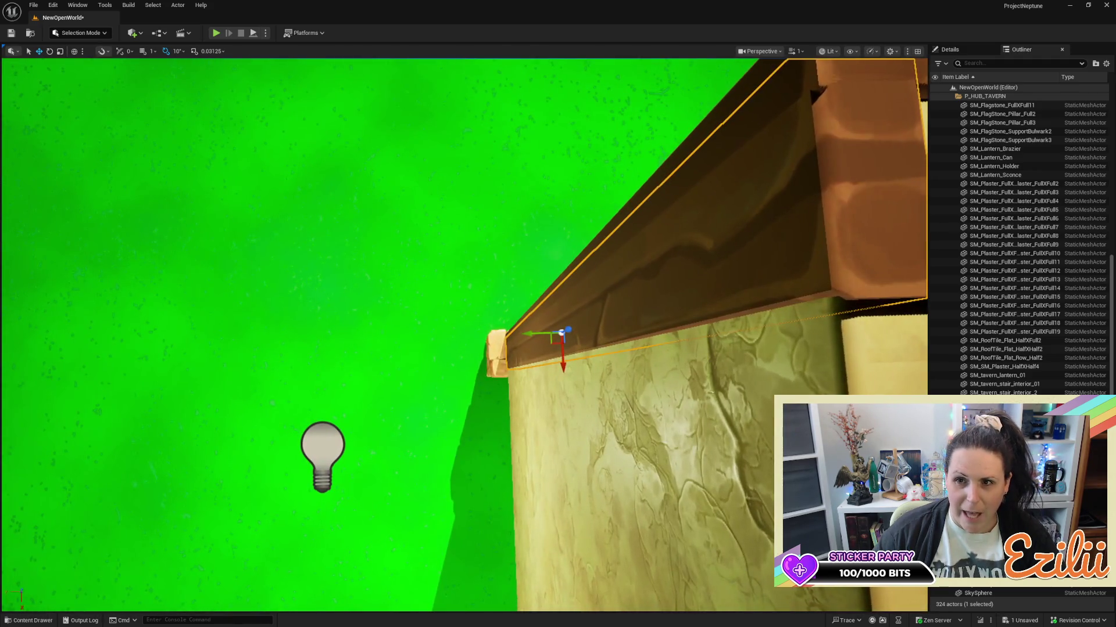
# Nudge the corner post slightly left and raise it until its top meets the wall top.
pyautogui.moveTo(558, 208); pyautogui.dragTo(558, 207)
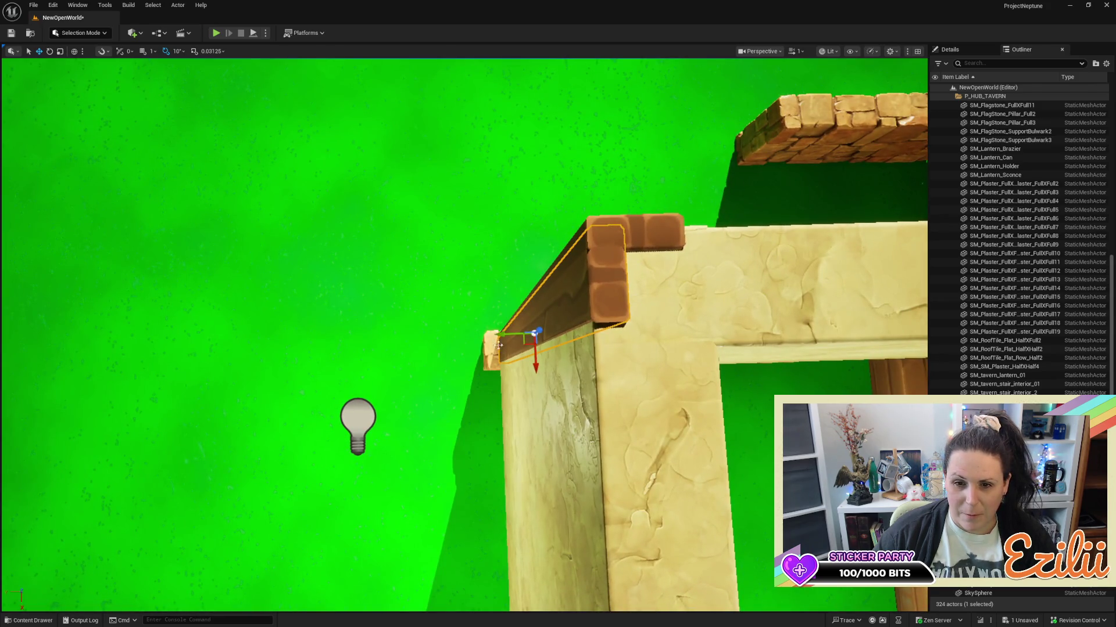
pyautogui.moveTo(512, 330); pyautogui.dragTo(510, 333)
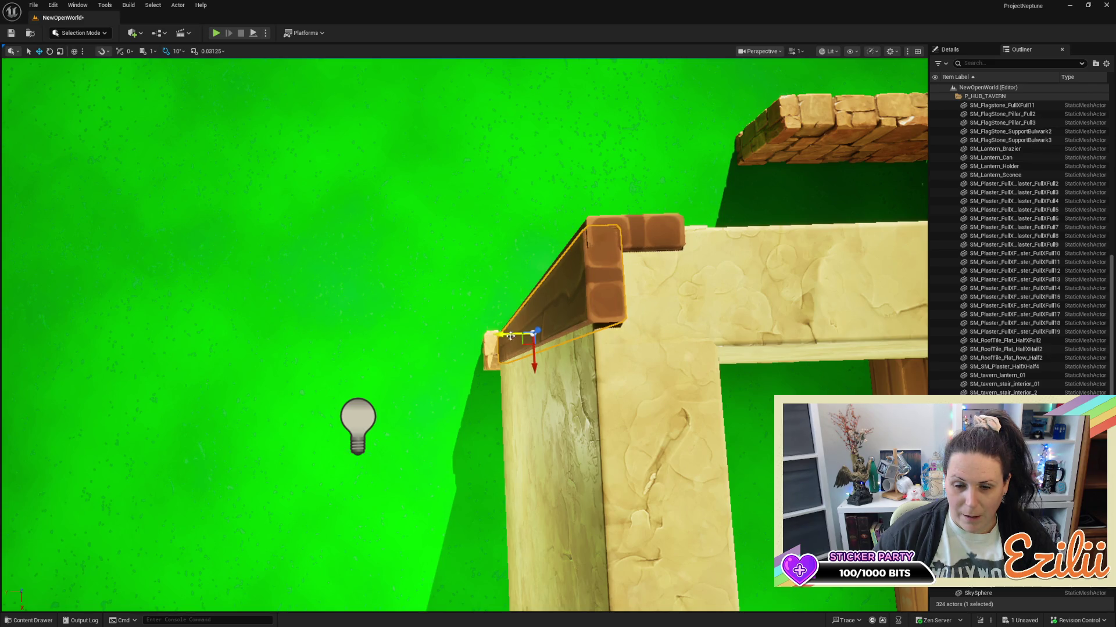
pyautogui.moveTo(535, 361)
pyautogui.mouseDown()
pyautogui.moveTo(511, 314)
pyautogui.moveTo(506, 349)
pyautogui.moveTo(514, 311)
pyautogui.moveTo(504, 318)
pyautogui.moveTo(547, 428)
pyautogui.mouseUp()
pyautogui.click(513, 336)
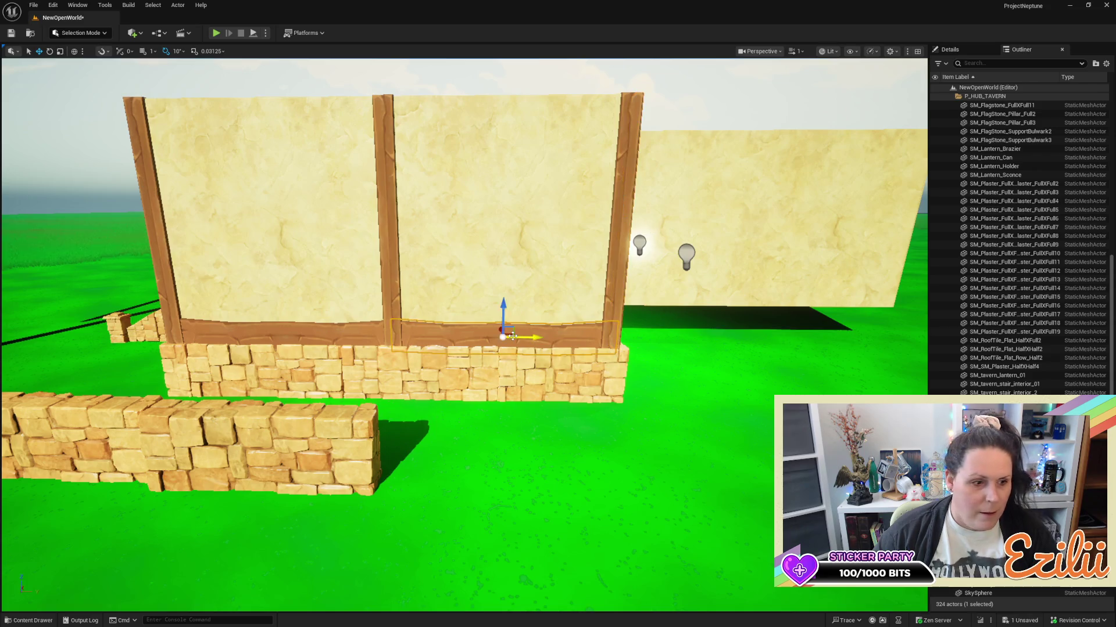
# Rotate the lower trim beam 180 degrees so it faces the other way.
pyautogui.moveTo(529, 289); pyautogui.dragTo(557, 339)
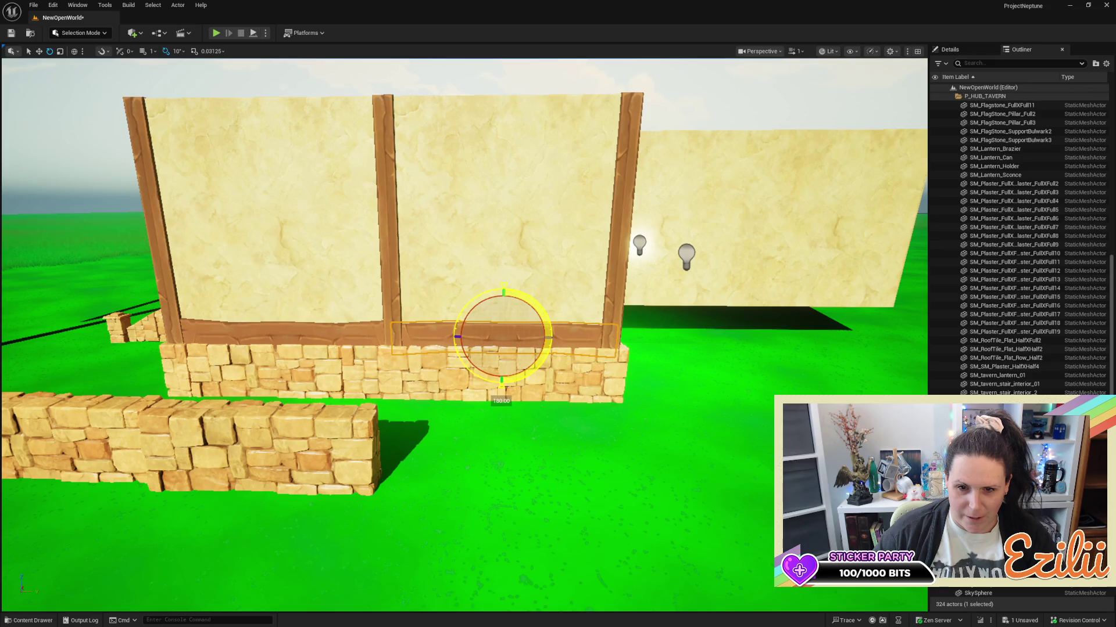
pyautogui.moveTo(451, 388)
pyautogui.mouseDown()
pyautogui.moveTo(444, 448)
pyautogui.moveTo(468, 448)
pyautogui.mouseUp()
pyautogui.moveTo(449, 389)
pyautogui.mouseDown()
pyautogui.moveTo(433, 418)
pyautogui.moveTo(449, 389)
pyautogui.mouseUp()
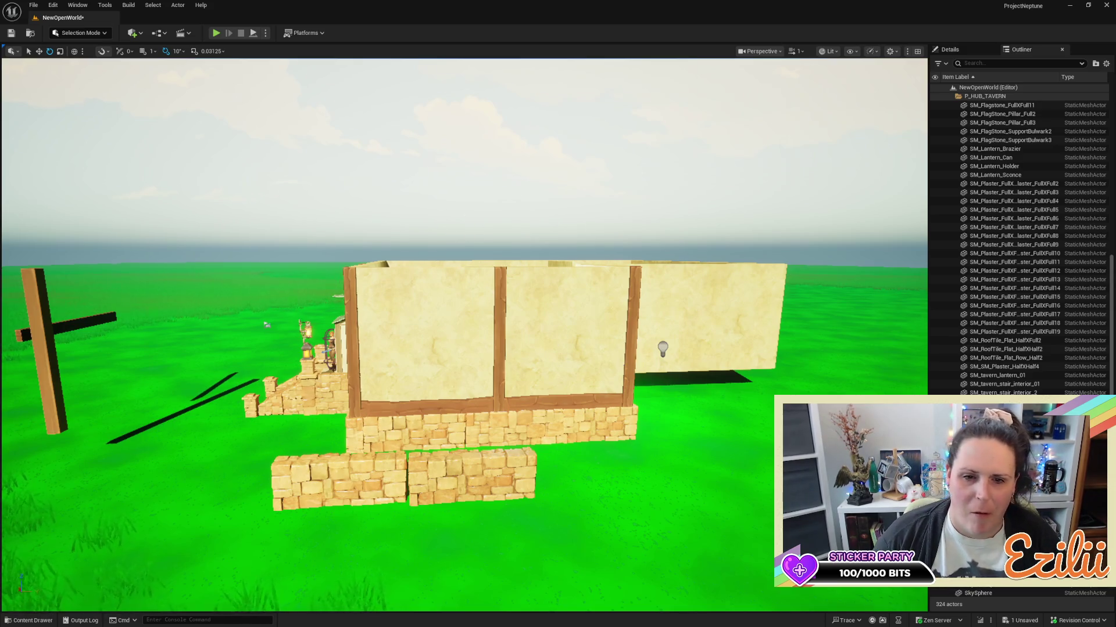
# Alt-drag a copy of the trim beam above the stonework into the inset corner.
pyautogui.press('d')
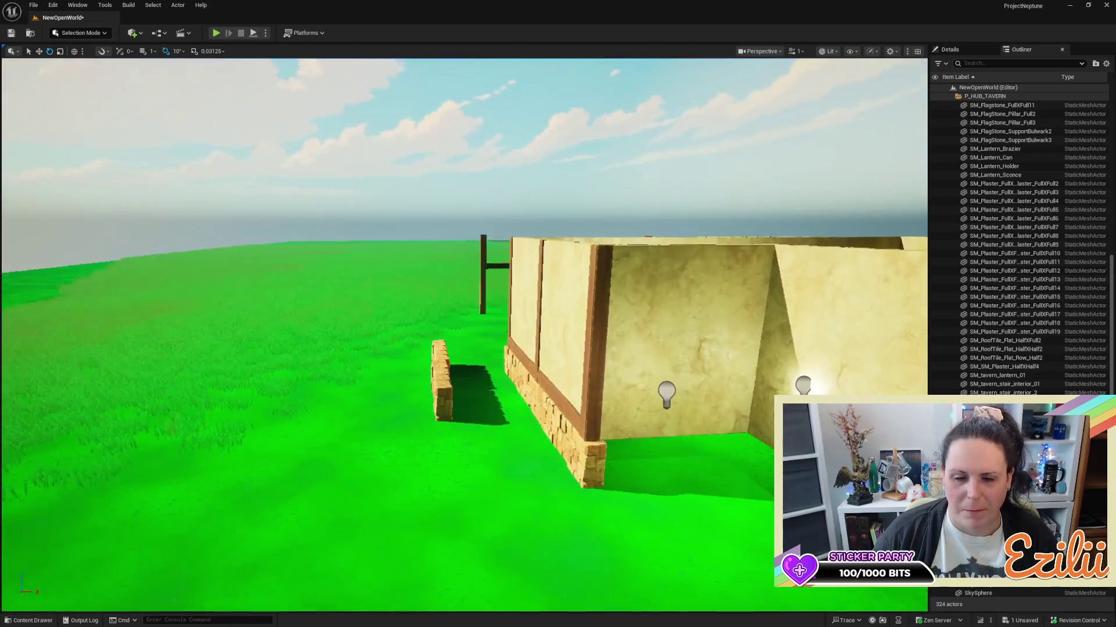
pyautogui.press('w')
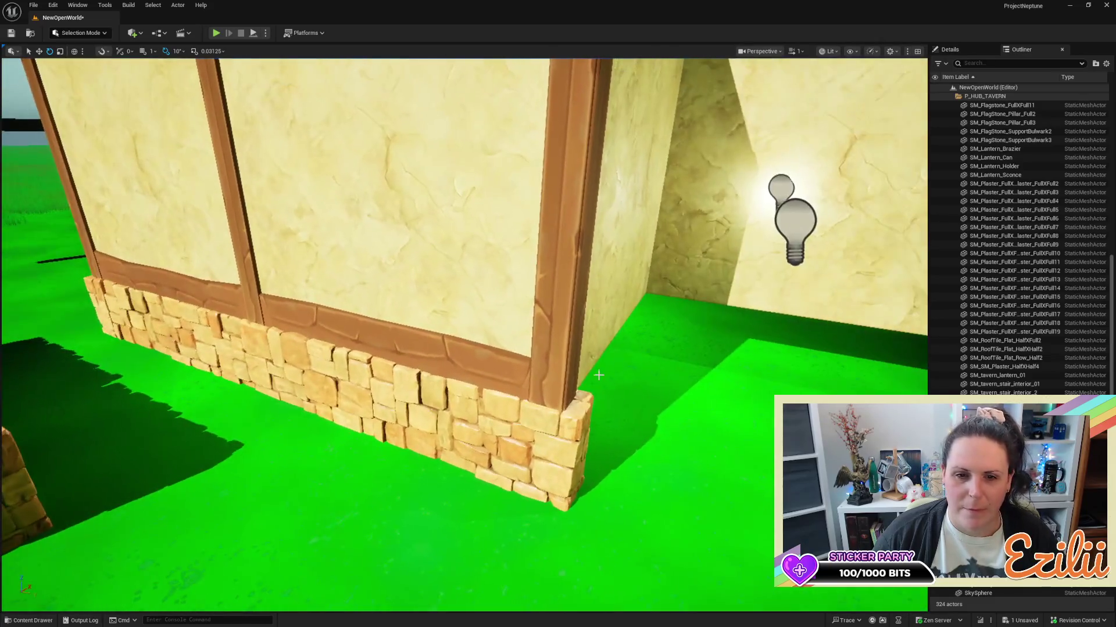
pyautogui.click(401, 337)
pyautogui.press('d')
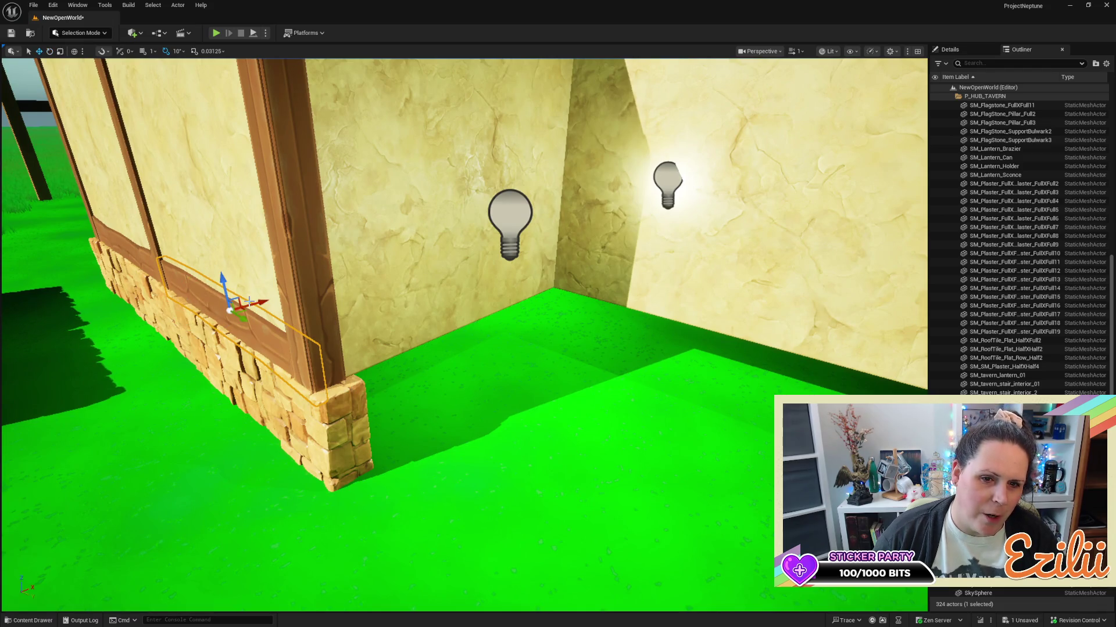
pyautogui.moveTo(251, 304)
pyautogui.mouseDown()
pyautogui.moveTo(364, 295)
pyautogui.moveTo(404, 273)
pyautogui.moveTo(372, 273)
pyautogui.moveTo(379, 328)
pyautogui.moveTo(365, 334)
pyautogui.moveTo(361, 267)
pyautogui.moveTo(410, 287)
pyautogui.moveTo(465, 283)
pyautogui.moveTo(493, 319)
pyautogui.moveTo(449, 338)
pyautogui.mouseUp()
pyautogui.press('e')
pyautogui.press('w')
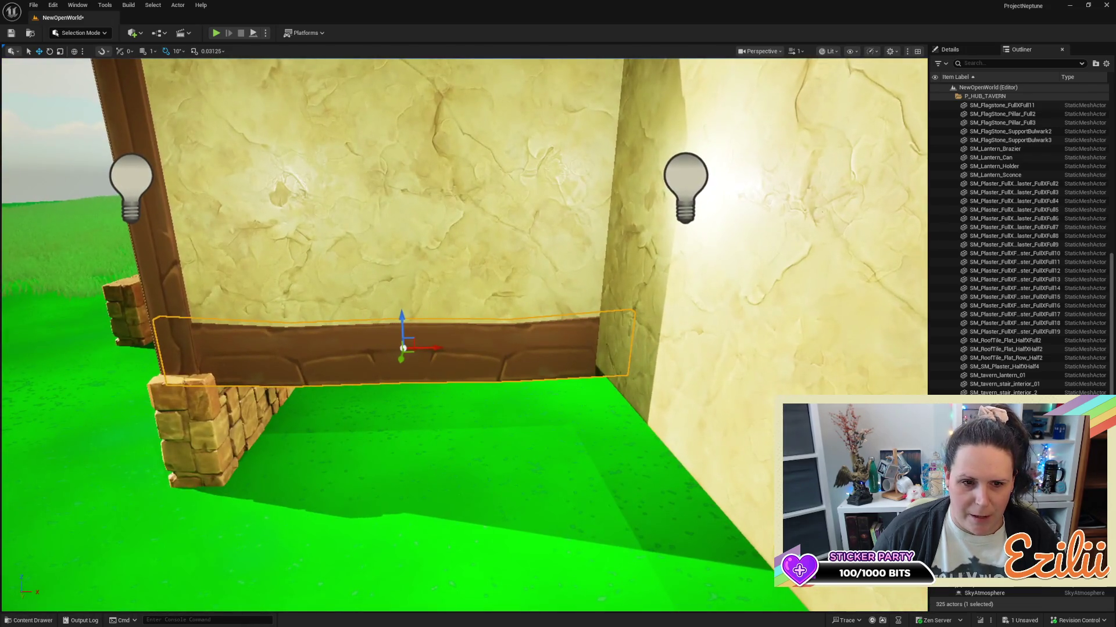
# Scale the beam copy shorter along X to fit the inset wall's base.
pyautogui.press('r')
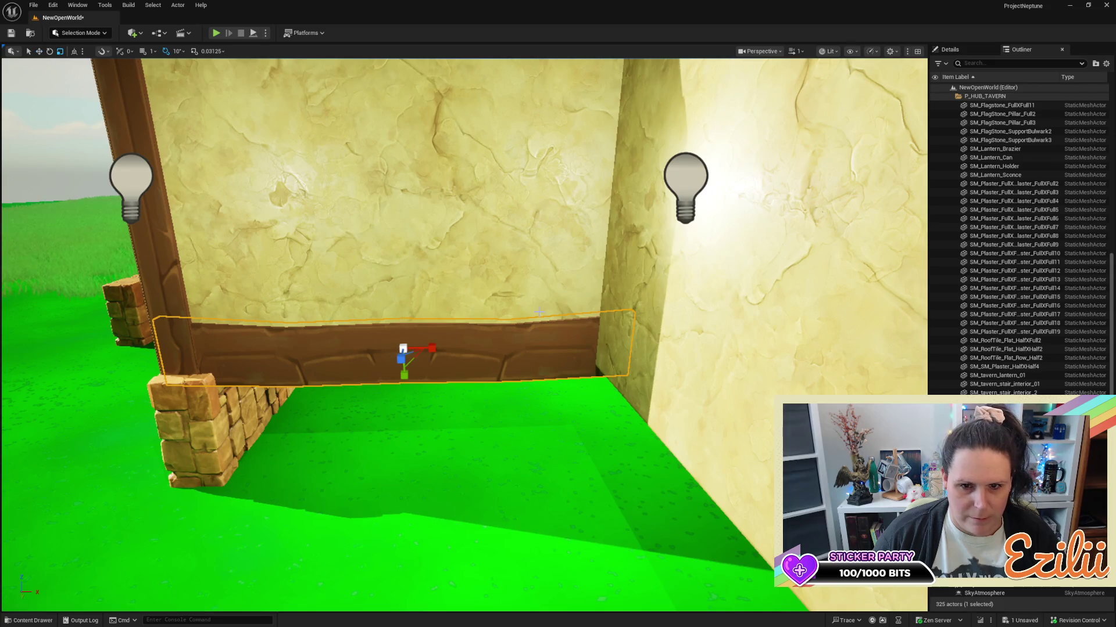
pyautogui.moveTo(432, 349)
pyautogui.mouseDown()
pyautogui.moveTo(302, 340)
pyautogui.moveTo(289, 381)
pyautogui.mouseUp()
pyautogui.press('w')
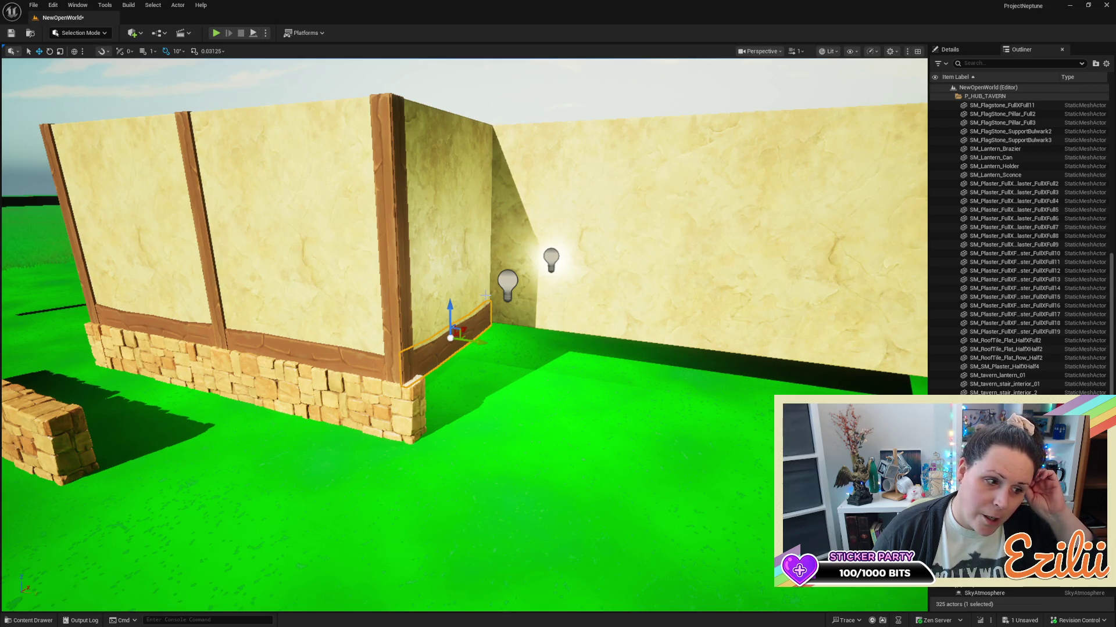
pyautogui.moveTo(489, 296)
pyautogui.mouseDown()
pyautogui.moveTo(459, 256)
pyautogui.moveTo(465, 198)
pyautogui.moveTo(402, 296)
pyautogui.mouseUp()
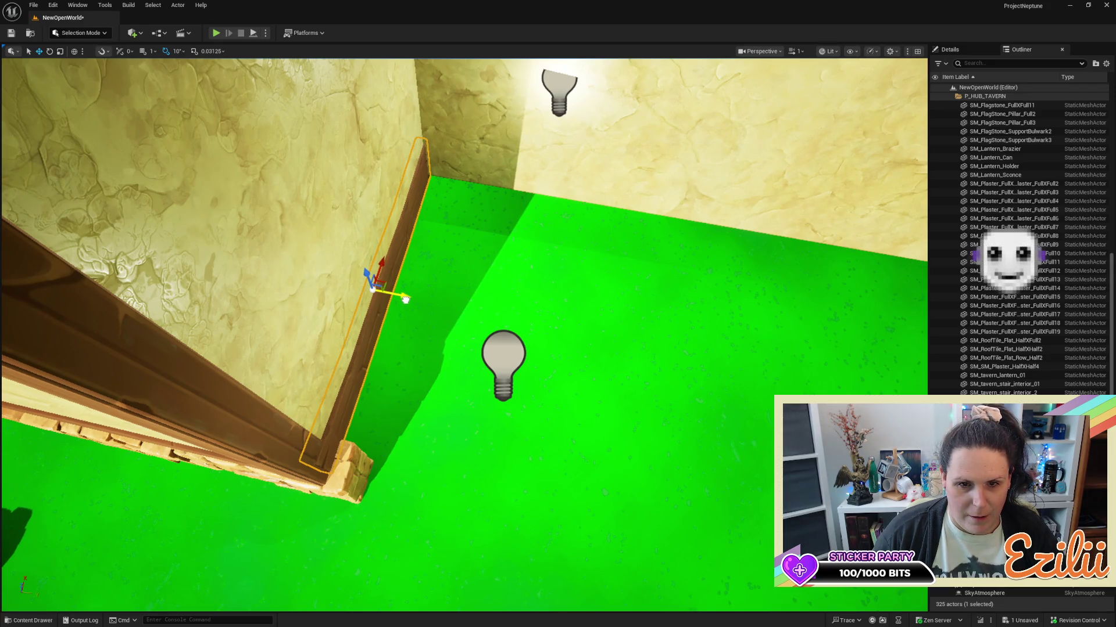
pyautogui.click(406, 302)
# Select both inset-corner trim beams and shift them slightly along Y to close the gap.
pyautogui.moveTo(263, 419); pyautogui.dragTo(388, 456)
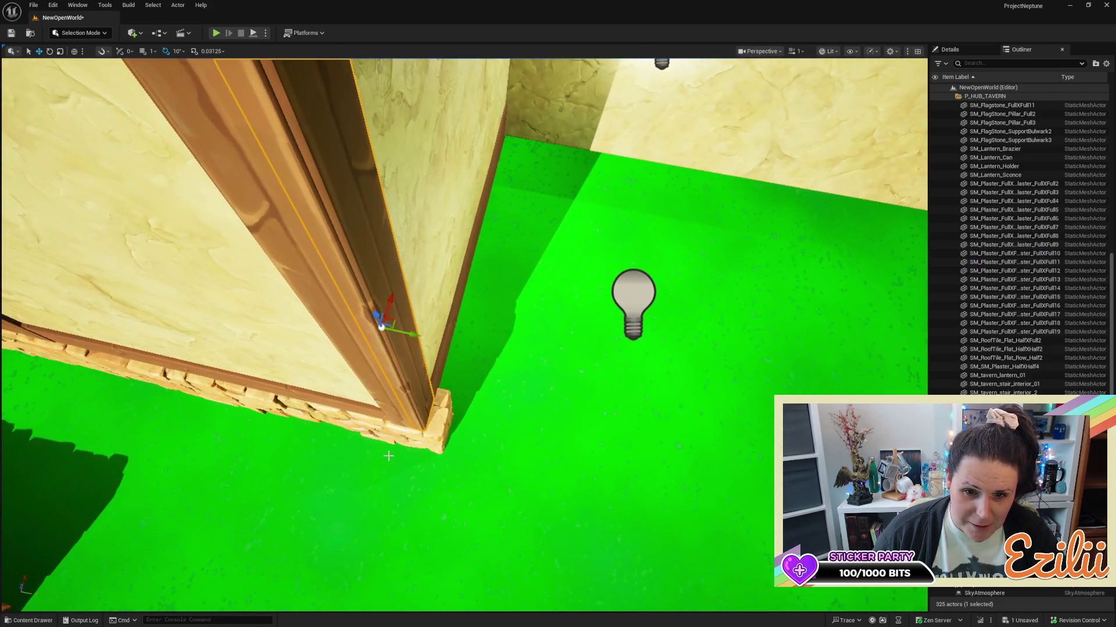
pyautogui.keyDown('ctrl'); pyautogui.click(366, 381); pyautogui.keyUp('ctrl')
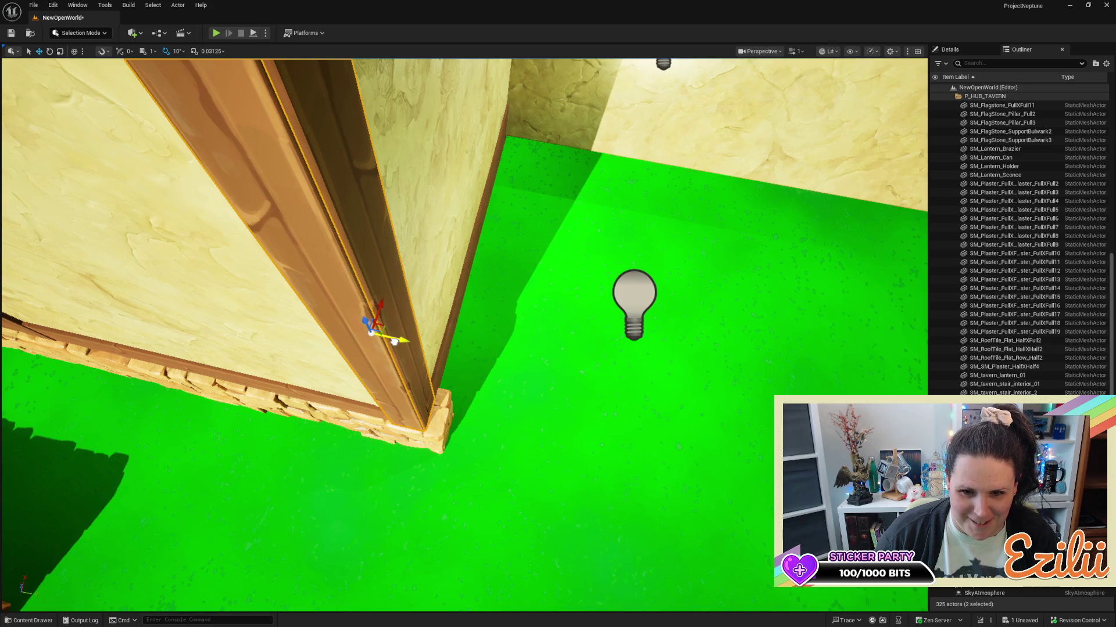
pyautogui.moveTo(394, 342)
pyautogui.mouseDown()
pyautogui.moveTo(418, 328)
pyautogui.moveTo(324, 281)
pyautogui.moveTo(337, 273)
pyautogui.moveTo(349, 319)
pyautogui.mouseUp()
pyautogui.click(323, 281)
pyautogui.moveTo(420, 266); pyautogui.dragTo(421, 266)
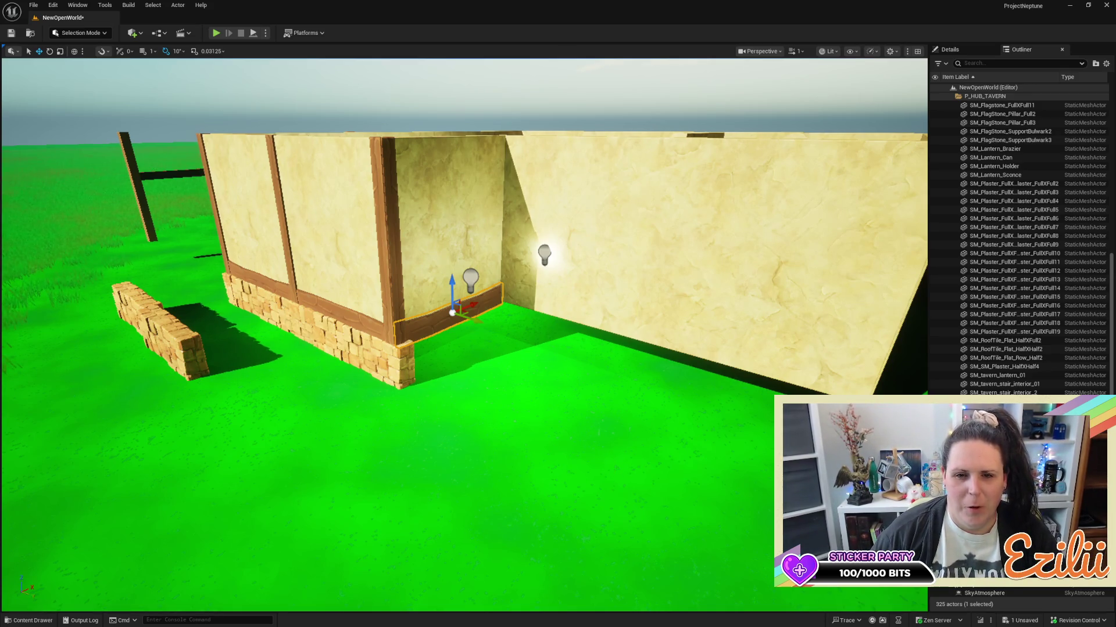
# Frame the plaster wall and duplicate the left corner post toward mid-wall.
pyautogui.press('Left')
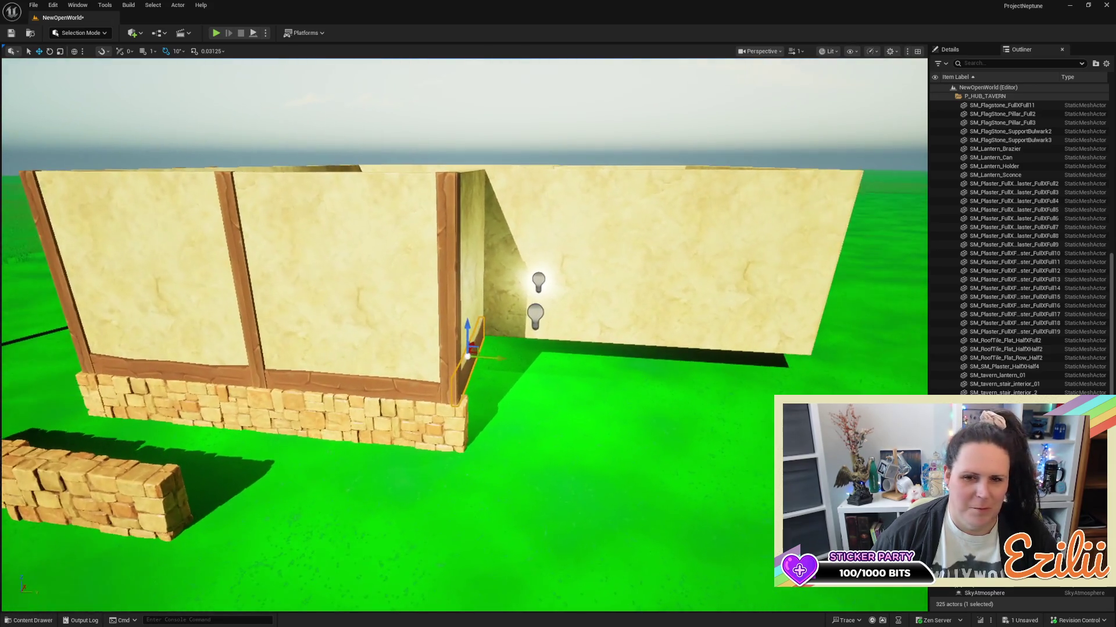
pyautogui.press('Up')
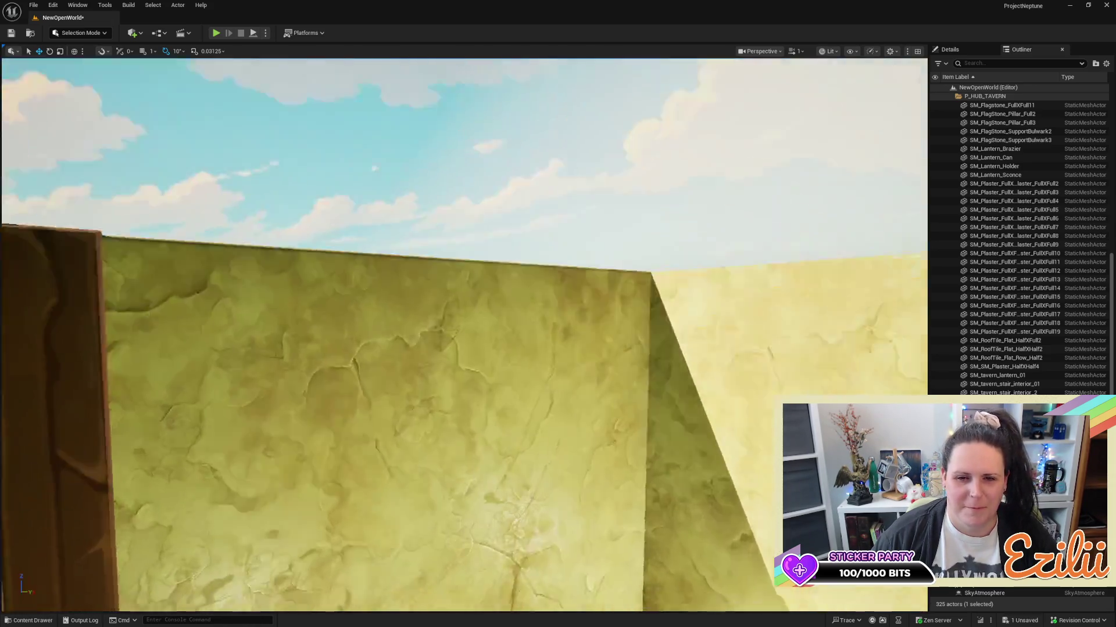
pyautogui.press('f')
pyautogui.click(393, 314)
pyautogui.moveTo(426, 340)
pyautogui.mouseDown()
pyautogui.moveTo(528, 344)
pyautogui.moveTo(606, 331)
pyautogui.moveTo(601, 341)
pyautogui.mouseUp()
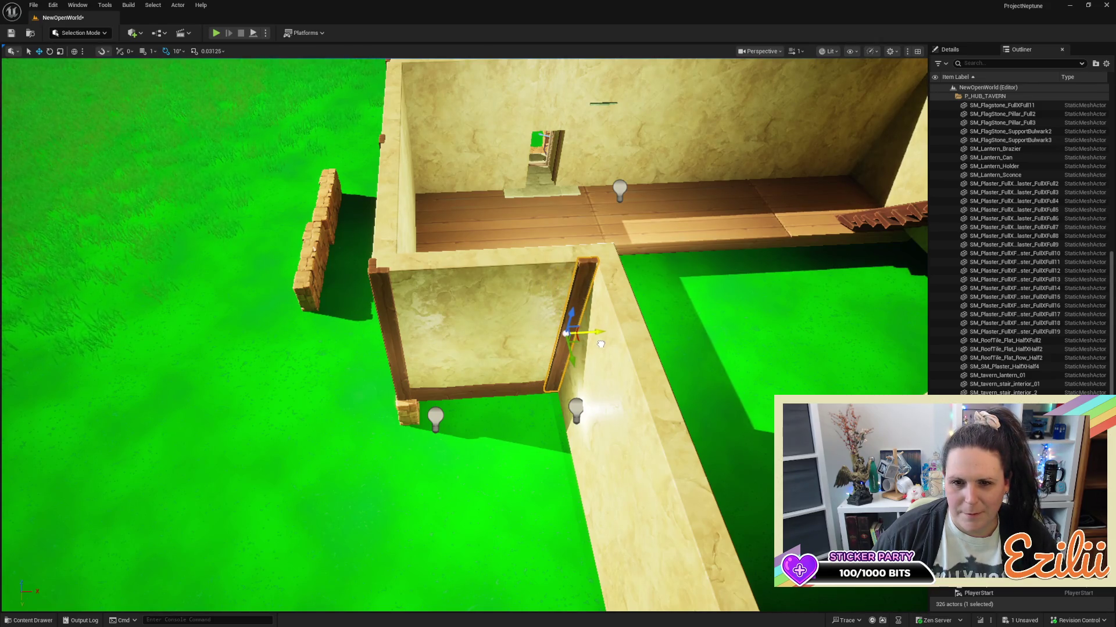
pyautogui.moveTo(602, 343); pyautogui.dragTo(557, 242)
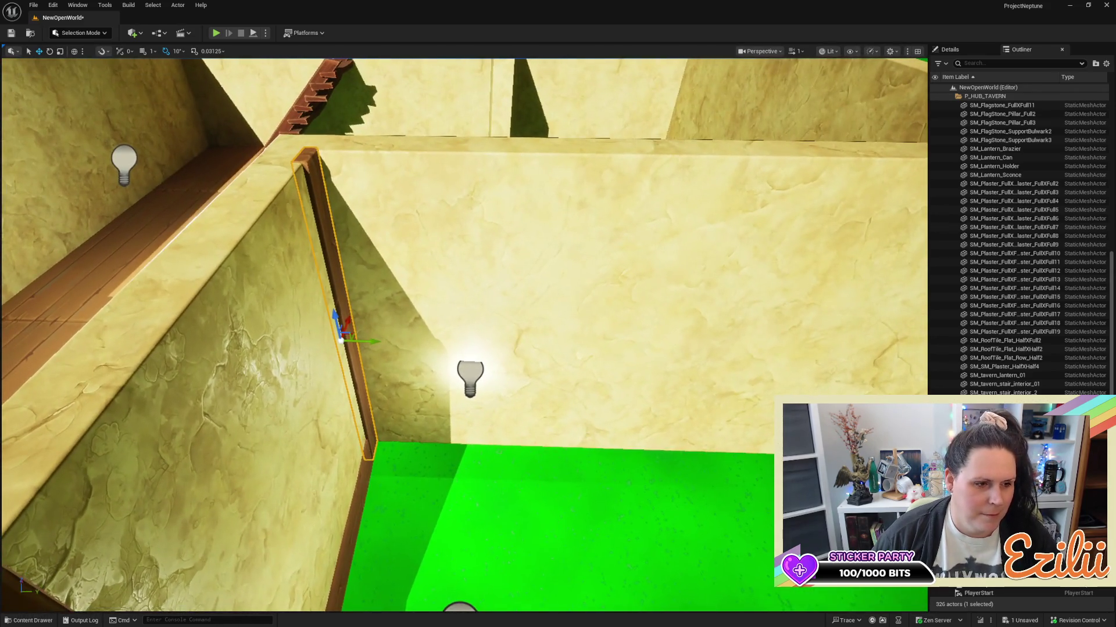
# Make another turned copy of the post and slide it into the inner corner of the inset walls.
pyautogui.moveTo(374, 342)
pyautogui.keyDown('alt'); pyautogui.mouseDown()
pyautogui.moveTo(412, 331)
pyautogui.moveTo(411, 345)
pyautogui.mouseUp(); pyautogui.keyUp('alt')
pyautogui.press('e')
pyautogui.moveTo(319, 347)
pyautogui.mouseDown()
pyautogui.moveTo(313, 361)
pyautogui.moveTo(366, 302)
pyautogui.moveTo(361, 323)
pyautogui.moveTo(373, 309)
pyautogui.mouseUp()
pyautogui.press('w')
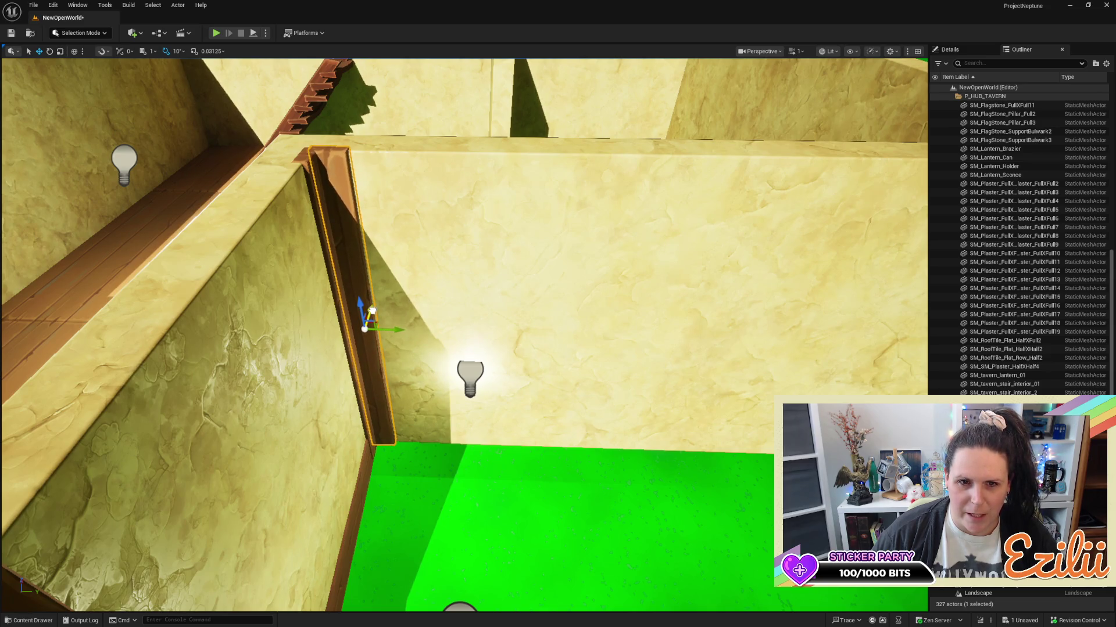
pyautogui.press('w')
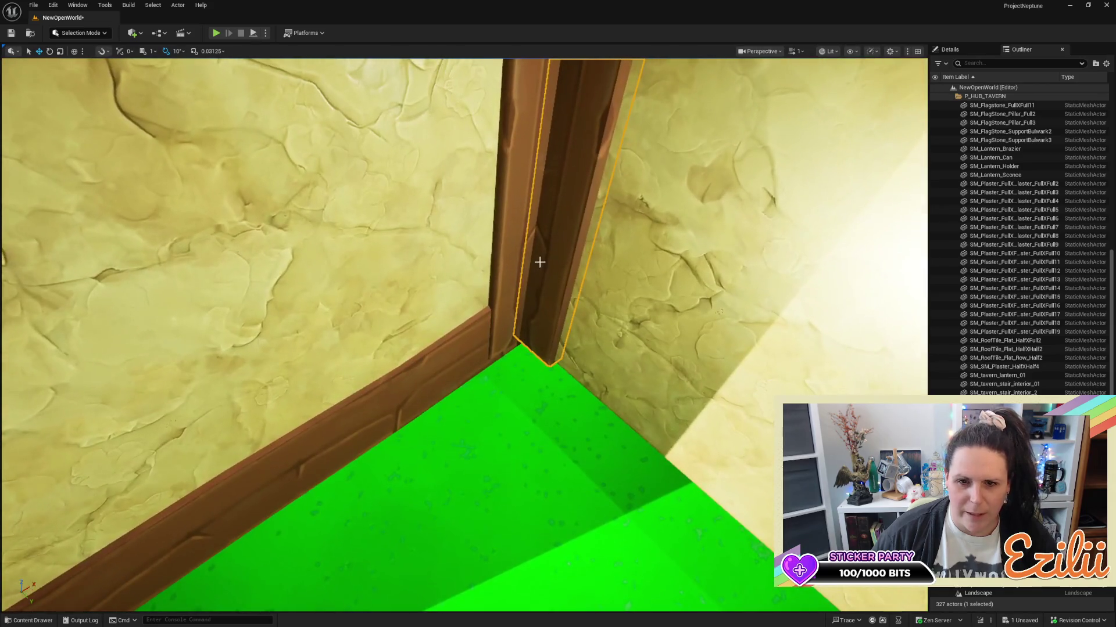
pyautogui.moveTo(494, 257)
pyautogui.mouseDown()
pyautogui.moveTo(575, 257)
pyautogui.moveTo(534, 257)
pyautogui.mouseUp()
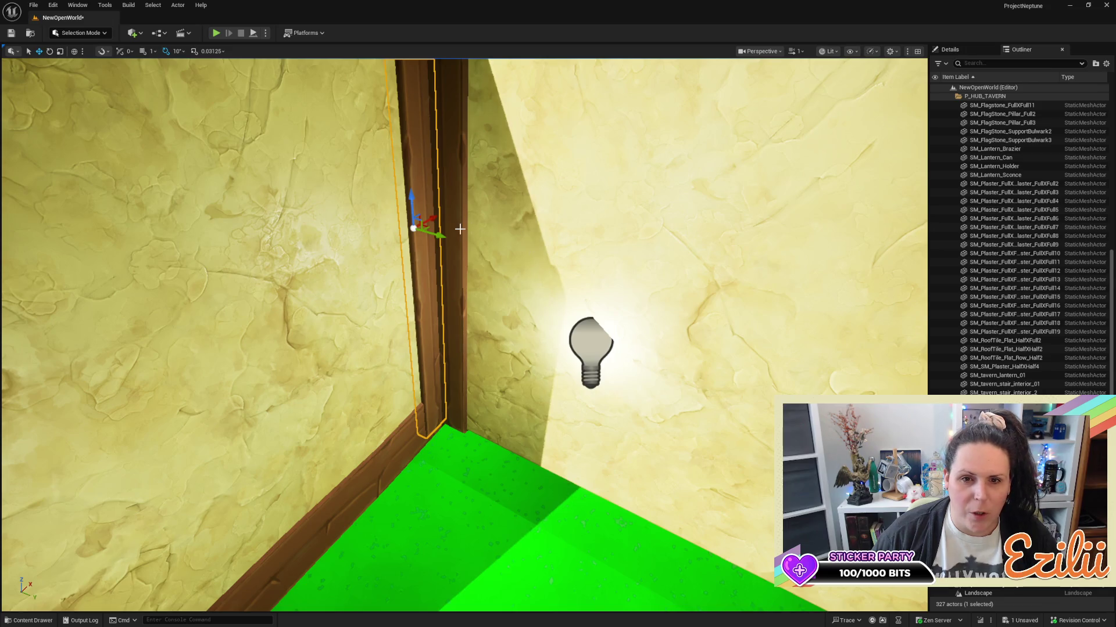
pyautogui.moveTo(433, 222); pyautogui.dragTo(427, 228)
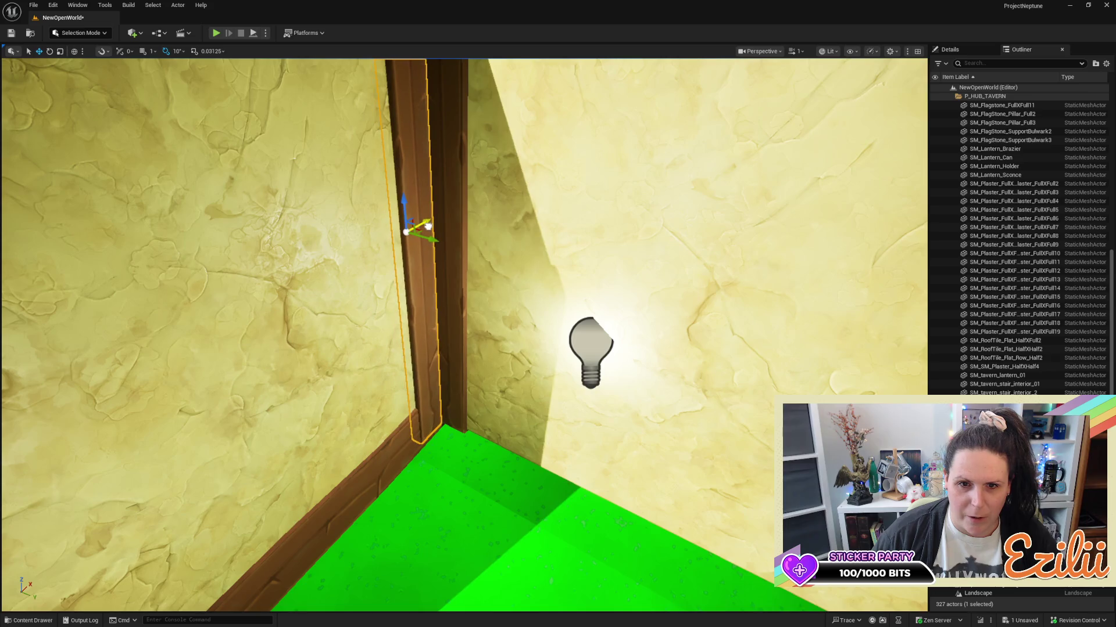
pyautogui.scroll(-5, 428, 226)
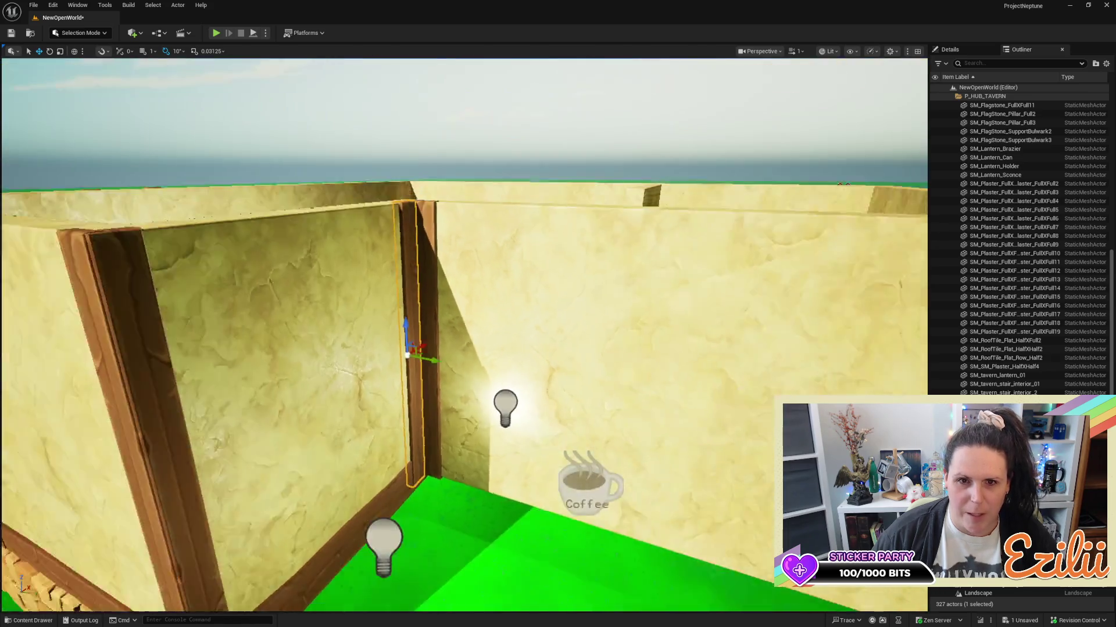
pyautogui.scroll(4, 427, 226)
pyautogui.moveTo(428, 226)
pyautogui.mouseDown()
pyautogui.moveTo(430, 140)
pyautogui.moveTo(430, 174)
pyautogui.moveTo(401, 221)
pyautogui.mouseUp()
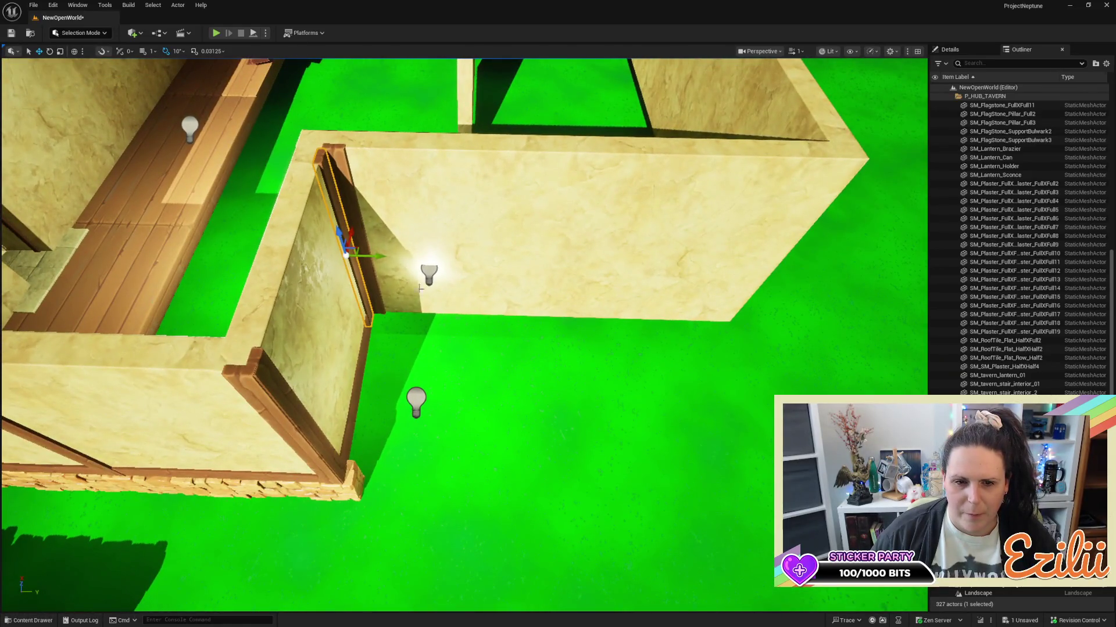
pyautogui.click(364, 363)
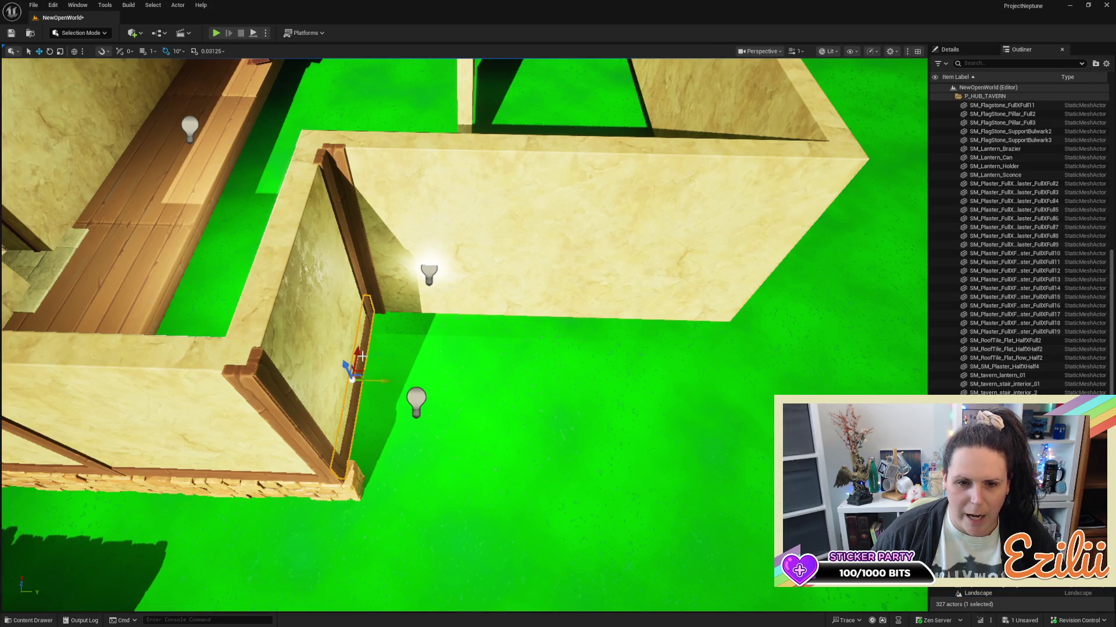
# Duplicate the lower trim beam upward and rotate the copy 90° along the other inset wall.
pyautogui.moveTo(355, 354); pyautogui.dragTo(360, 301)
pyautogui.press('e')
pyautogui.moveTo(403, 337)
pyautogui.mouseDown()
pyautogui.moveTo(415, 321)
pyautogui.moveTo(511, 311)
pyautogui.moveTo(470, 333)
pyautogui.mouseUp()
pyautogui.press('w')
# Delete the misplaced trim and copy the outer wall's base beam against the inset wall's base.
pyautogui.press('e')
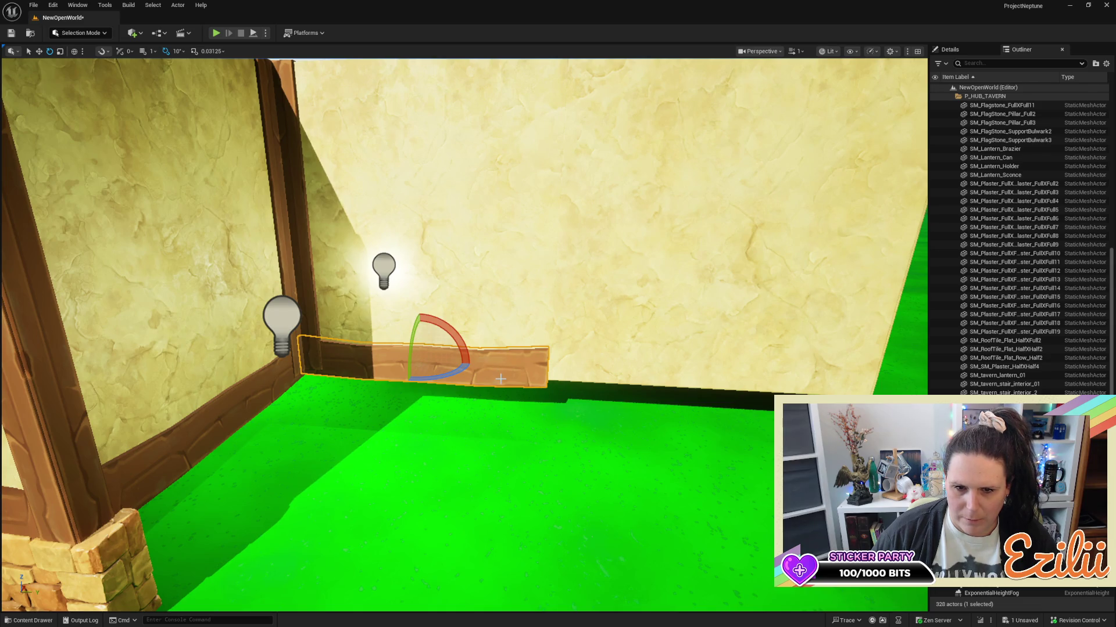
pyautogui.press('Delete')
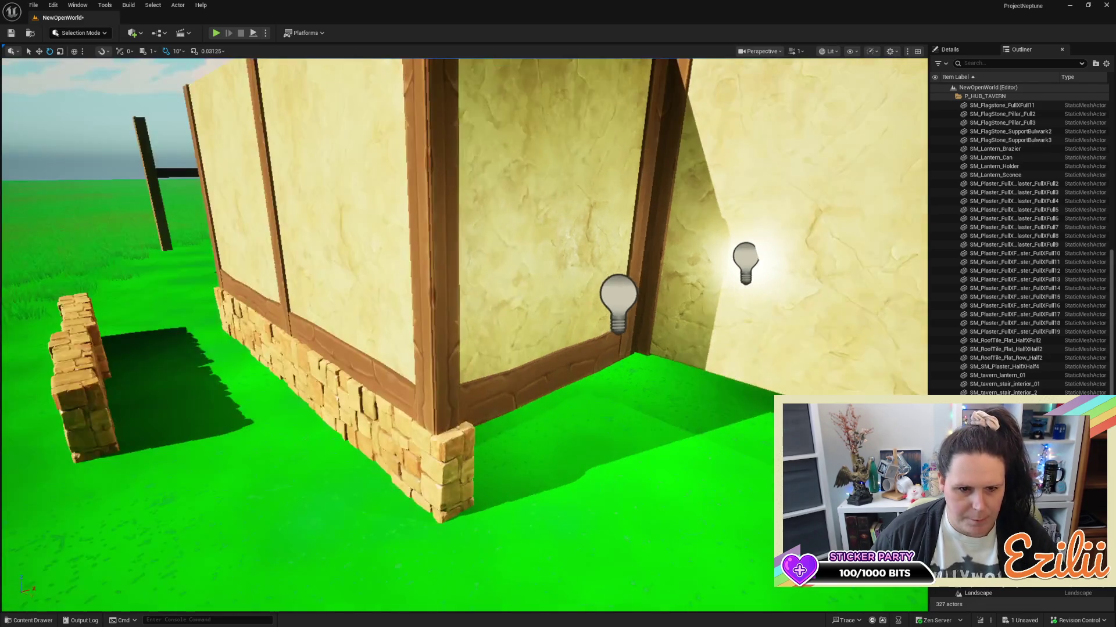
pyautogui.moveTo(489, 382); pyautogui.dragTo(488, 368)
pyautogui.click(488, 368)
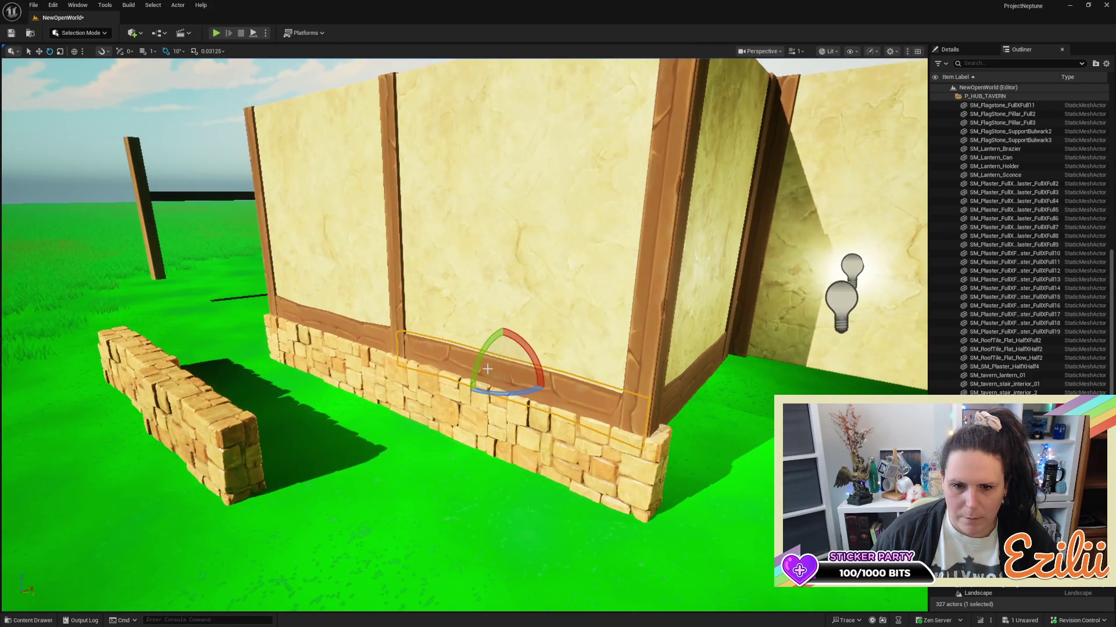
pyautogui.press('w')
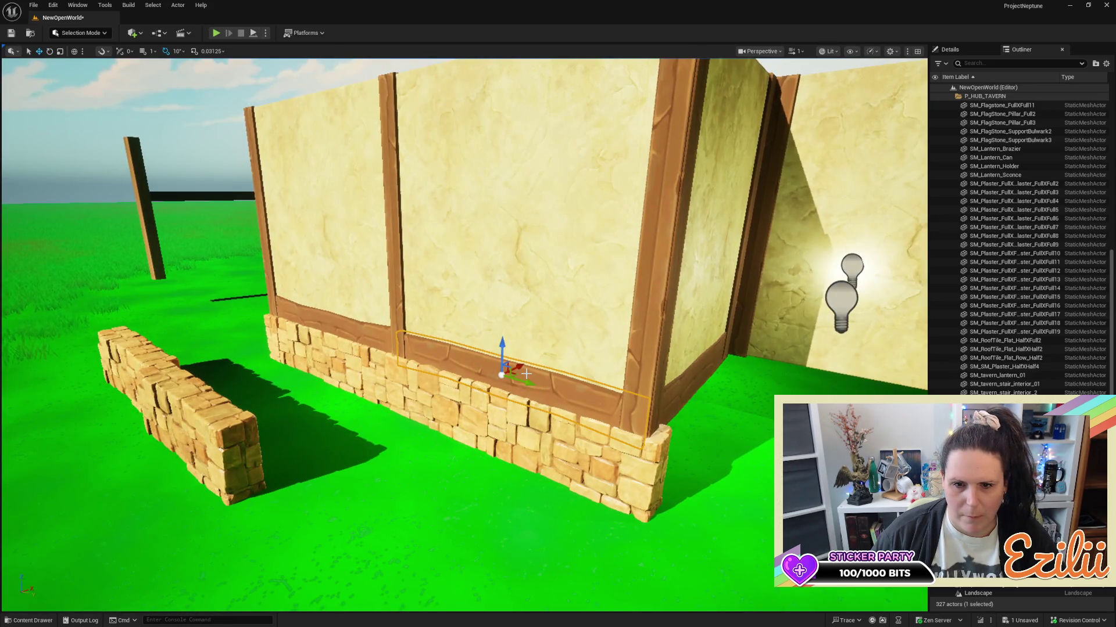
pyautogui.moveTo(526, 374)
pyautogui.mouseDown()
pyautogui.moveTo(680, 325)
pyautogui.moveTo(837, 334)
pyautogui.moveTo(881, 372)
pyautogui.mouseUp()
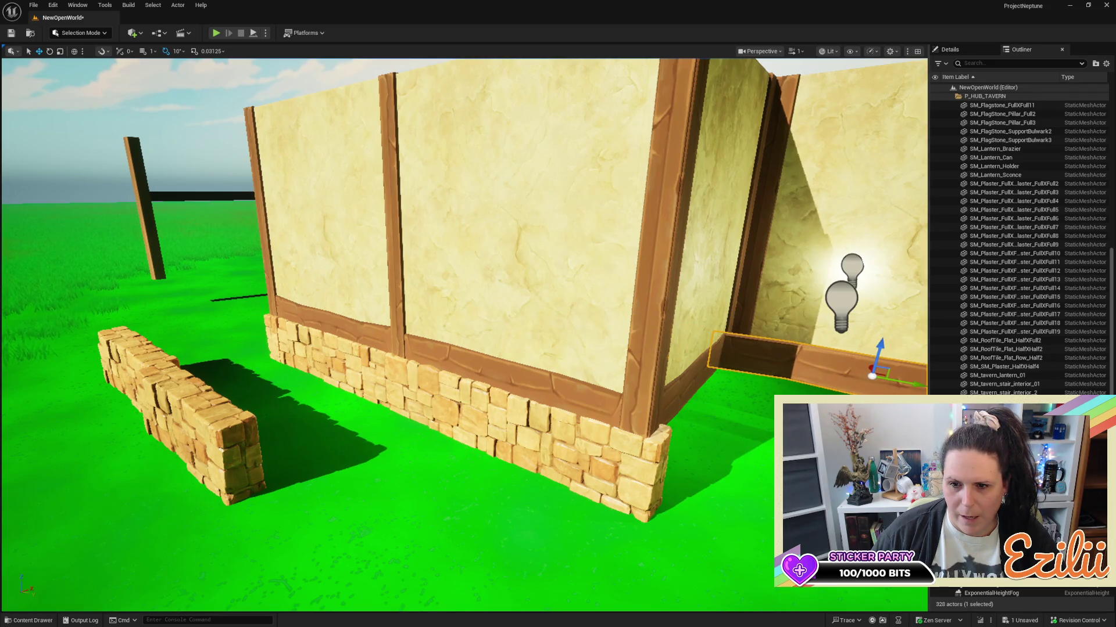
pyautogui.press('f')
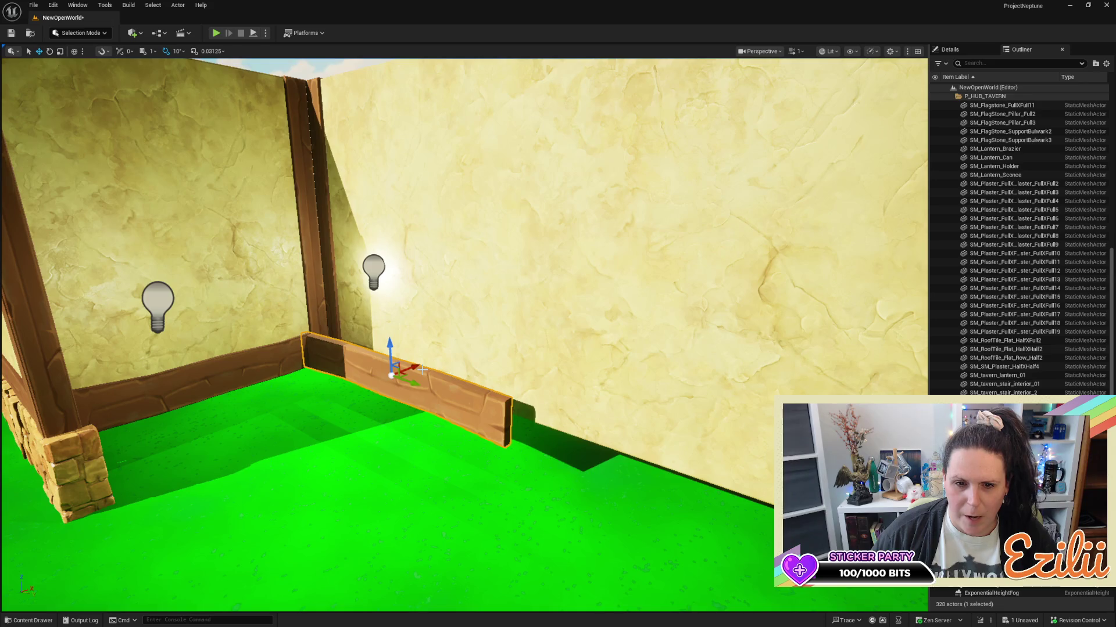
pyautogui.moveTo(422, 369)
pyautogui.mouseDown()
pyautogui.moveTo(445, 359)
pyautogui.moveTo(439, 380)
pyautogui.moveTo(549, 421)
pyautogui.mouseUp()
pyautogui.moveTo(391, 433)
pyautogui.mouseDown()
pyautogui.moveTo(417, 434)
pyautogui.moveTo(405, 433)
pyautogui.moveTo(395, 474)
pyautogui.moveTo(383, 476)
pyautogui.moveTo(406, 441)
pyautogui.moveTo(482, 385)
pyautogui.mouseUp()
# Zoom around to the tavern's inset corner and select the flagstone piece there.
pyautogui.press('e')
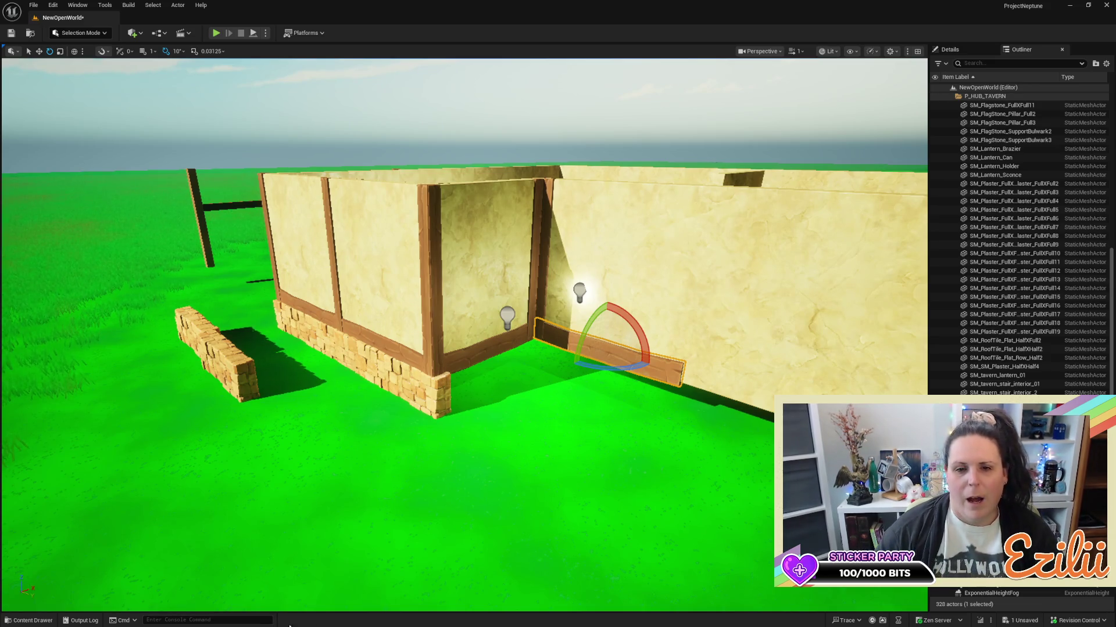
pyautogui.scroll(-3, 534, 358)
pyautogui.scroll(5, 534, 358)
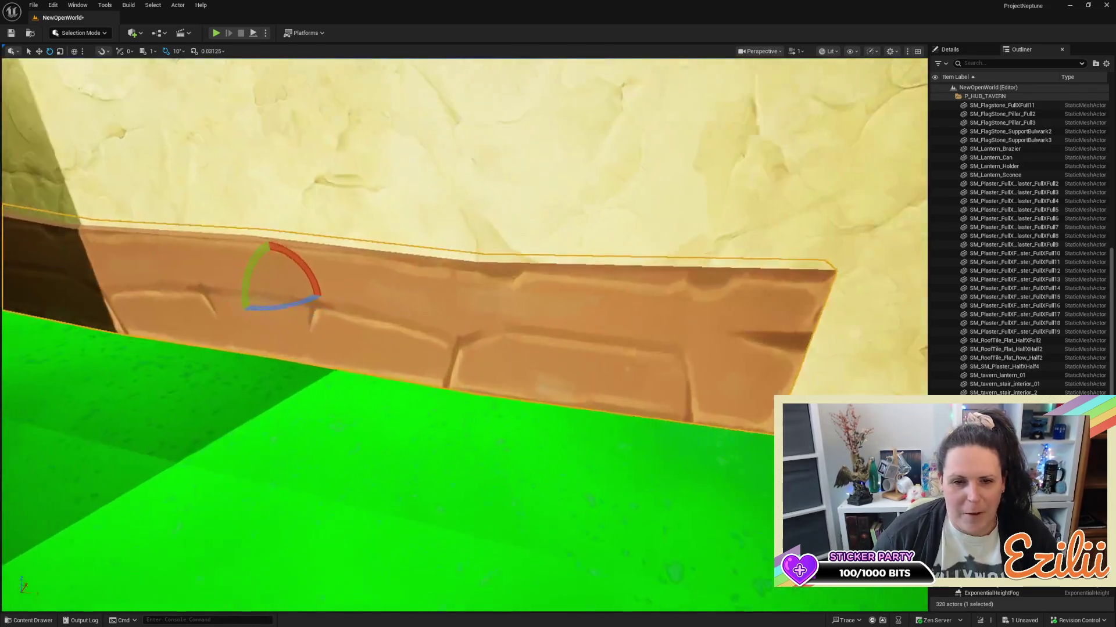
pyautogui.scroll(-8, 534, 358)
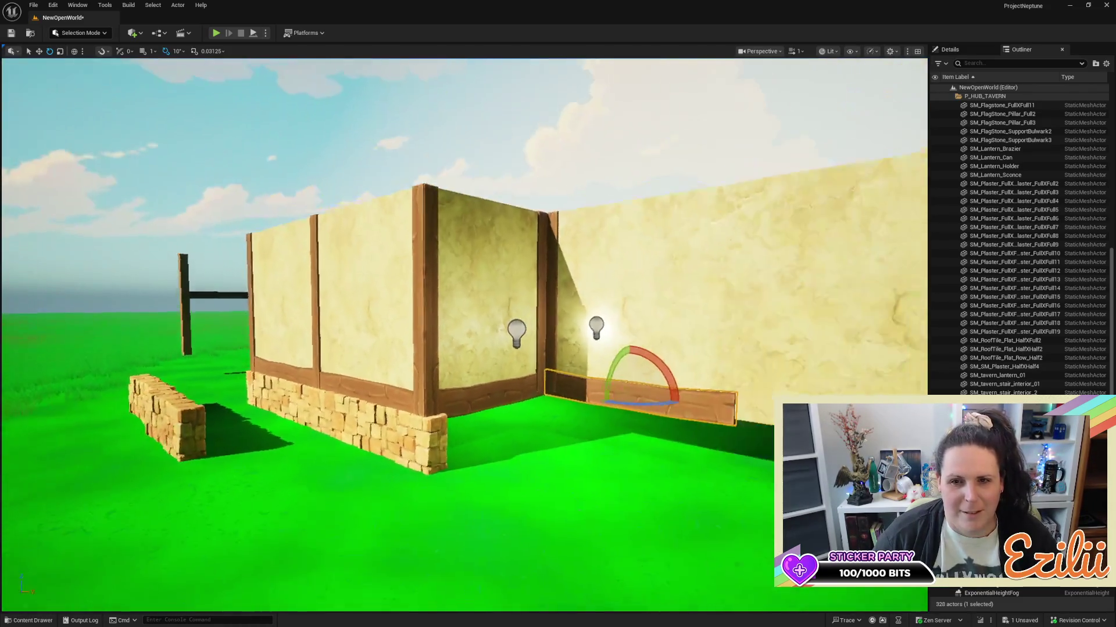
pyautogui.scroll(8, 534, 359)
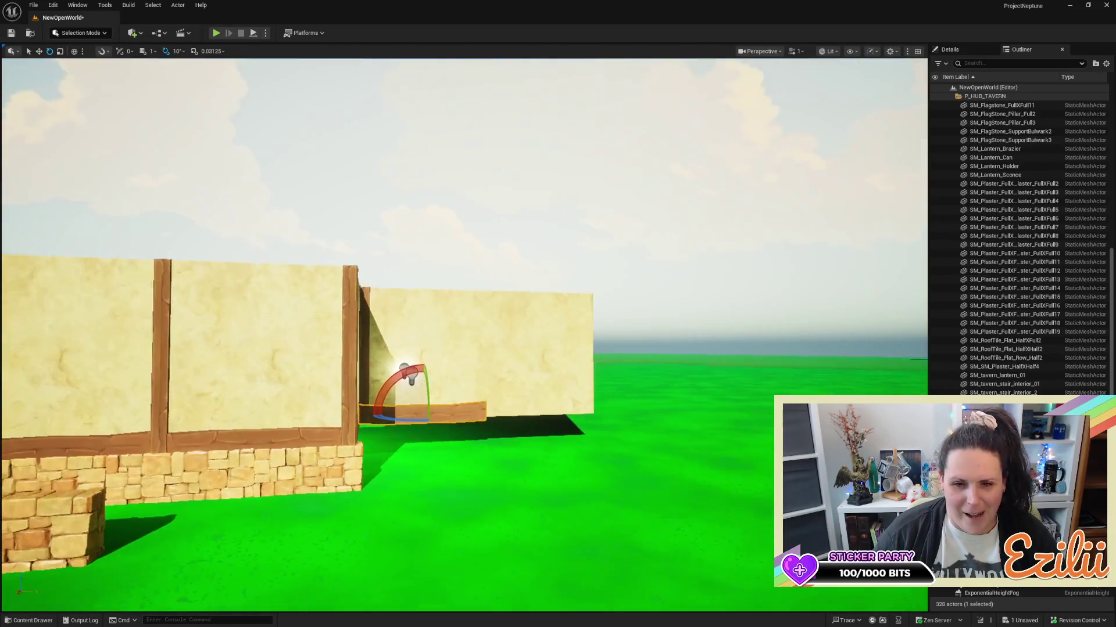
pyautogui.scroll(-5, 534, 359)
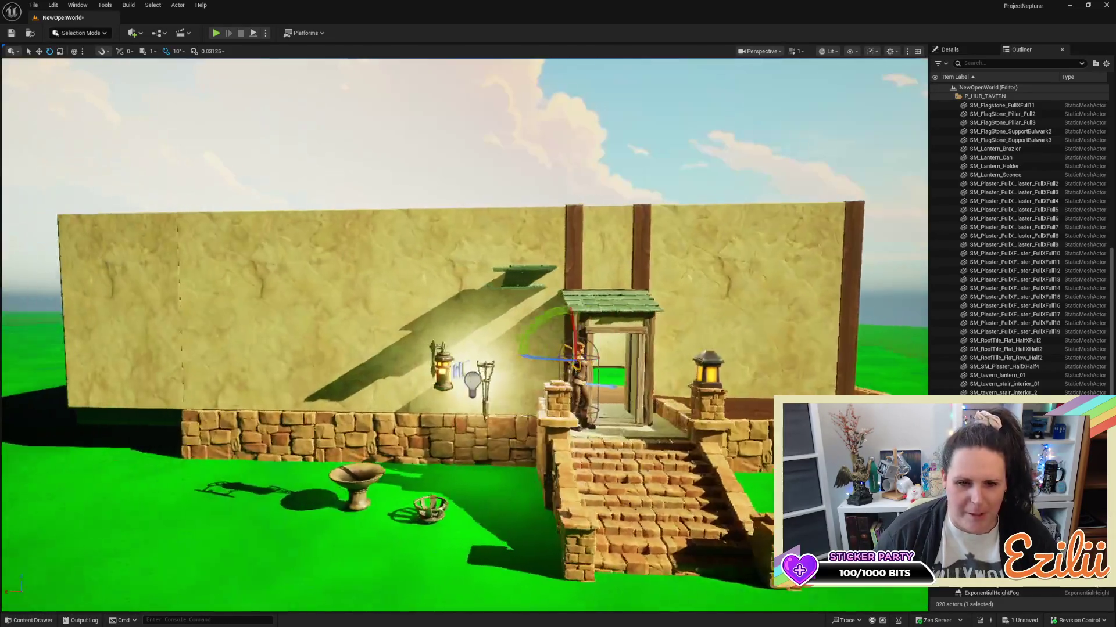
pyautogui.scroll(8, 534, 359)
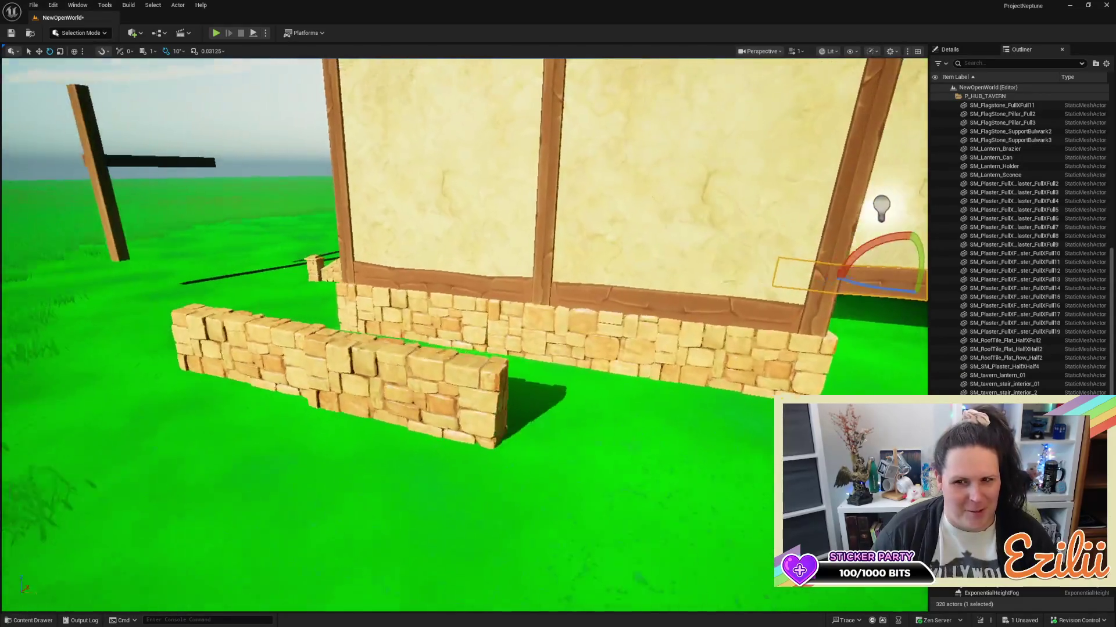
pyautogui.scroll(-5, 534, 358)
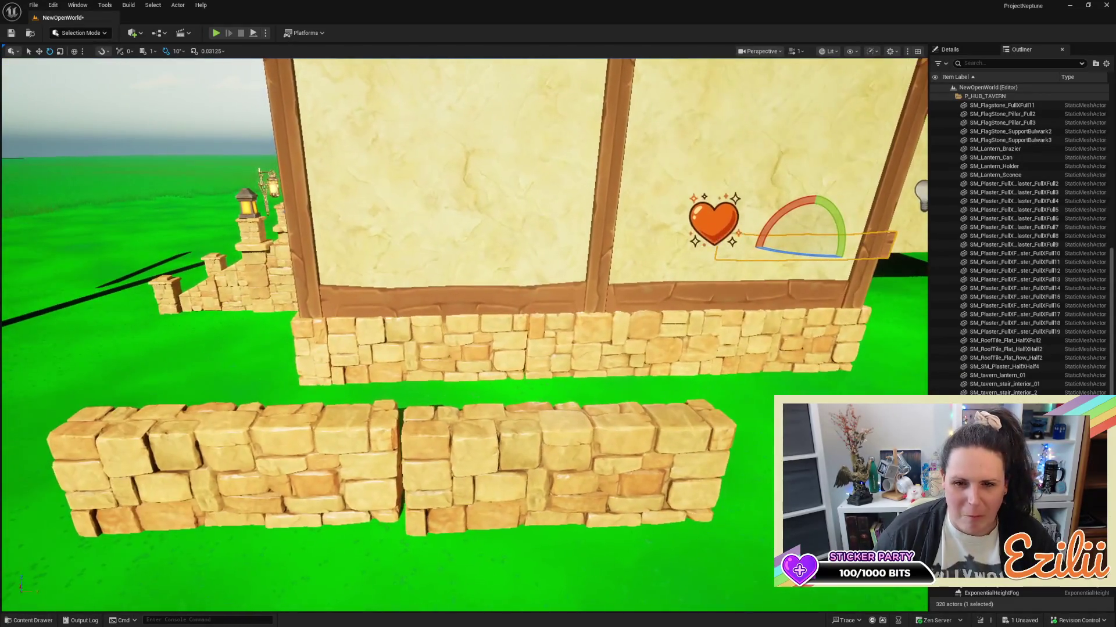
pyautogui.scroll(3, 534, 358)
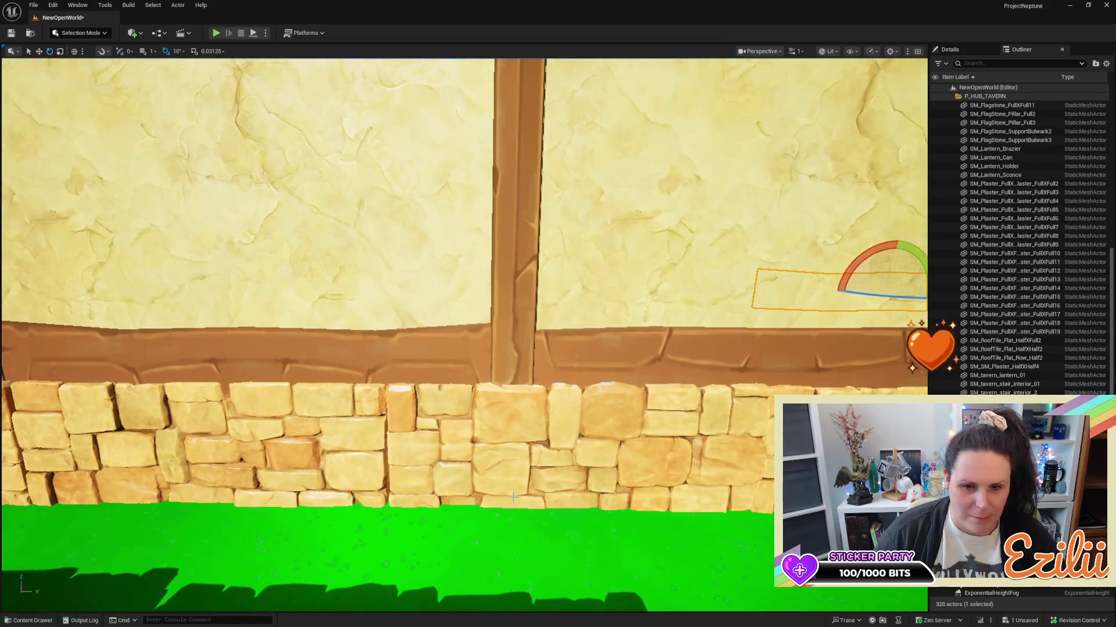
pyautogui.click(570, 558)
pyautogui.scroll(3, 534, 358)
pyautogui.scroll(-4, 465, 334)
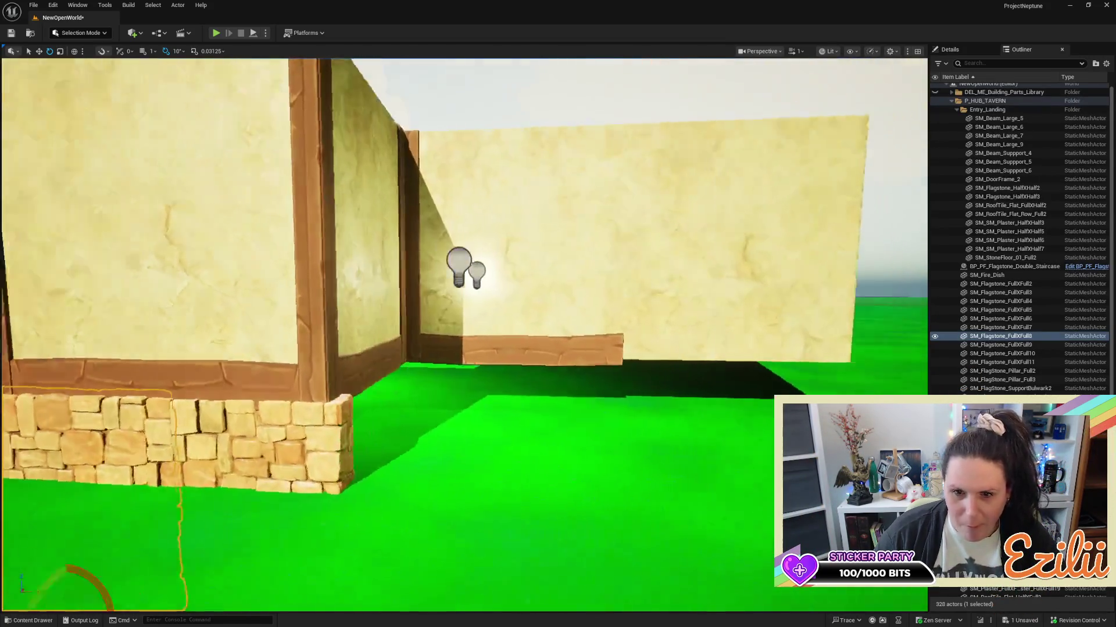
pyautogui.scroll(-4, 461, 383)
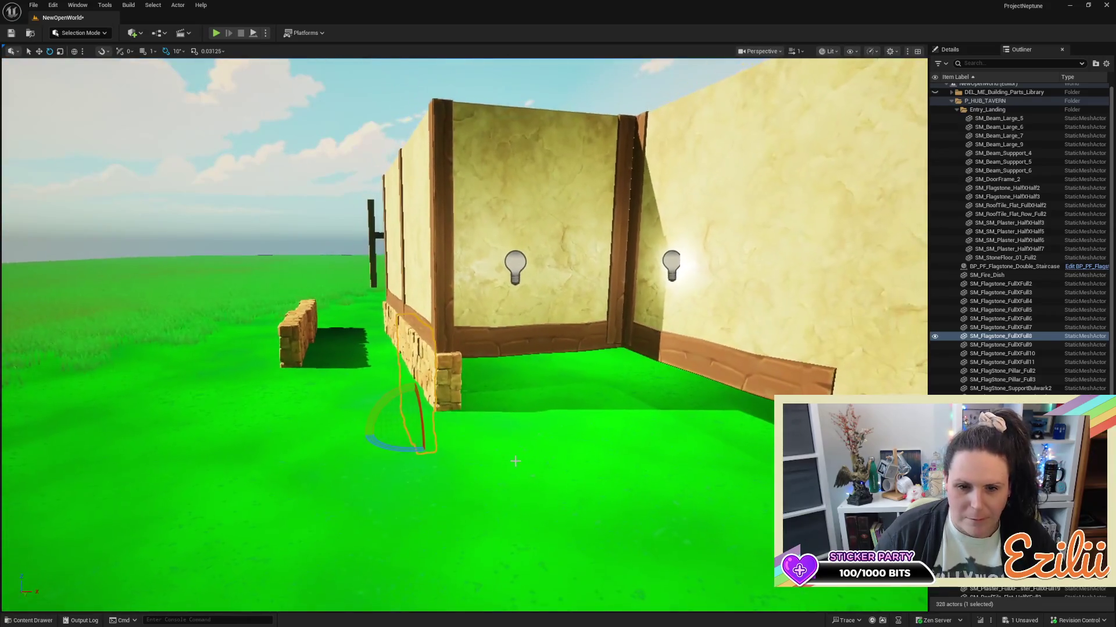
pyautogui.click(460, 382)
# Make a turned copy of the corner flagstone and slide it along the inset wall's base.
pyautogui.moveTo(460, 382); pyautogui.dragTo(558, 481)
pyautogui.moveTo(608, 455)
pyautogui.mouseDown()
pyautogui.moveTo(536, 450)
pyautogui.moveTo(488, 407)
pyautogui.moveTo(441, 454)
pyautogui.mouseUp()
pyautogui.moveTo(436, 551); pyautogui.dragTo(451, 614)
pyautogui.press('w')
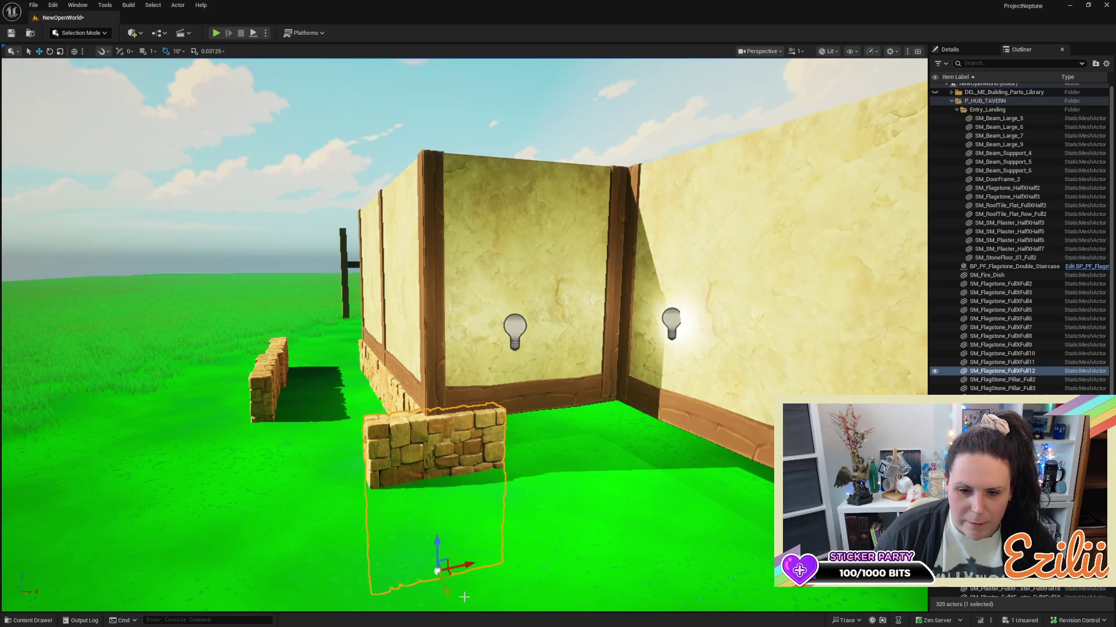
pyautogui.moveTo(465, 567)
pyautogui.mouseDown()
pyautogui.moveTo(550, 534)
pyautogui.moveTo(526, 537)
pyautogui.mouseUp()
pyautogui.moveTo(566, 488)
pyautogui.mouseDown()
pyautogui.moveTo(559, 467)
pyautogui.moveTo(572, 488)
pyautogui.mouseUp()
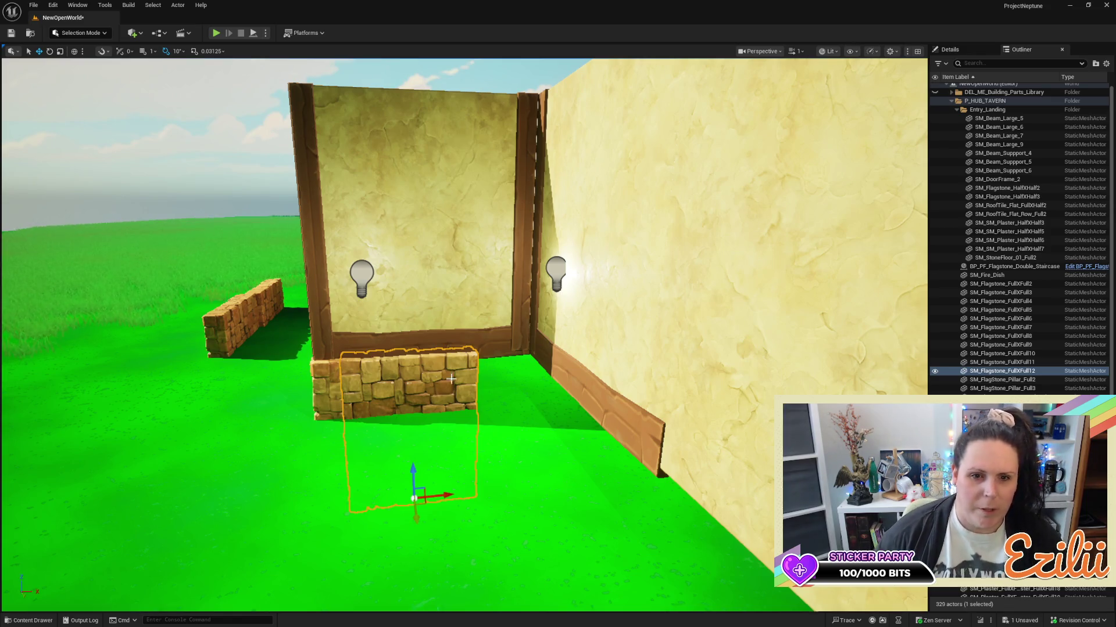
# Fine-tune the new flagstone's position until it sits snugly against the wall in the corner.
pyautogui.press('w')
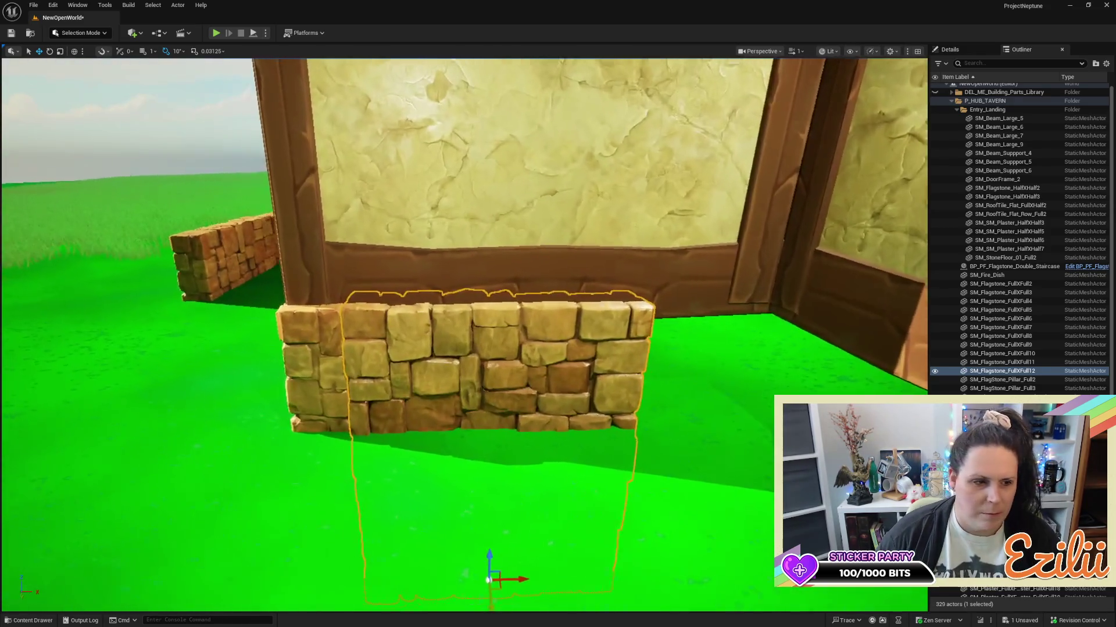
pyautogui.press('w')
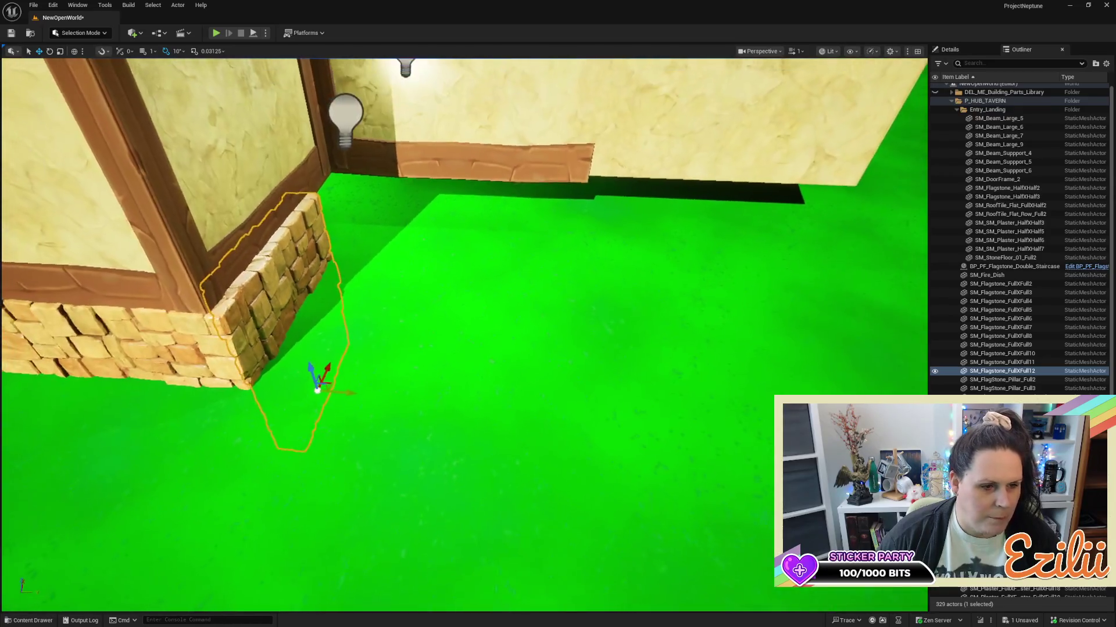
pyautogui.press('s')
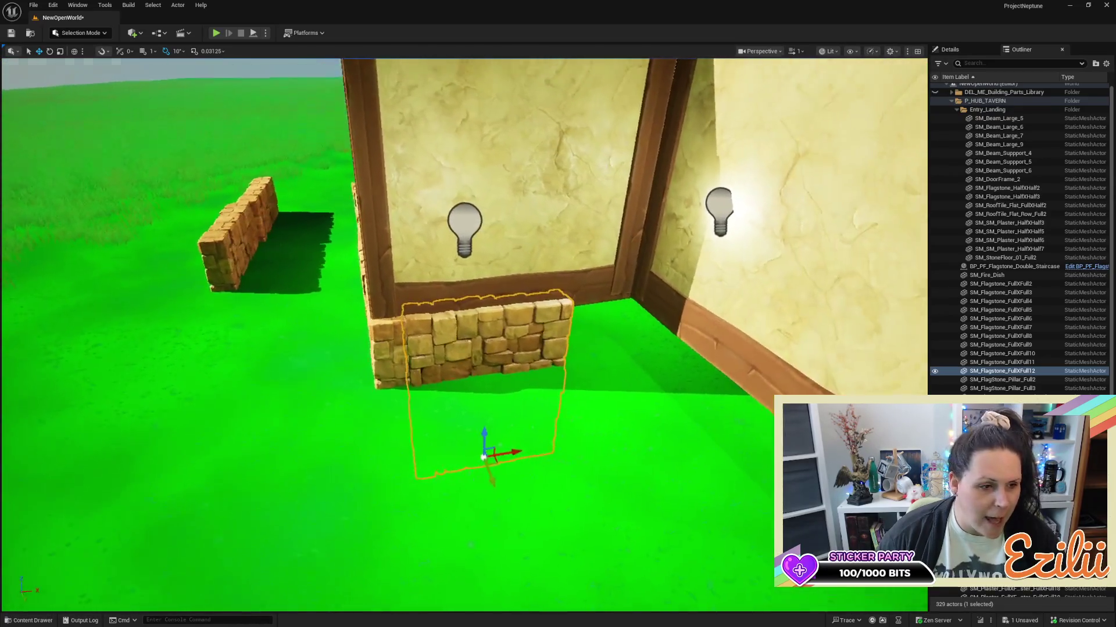
pyautogui.press('w')
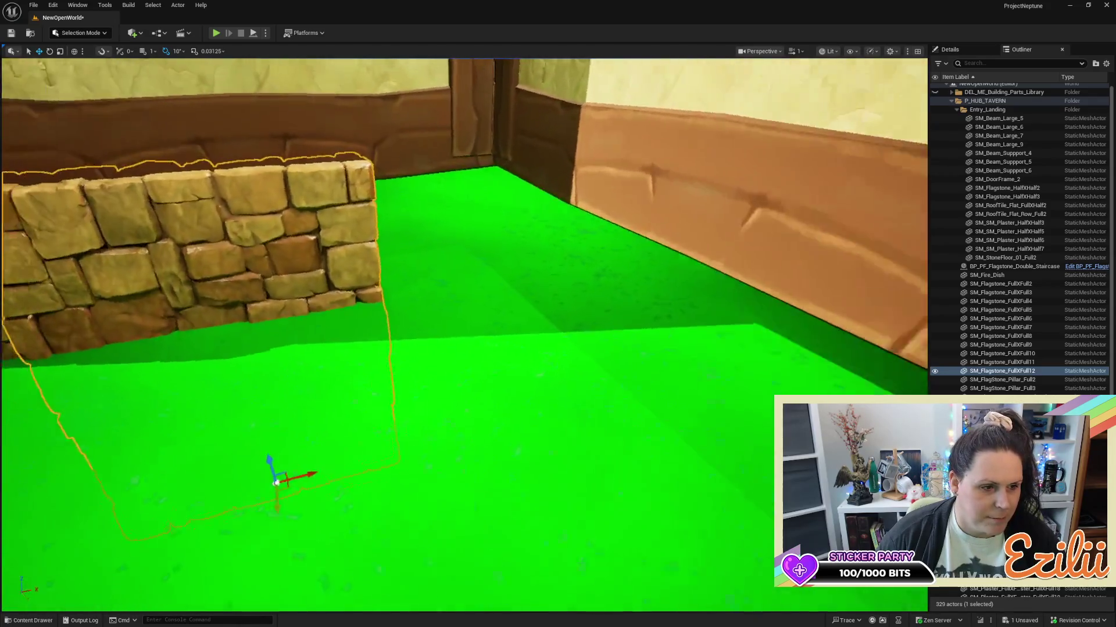
pyautogui.press('a')
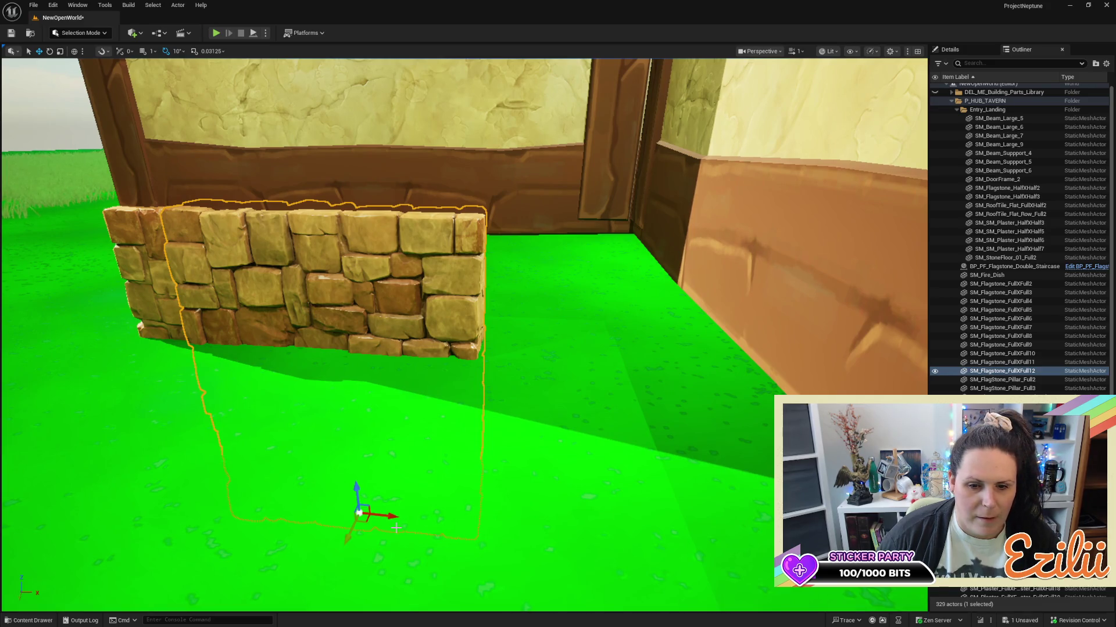
pyautogui.moveTo(394, 519)
pyautogui.mouseDown()
pyautogui.moveTo(415, 518)
pyautogui.moveTo(391, 519)
pyautogui.moveTo(390, 436)
pyautogui.moveTo(419, 535)
pyautogui.mouseUp()
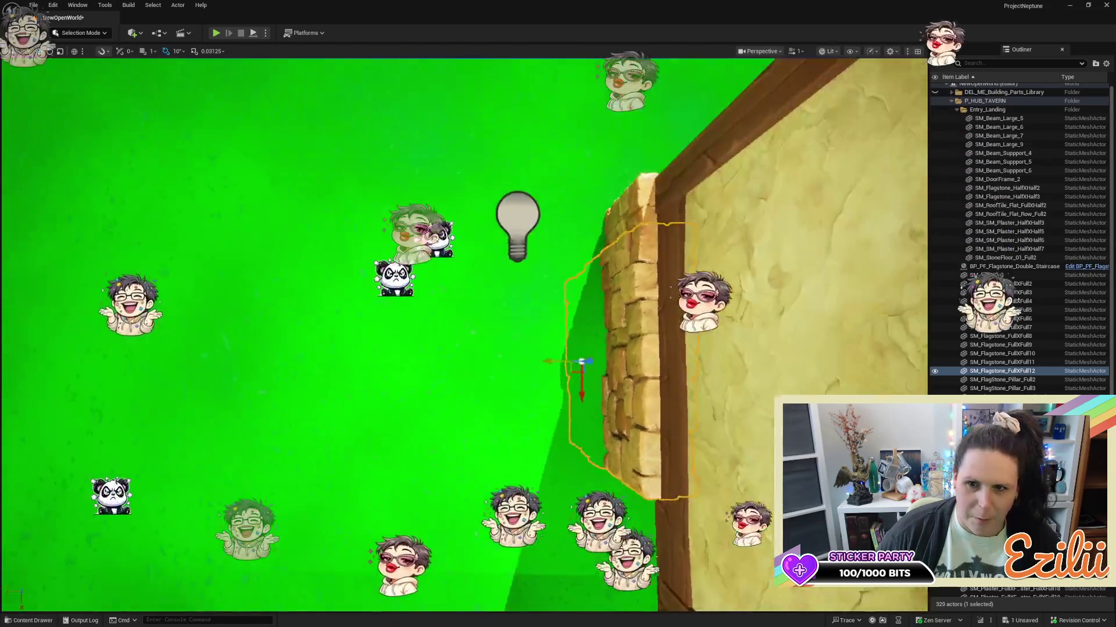
pyautogui.press('d')
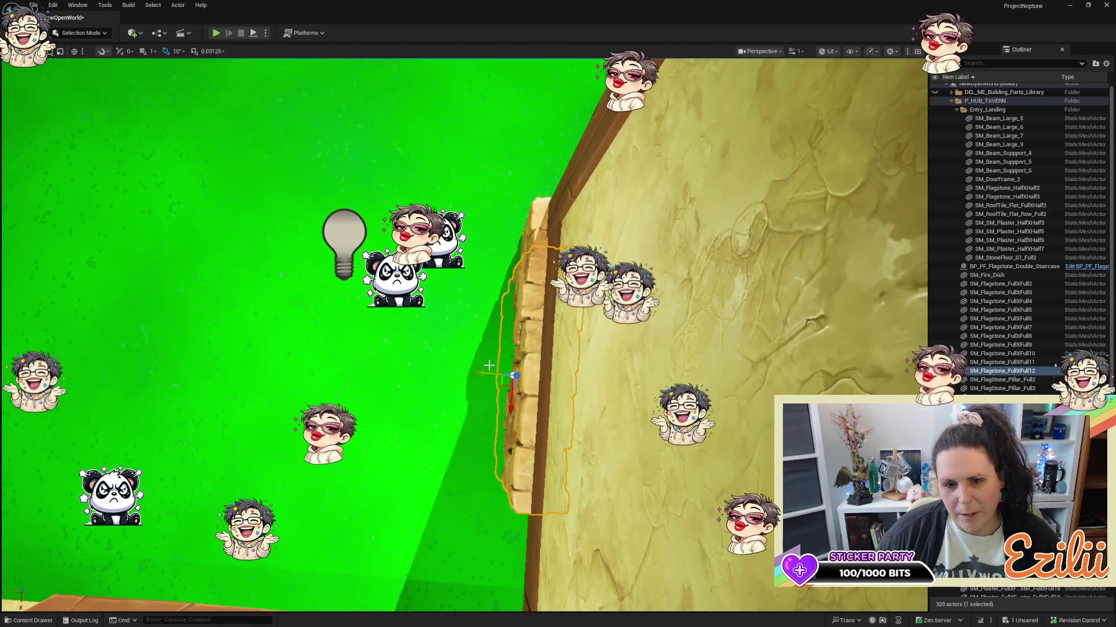
pyautogui.moveTo(487, 373)
pyautogui.mouseDown()
pyautogui.moveTo(506, 348)
pyautogui.moveTo(456, 241)
pyautogui.moveTo(465, 204)
pyautogui.moveTo(510, 357)
pyautogui.mouseUp()
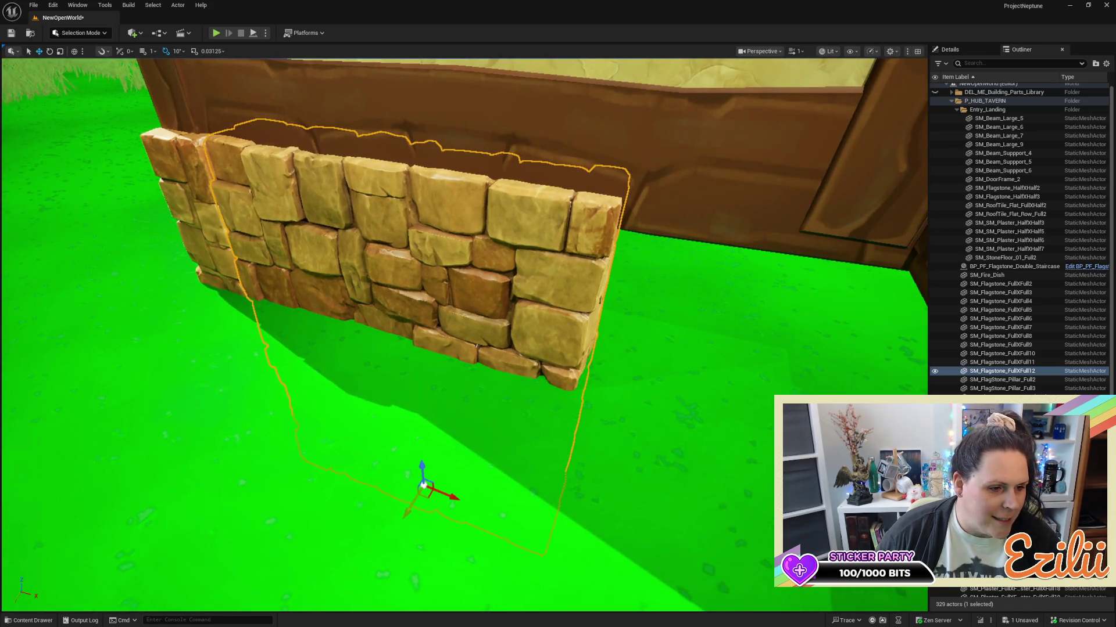
pyautogui.moveTo(510, 357)
pyautogui.mouseDown()
pyautogui.moveTo(540, 343)
pyautogui.moveTo(535, 372)
pyautogui.moveTo(517, 349)
pyautogui.moveTo(413, 424)
pyautogui.mouseUp()
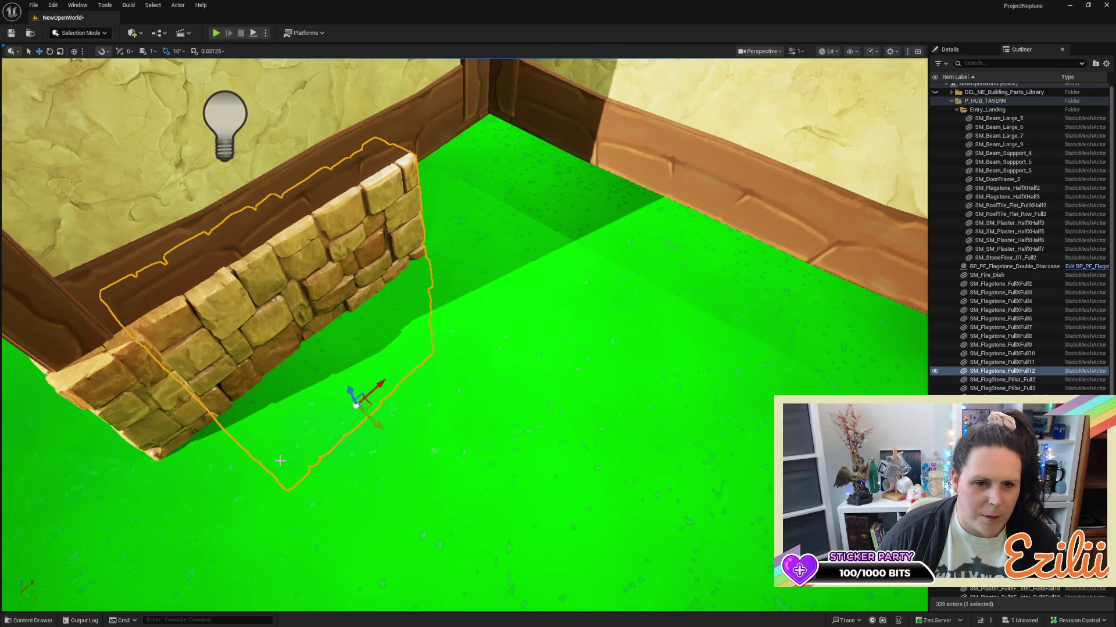
pyautogui.moveTo(380, 425); pyautogui.dragTo(384, 427)
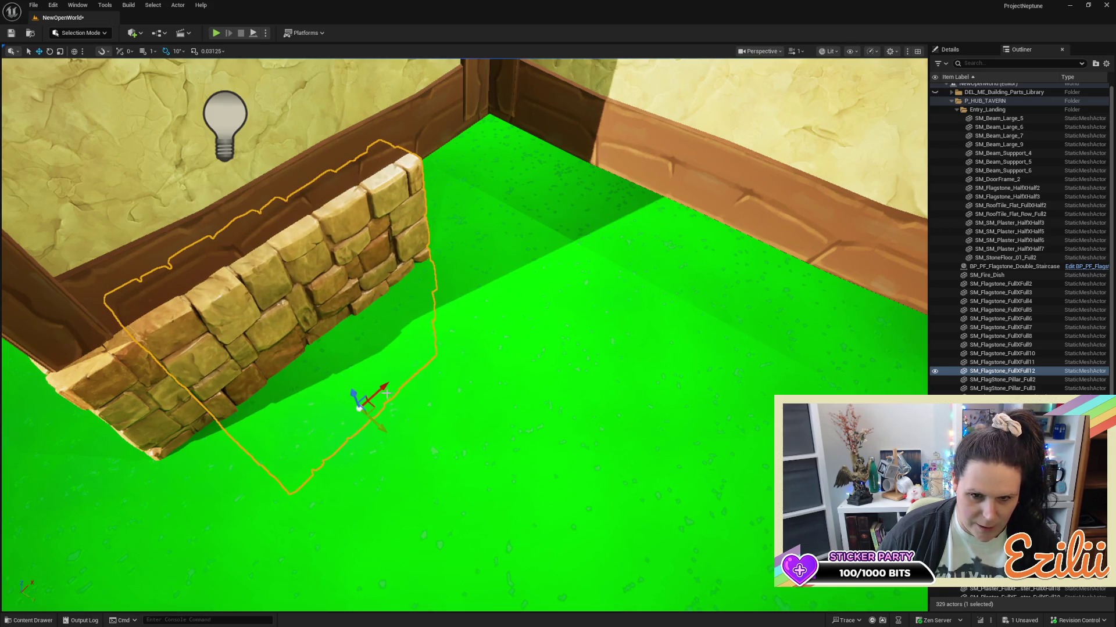
pyautogui.moveTo(386, 388); pyautogui.dragTo(388, 386)
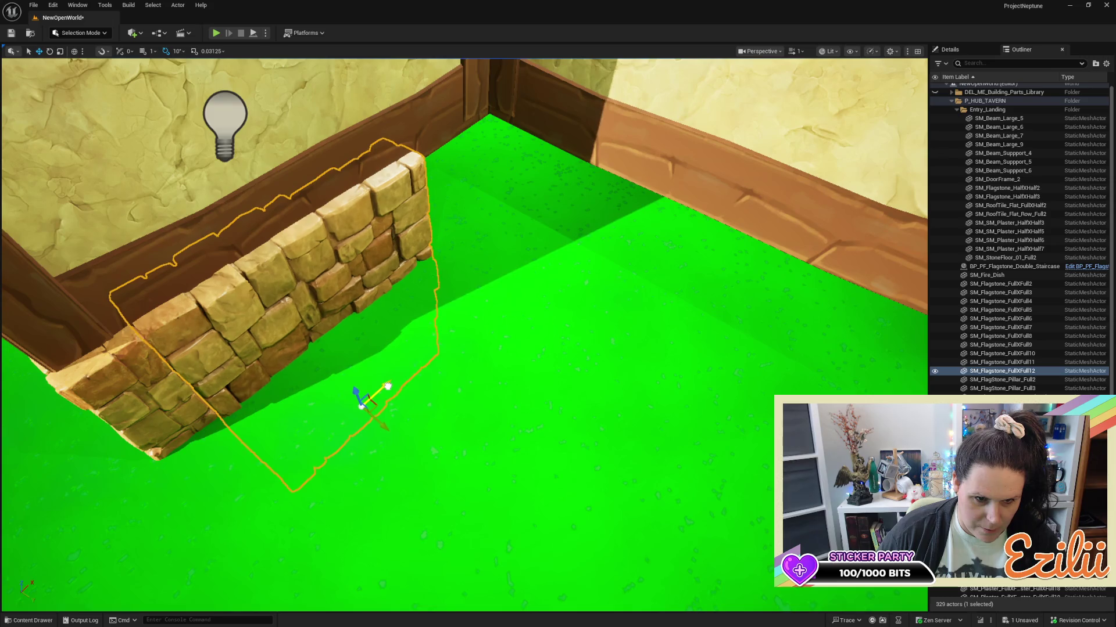
pyautogui.scroll(-5, 523, 388)
pyautogui.scroll(-5, 503, 382)
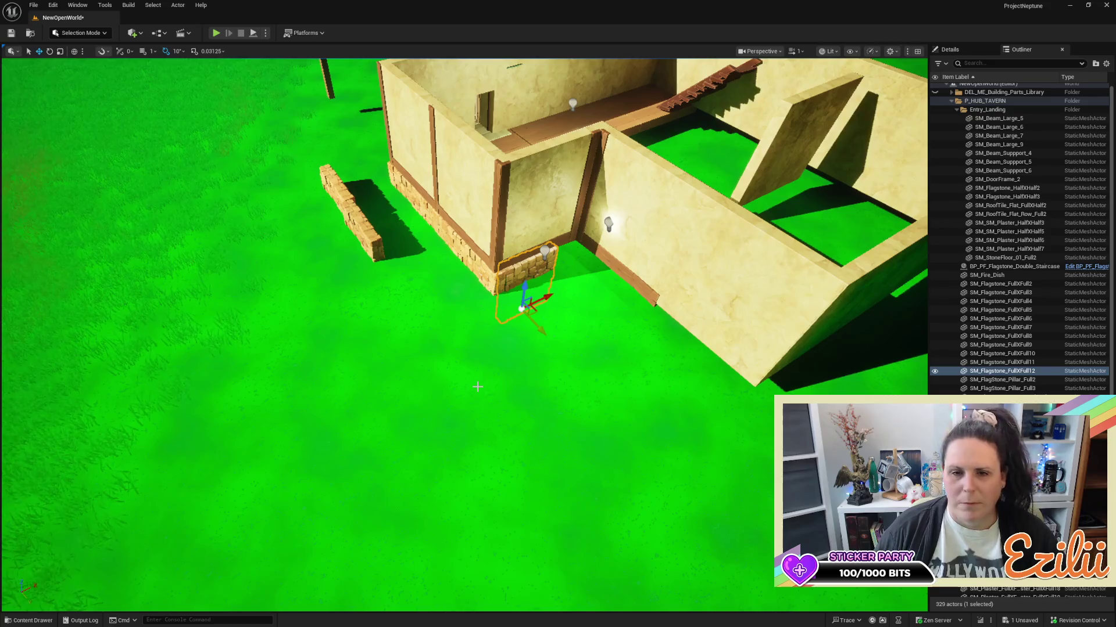
pyautogui.scroll(-3, 478, 387)
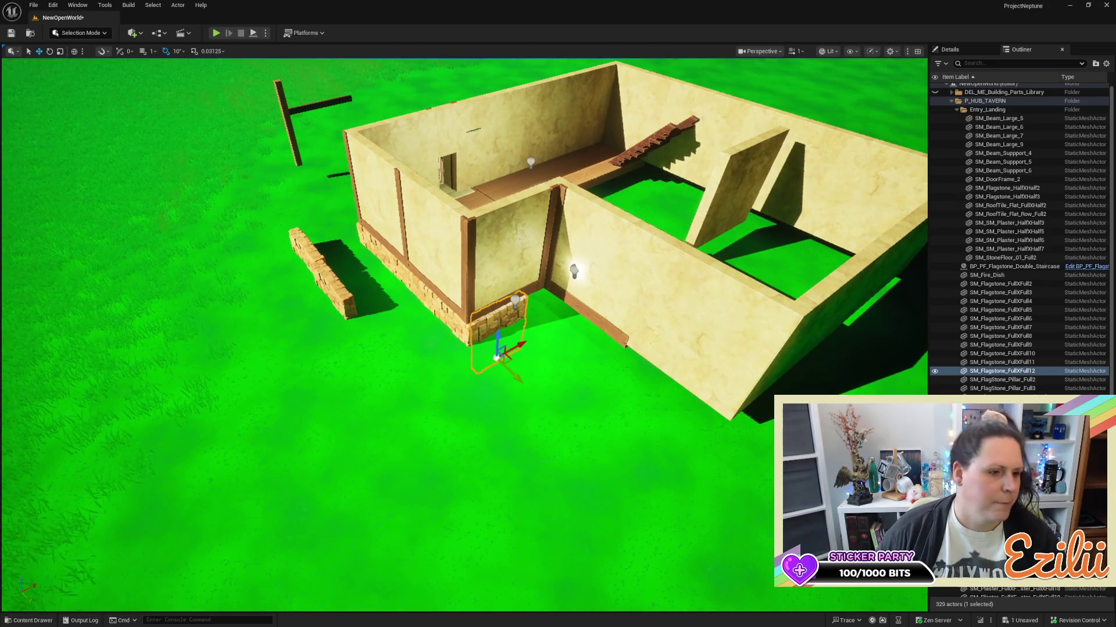
pyautogui.moveTo(478, 386); pyautogui.dragTo(546, 386)
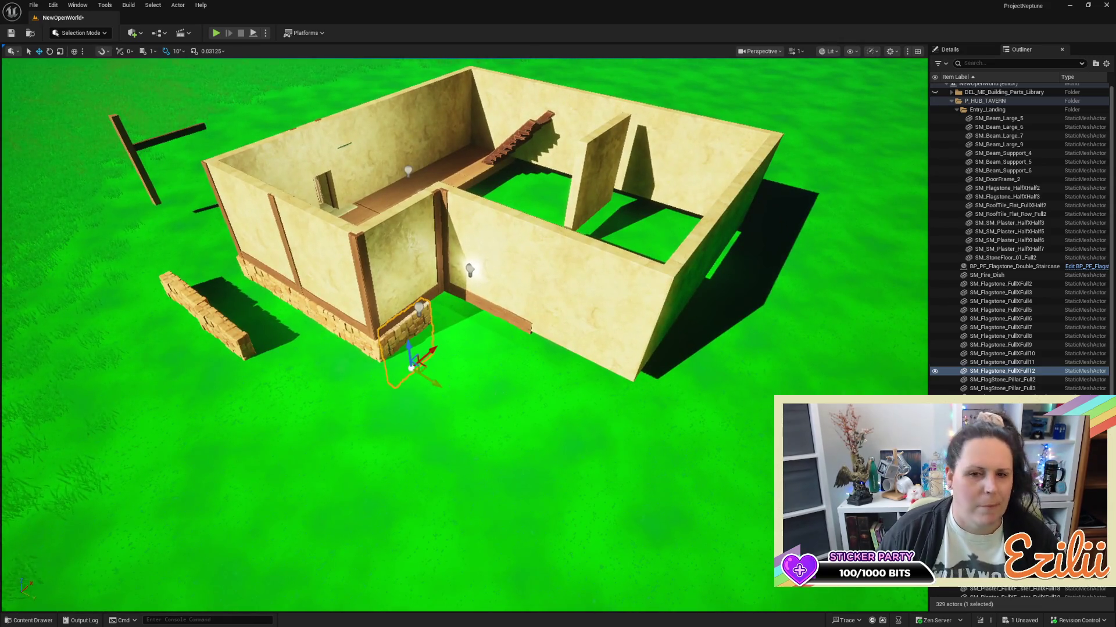
pyautogui.press('w')
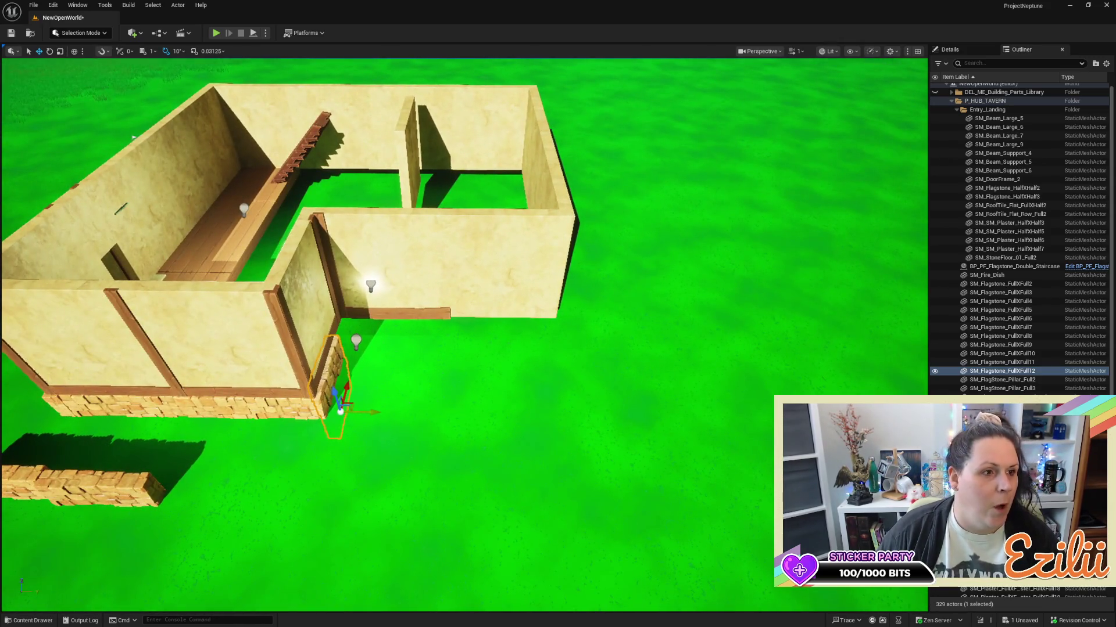
pyautogui.press('w')
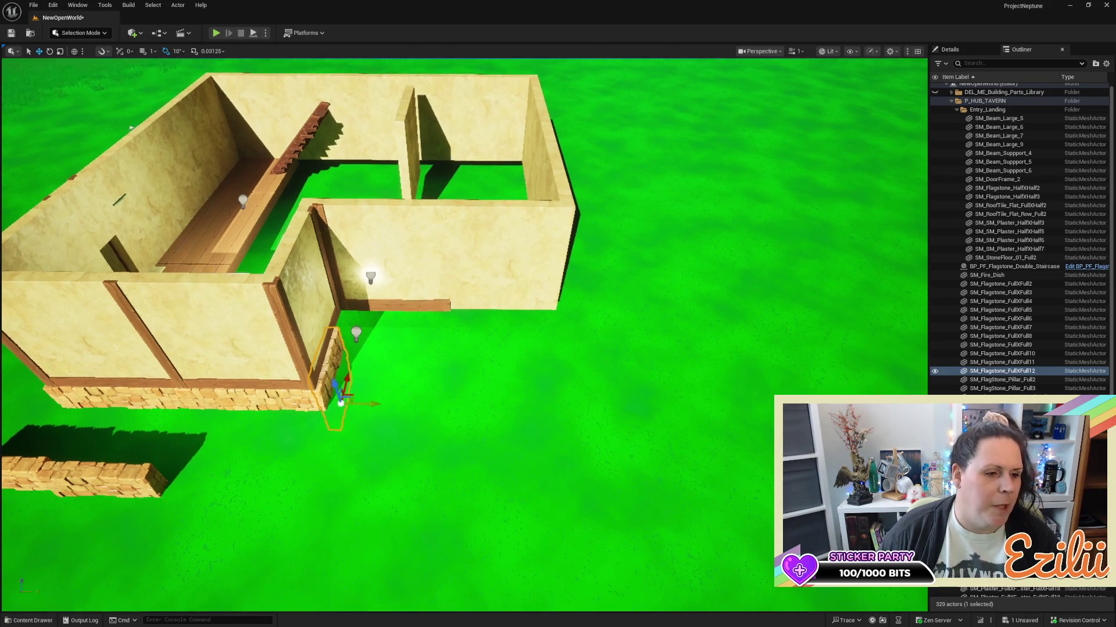
pyautogui.press('w')
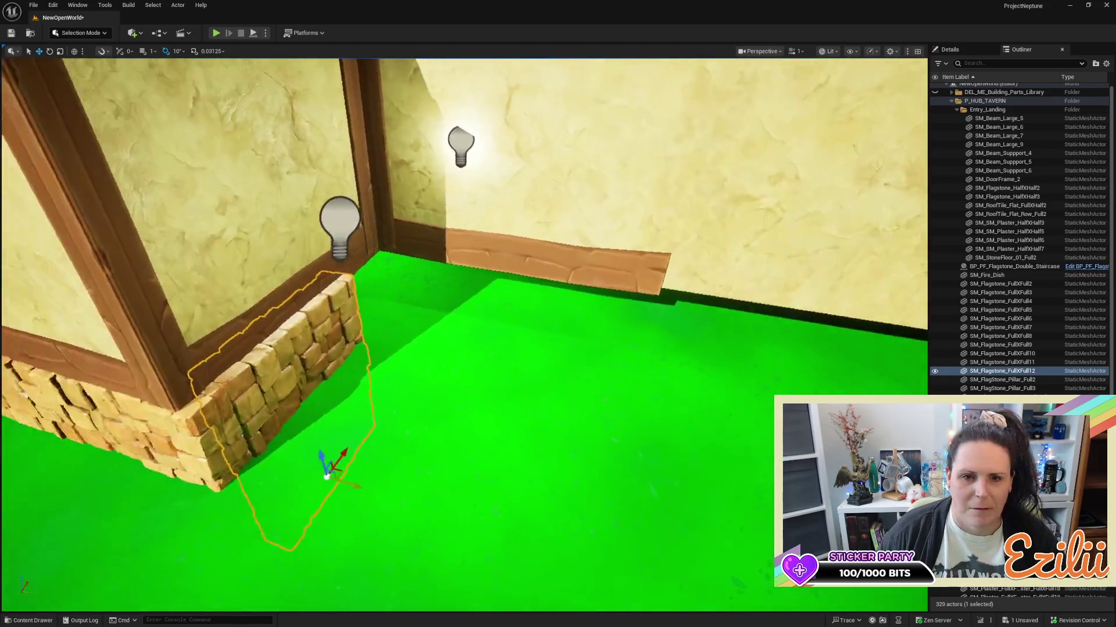
pyautogui.press('w')
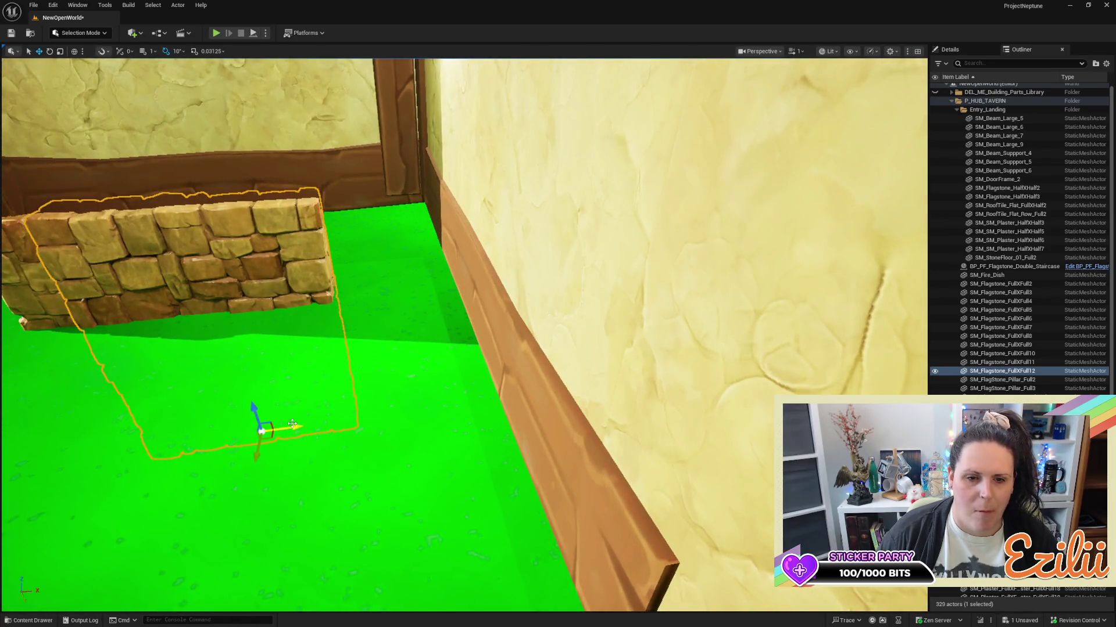
# Copy the flagstone further along the inset wall, check its material, and focus the view on it.
pyautogui.moveTo(299, 430)
pyautogui.mouseDown()
pyautogui.moveTo(514, 410)
pyautogui.moveTo(477, 416)
pyautogui.moveTo(480, 427)
pyautogui.mouseUp()
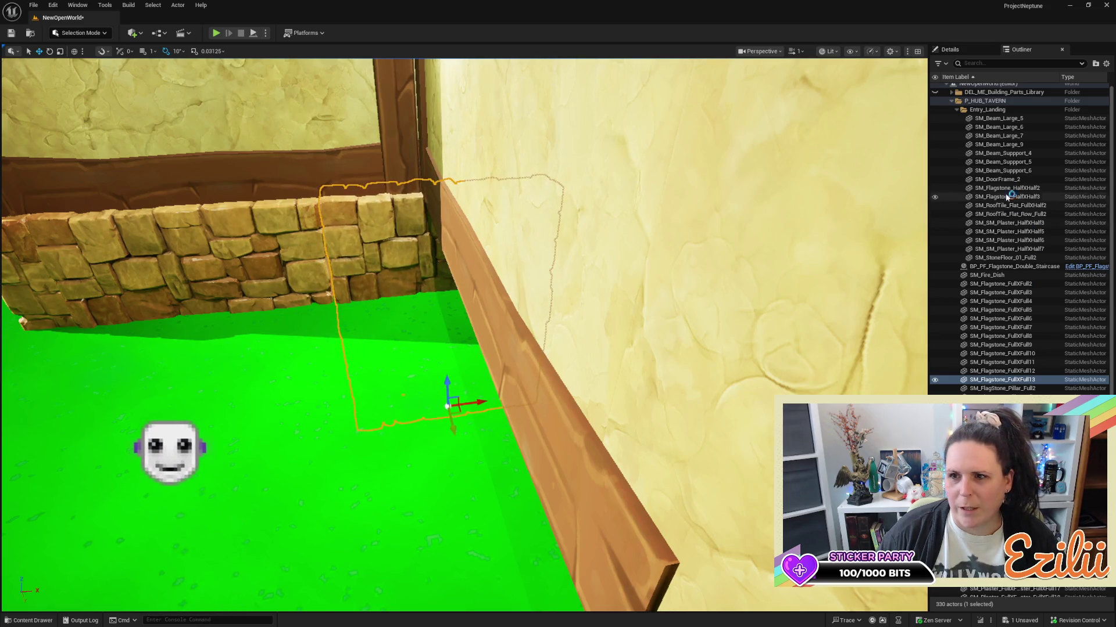
pyautogui.click(949, 50)
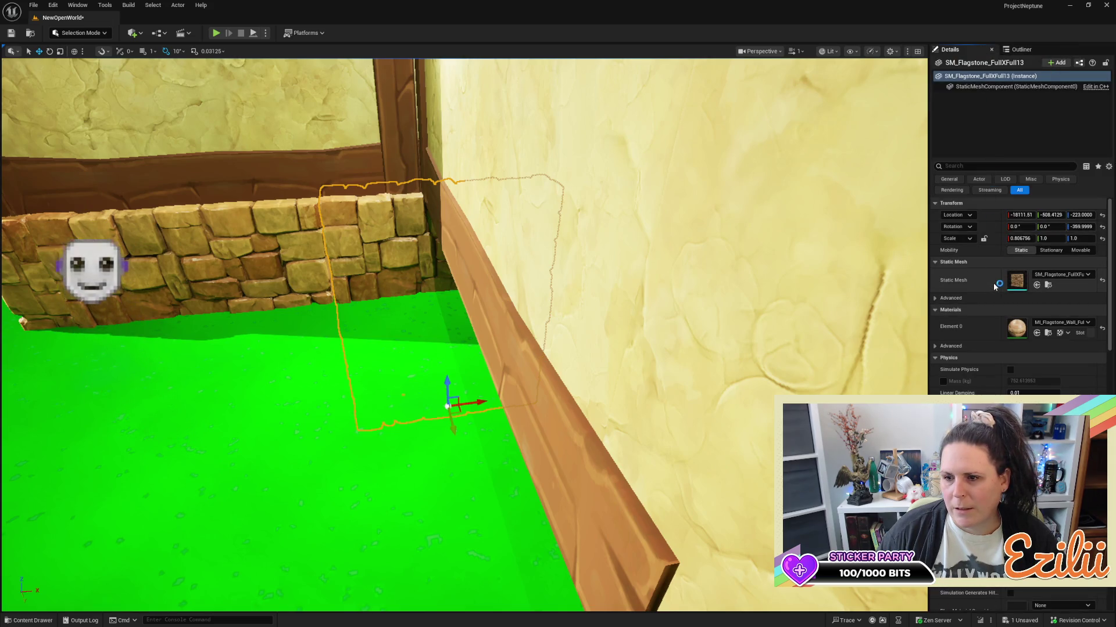
pyautogui.click(1087, 322)
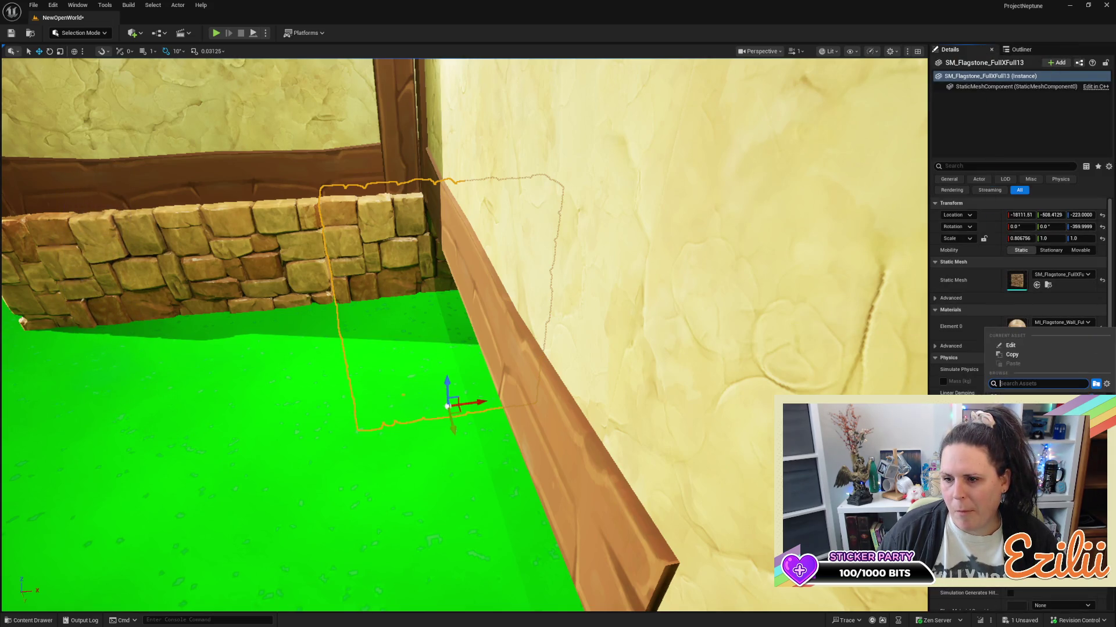
pyautogui.click(1044, 140)
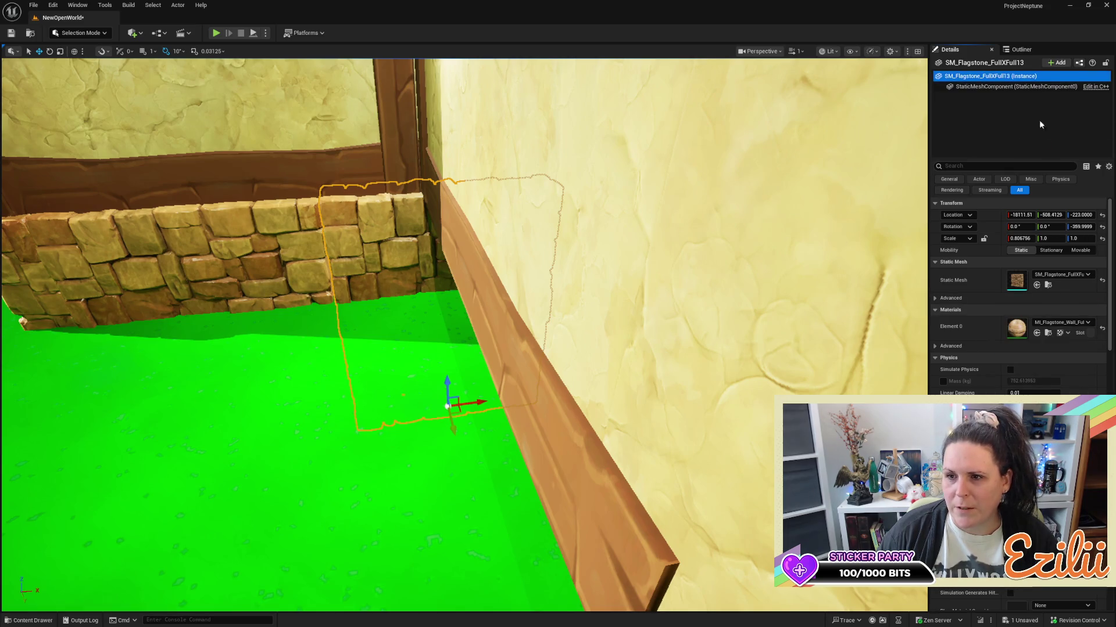
pyautogui.click(1021, 50)
pyautogui.doubleClick(1002, 379)
pyautogui.press('s')
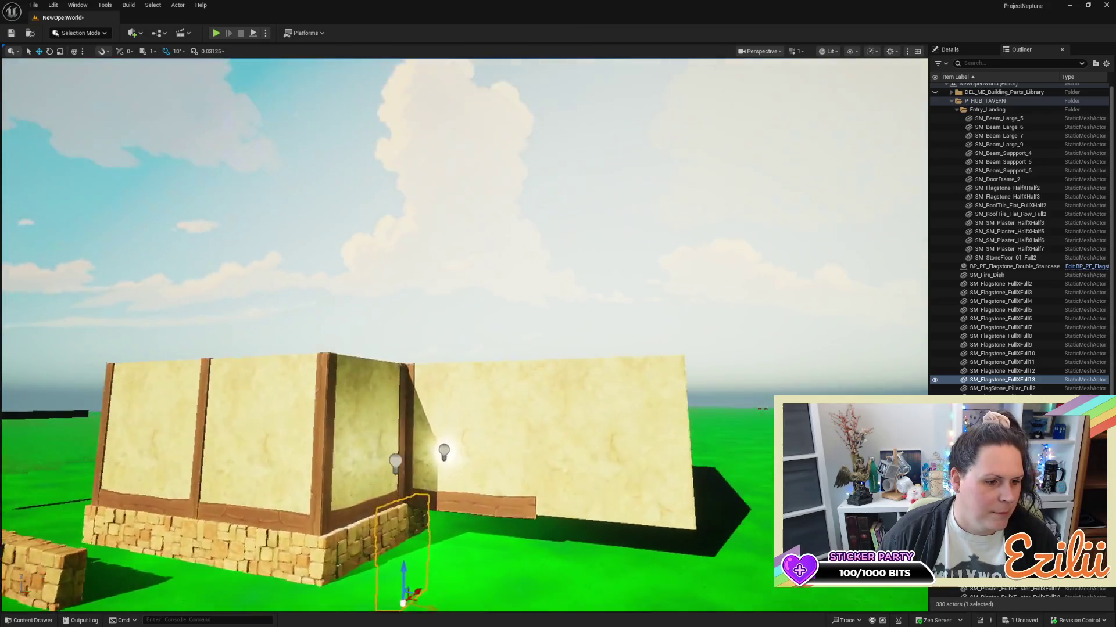
pyautogui.moveTo(424, 200); pyautogui.dragTo(424, 200)
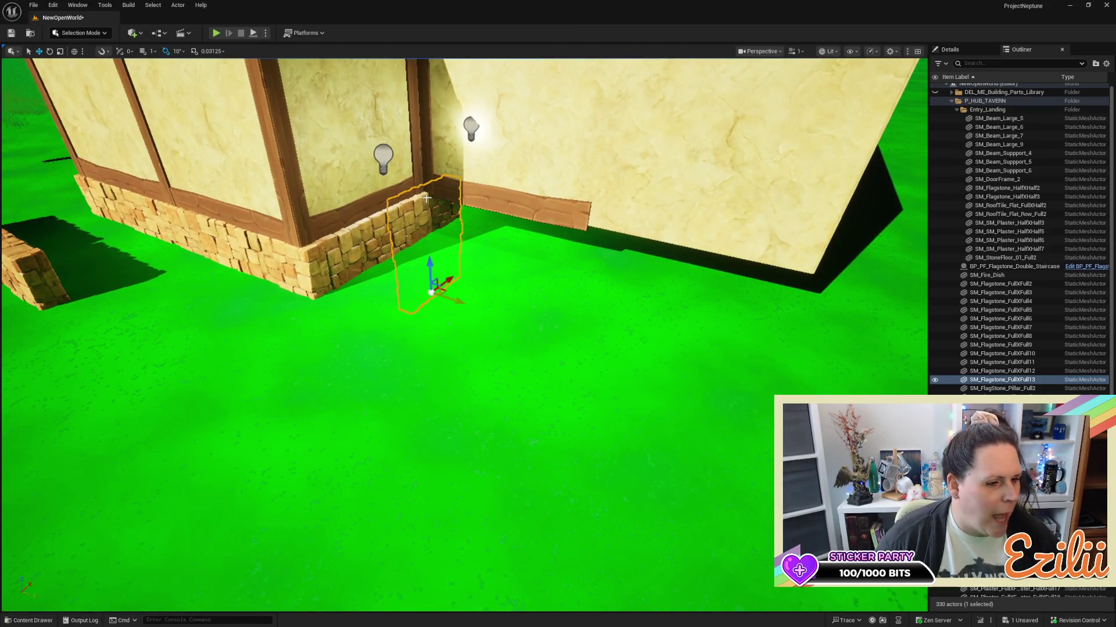